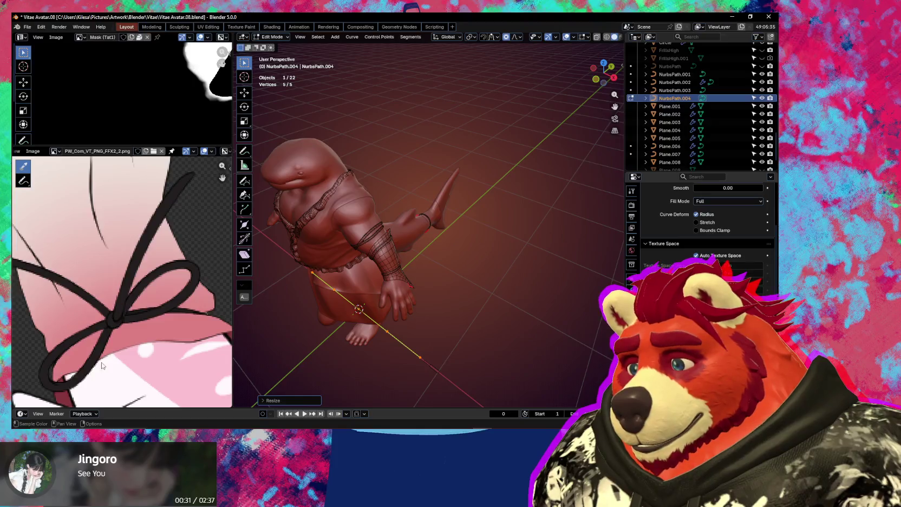
# Step: Move the NURBS path along Y, then raise it along Z onto the shark tail
pyautogui.moveTo(278, 319); pyautogui.dragTo(459, 279, button='middle')
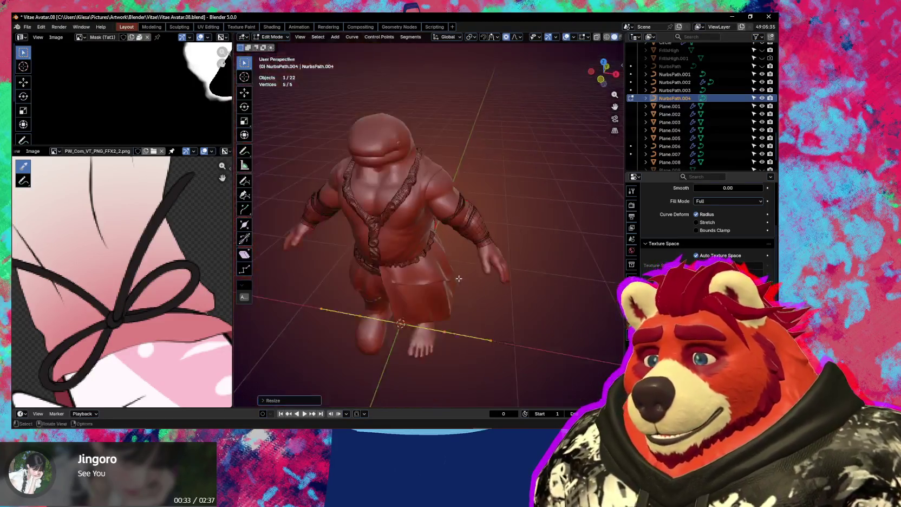
pyautogui.scroll(-2, 451, 291)
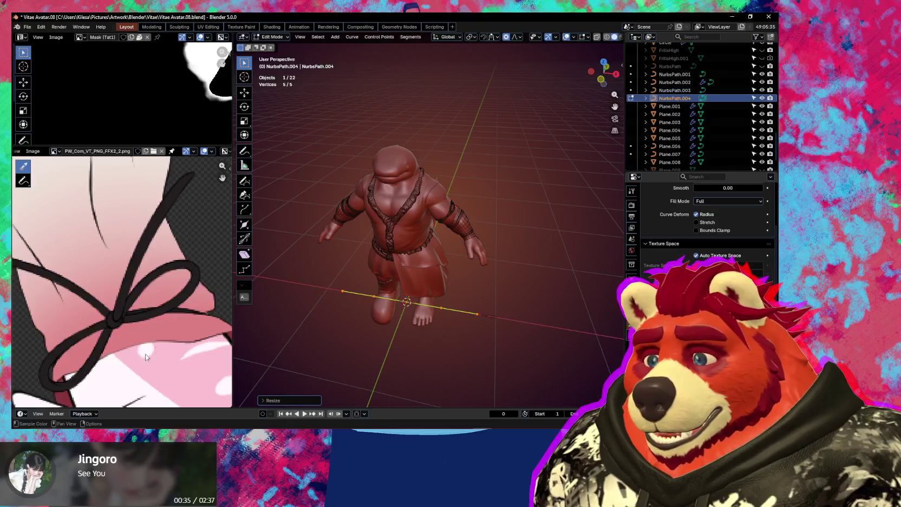
pyautogui.moveTo(524, 302)
pyautogui.mouseDown(button='middle')
pyautogui.moveTo(451, 314)
pyautogui.moveTo(481, 296)
pyautogui.moveTo(441, 308)
pyautogui.mouseUp(button='middle')
pyautogui.press('g')
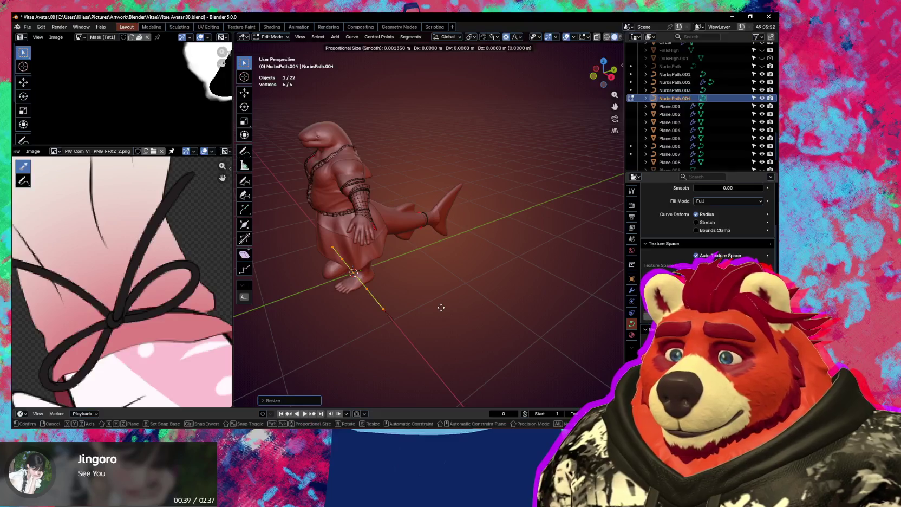
pyautogui.press('y')
pyautogui.click(505, 282)
pyautogui.scroll(3, 493, 282)
pyautogui.moveTo(492, 282); pyautogui.dragTo(478, 291, button='middle')
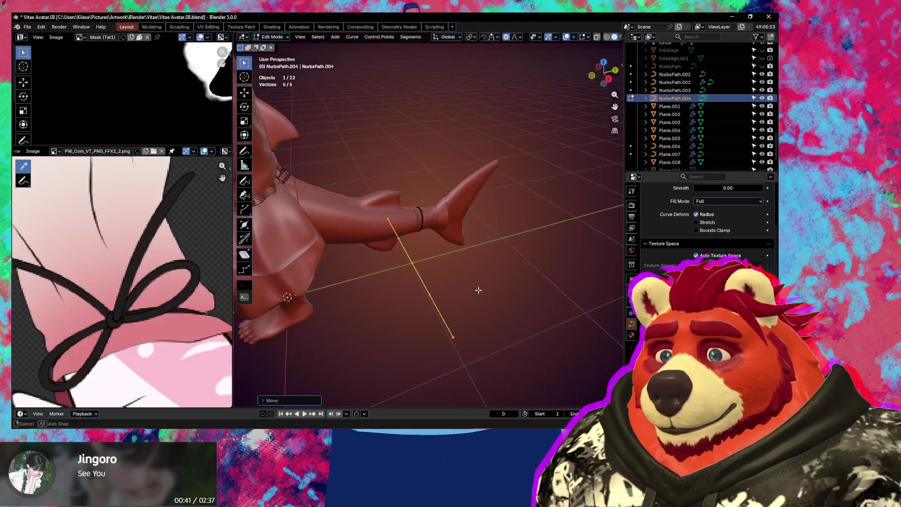
pyautogui.press('g')
pyautogui.press('z')
pyautogui.click(486, 212)
# Step: Scale the path down and adjust its height on the tail along Z
pyautogui.moveTo(486, 212); pyautogui.dragTo(511, 282, button='middle')
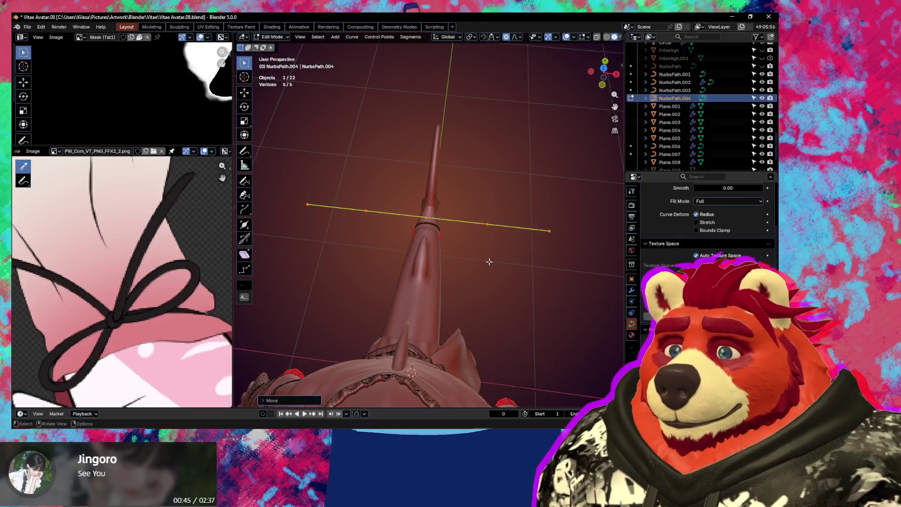
pyautogui.press('s')
pyautogui.click(471, 246)
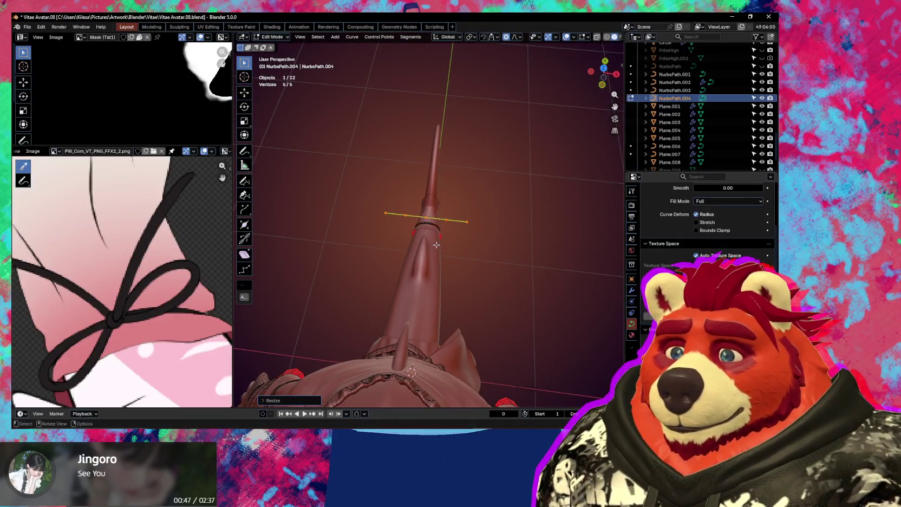
pyautogui.moveTo(472, 247)
pyautogui.mouseDown(button='middle')
pyautogui.moveTo(509, 243)
pyautogui.moveTo(501, 248)
pyautogui.mouseUp(button='middle')
pyautogui.press('g')
pyautogui.press('z')
pyautogui.click(513, 244)
# Step: Settle the path onto the tail band and shrink it again to fit
pyautogui.scroll(5, 513, 245)
pyautogui.press('g')
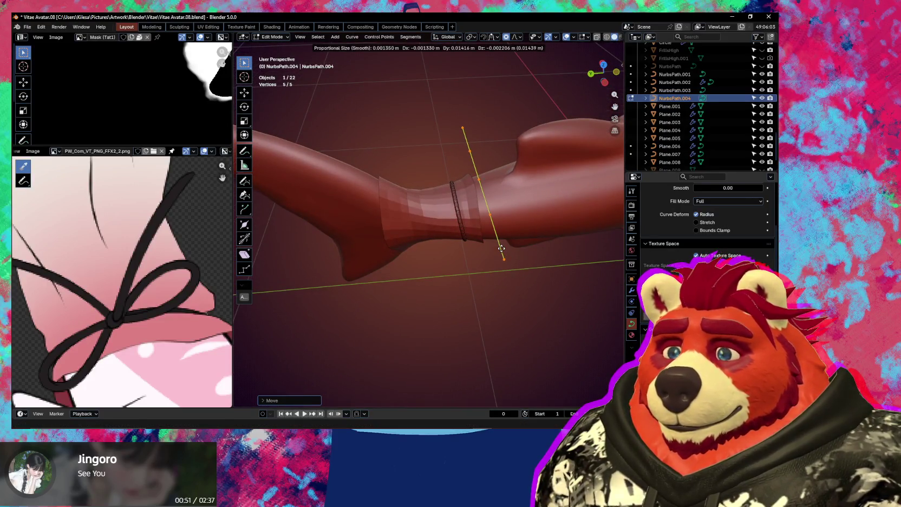
pyautogui.click(475, 253)
pyautogui.press('s')
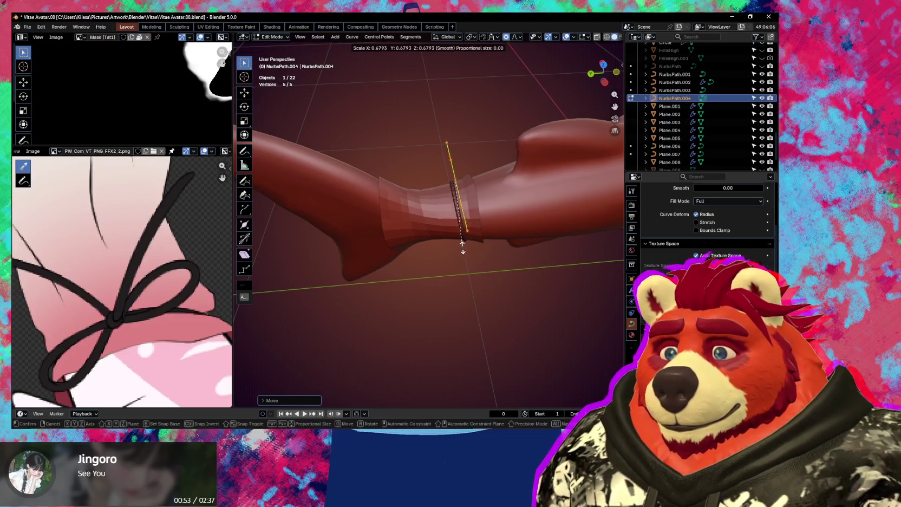
pyautogui.click(462, 247)
pyautogui.moveTo(463, 247); pyautogui.dragTo(419, 291, button='middle')
pyautogui.moveTo(410, 244); pyautogui.dragTo(519, 276, button='middle')
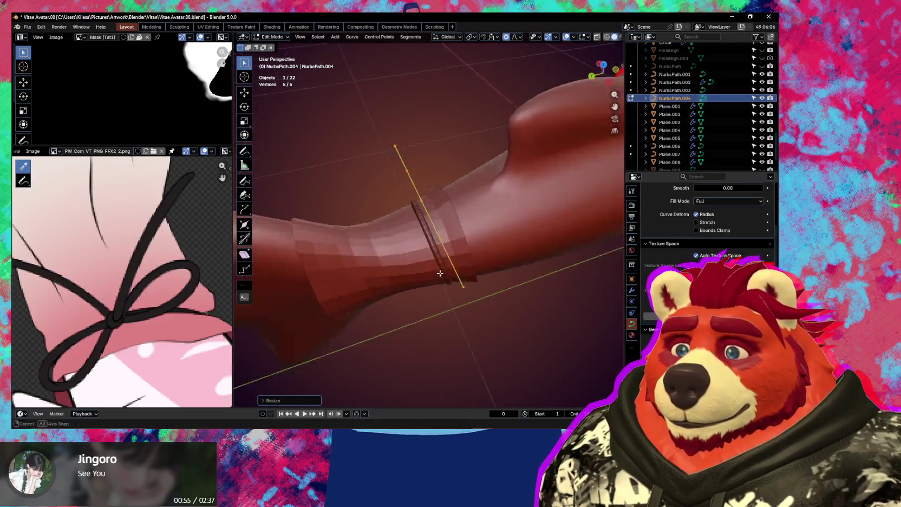
# Step: Raise NurbsPath.004's Bevel Depth into a round tube and set Resolution Preview U to 4
pyautogui.scroll(-5, 705, 216)
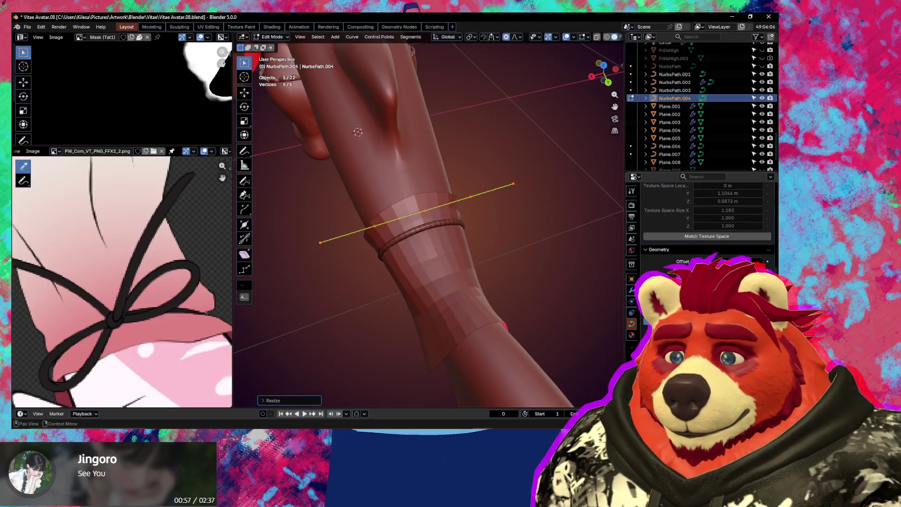
pyautogui.moveTo(704, 304); pyautogui.dragTo(721, 303)
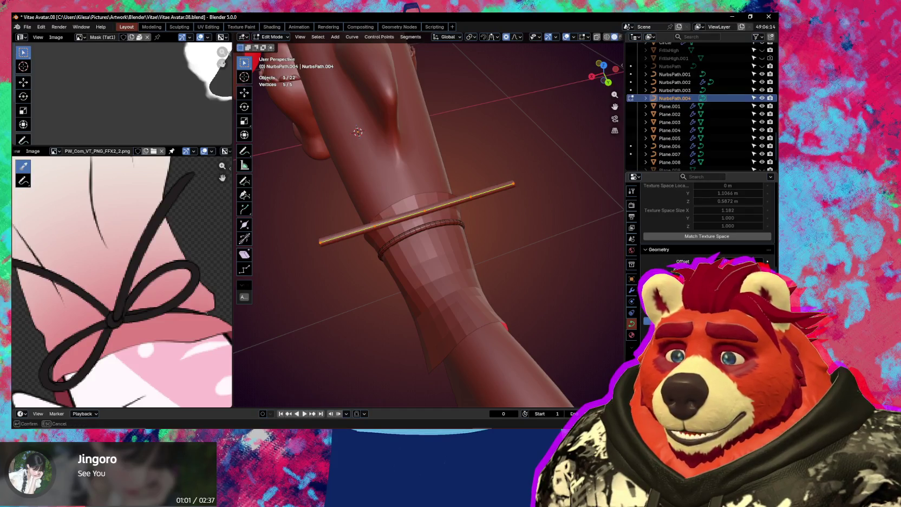
pyautogui.scroll(5, 705, 227)
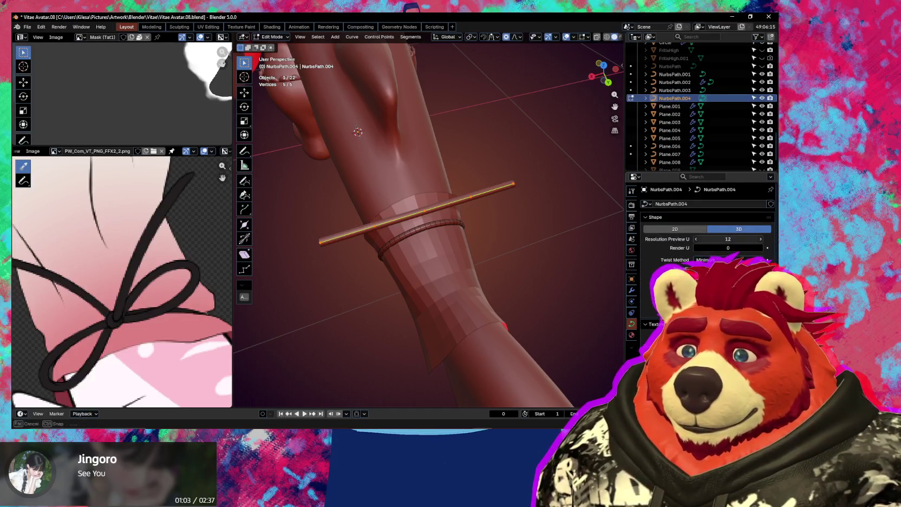
pyautogui.press('Return')
pyautogui.moveTo(423, 227)
pyautogui.mouseDown(button='middle')
pyautogui.moveTo(449, 244)
pyautogui.moveTo(444, 254)
pyautogui.mouseUp(button='middle')
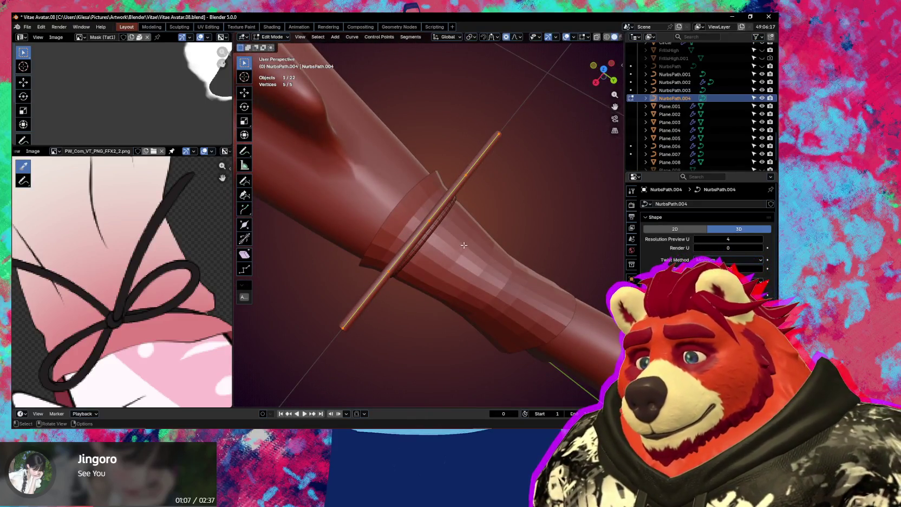
# Step: Try bending one curve point along the X and Y axes, then undo the bend
pyautogui.click(388, 272)
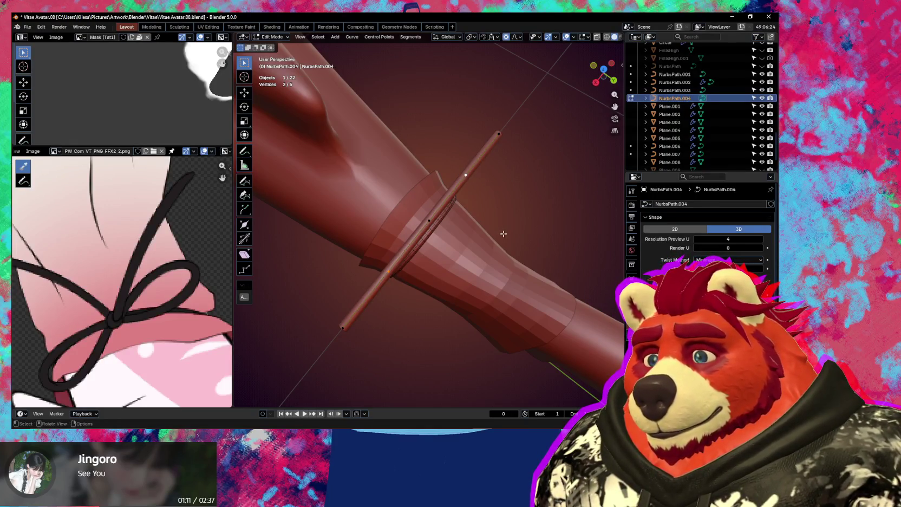
pyautogui.press('g')
pyautogui.press('x')
pyautogui.press('y')
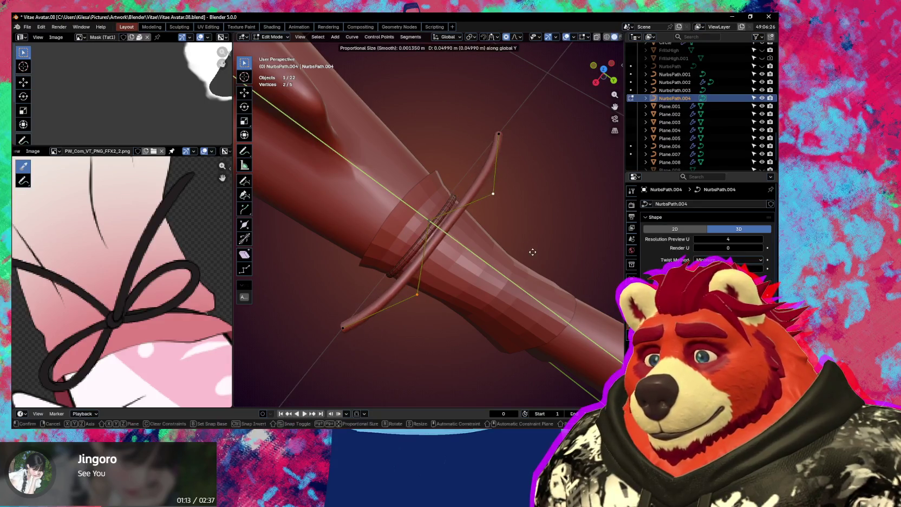
pyautogui.click(462, 198)
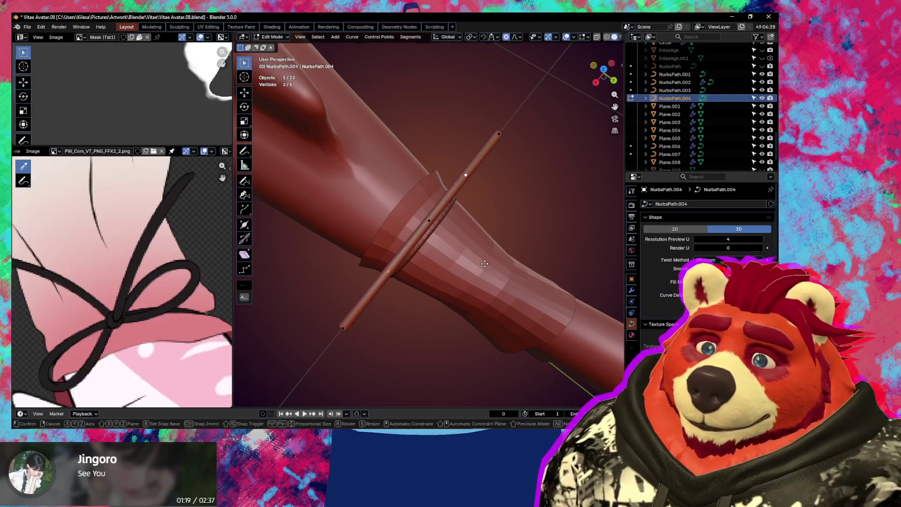
pyautogui.press('g')
pyautogui.press('y')
pyautogui.click(531, 288)
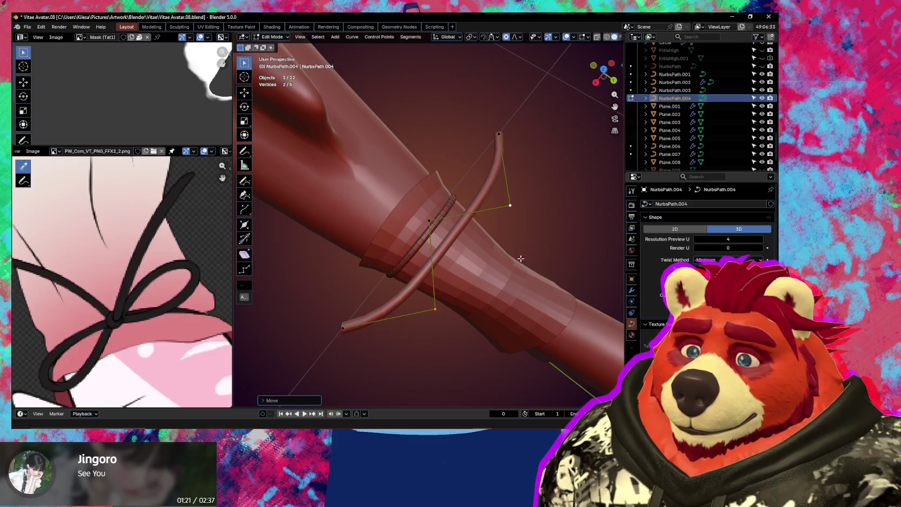
pyautogui.hotkey('ctrl', 'z')
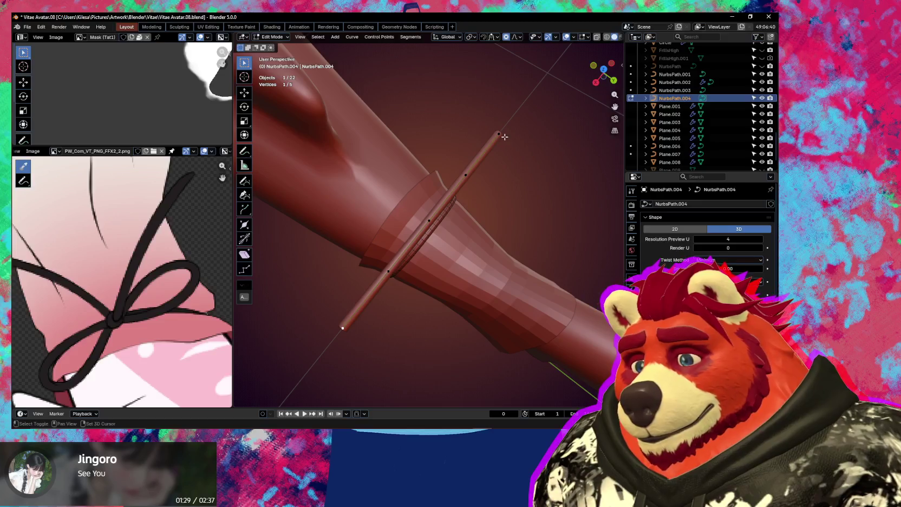
# Step: Scale the curve ends inward and shift them along Y, undoing the arc to a straight rod
pyautogui.press('s')
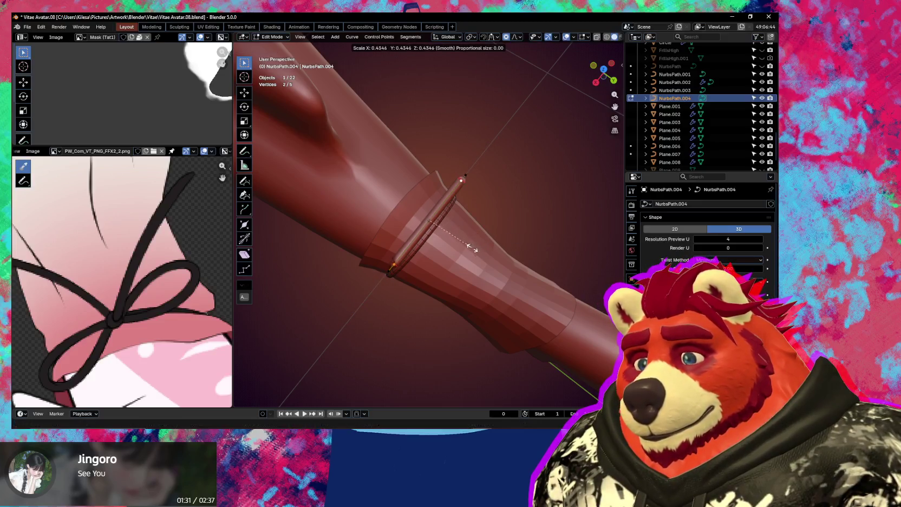
pyautogui.click(472, 248)
pyautogui.press('g')
pyautogui.press('y')
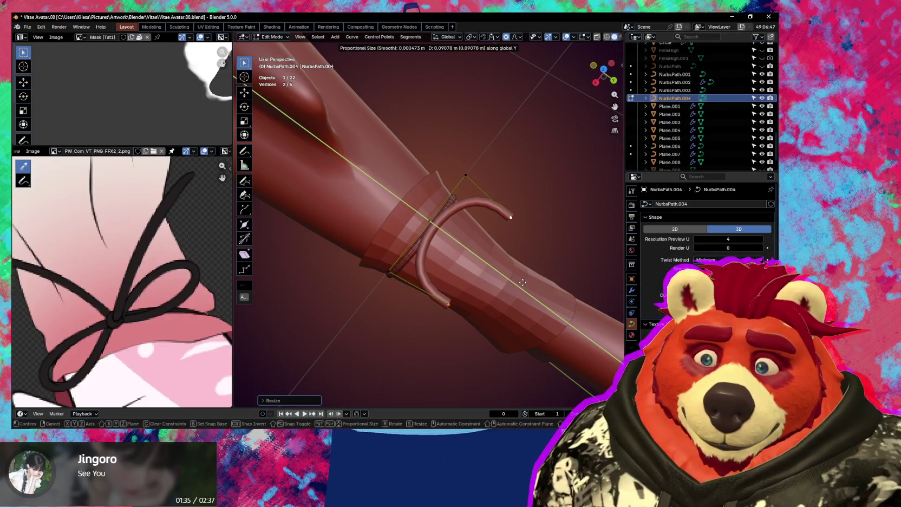
pyautogui.click(523, 282)
pyautogui.press('s')
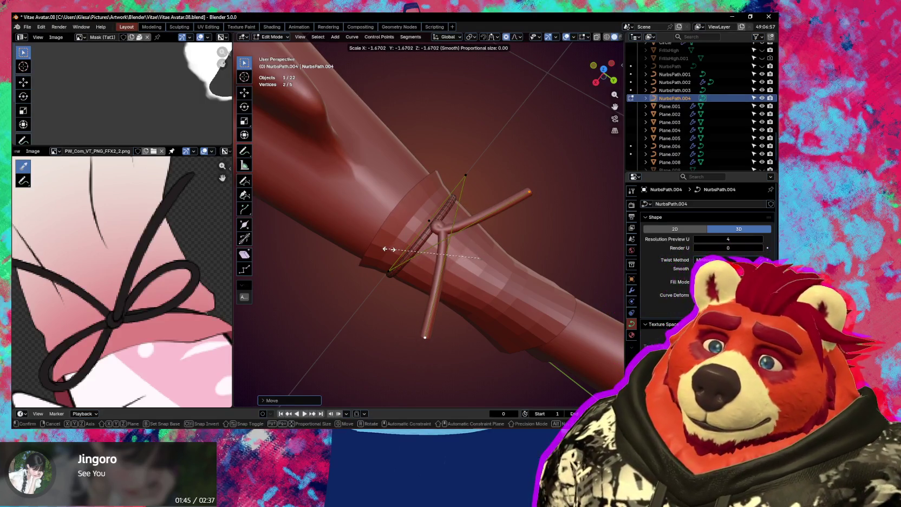
pyautogui.rightClick(387, 249)
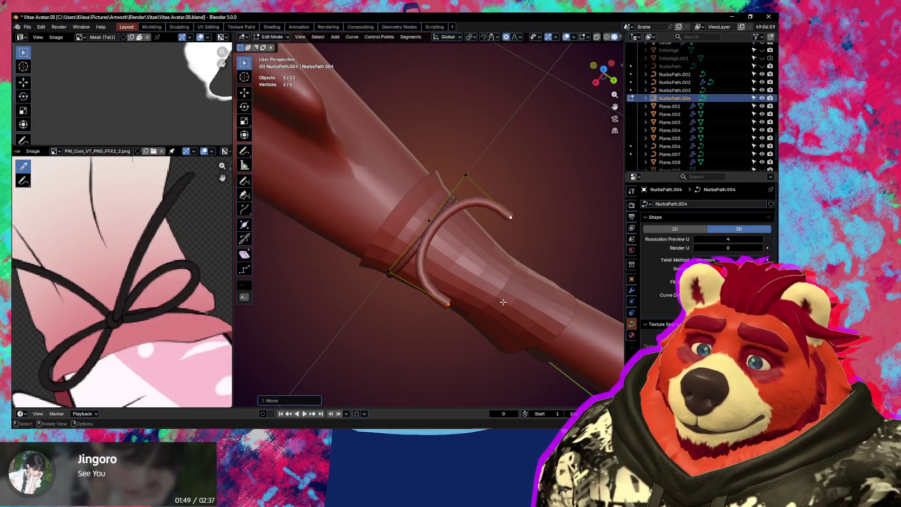
pyautogui.scroll(3, 497, 291)
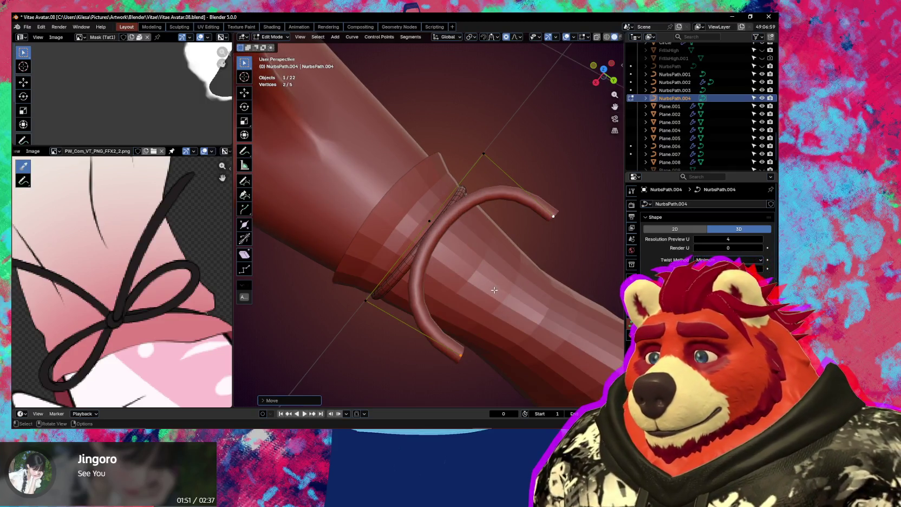
pyautogui.hotkey('ctrl', 'z')
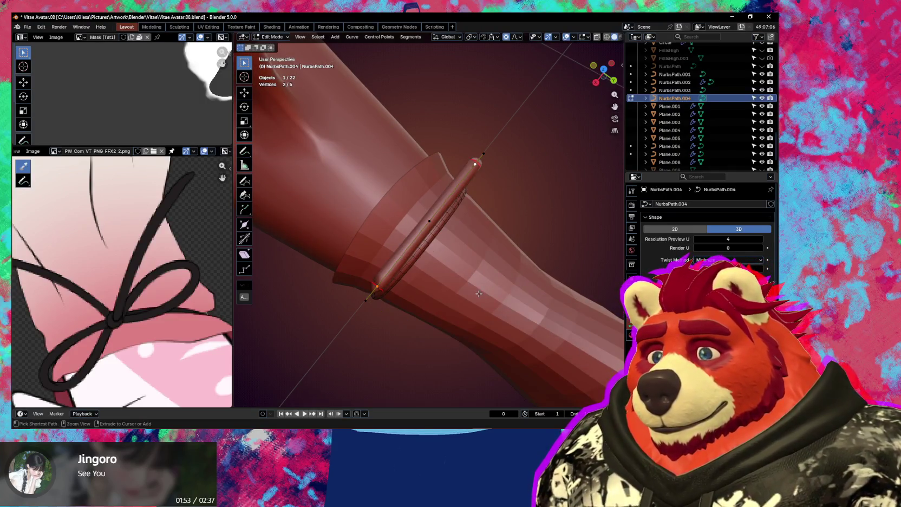
# Step: Undo the shortening and bend the tube's lower and upper control points across the cuff
pyautogui.hotkey('ctrl', 'z')
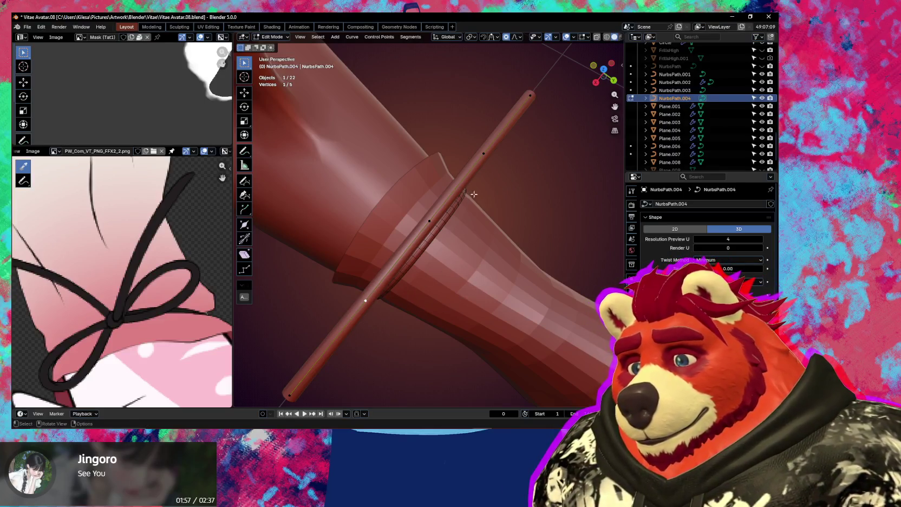
pyautogui.press('g')
pyautogui.click(512, 284)
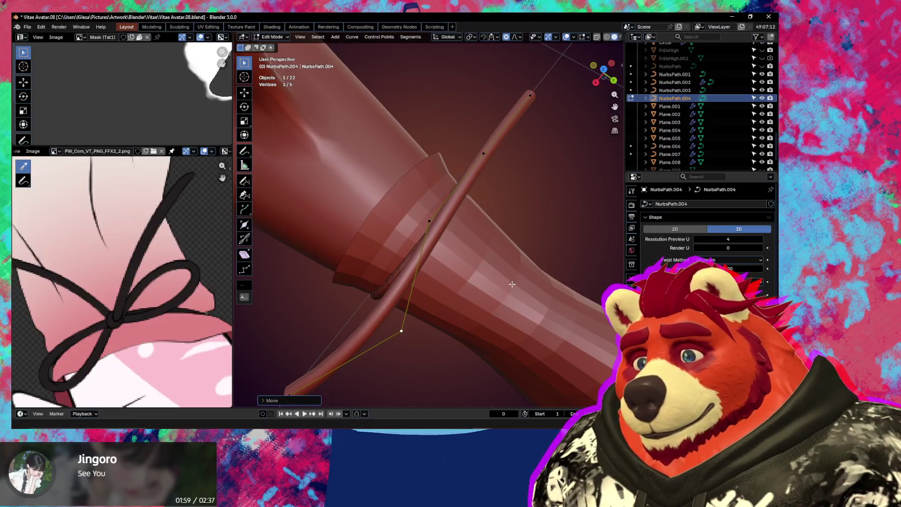
pyautogui.click(490, 158)
pyautogui.press('g')
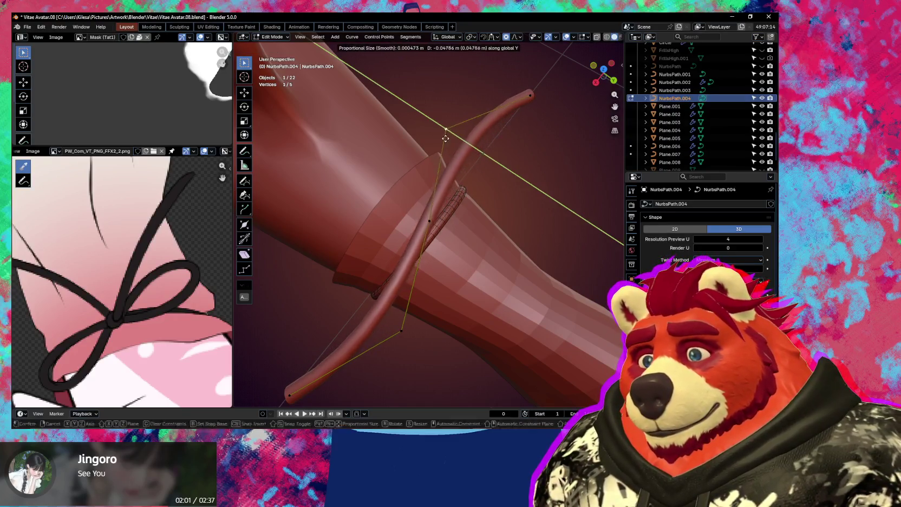
pyautogui.click(375, 248)
pyautogui.scroll(-3, 306, 343)
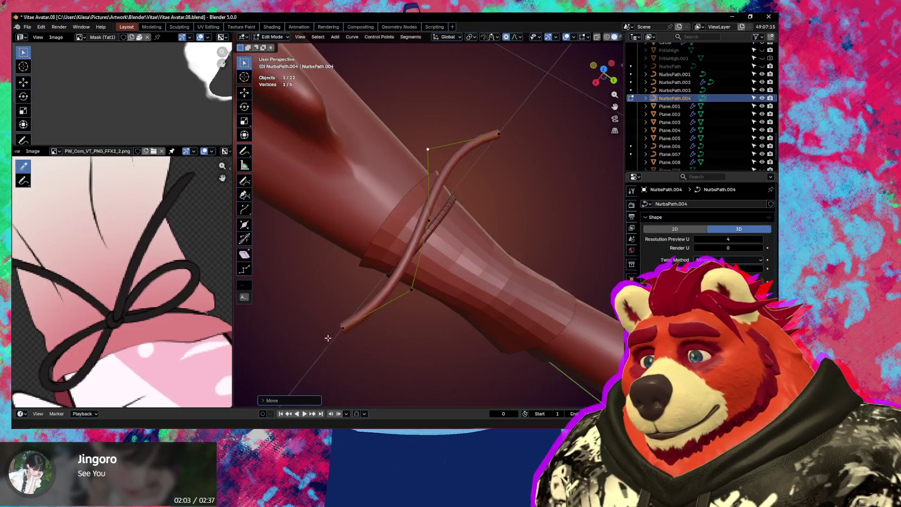
pyautogui.click(356, 322)
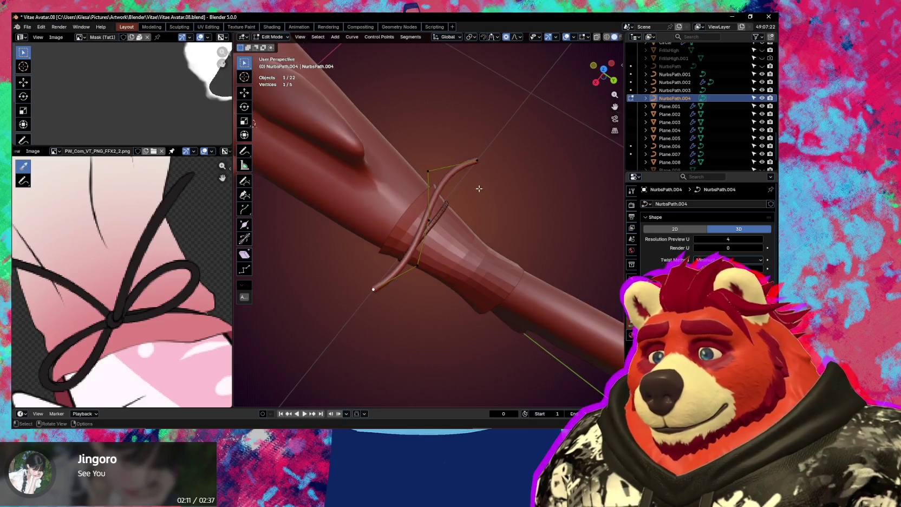
# Step: Try a Z rotation of the curve ends, undo it, and twist the selected point instead
pyautogui.moveTo(484, 215); pyautogui.dragTo(510, 223, button='middle')
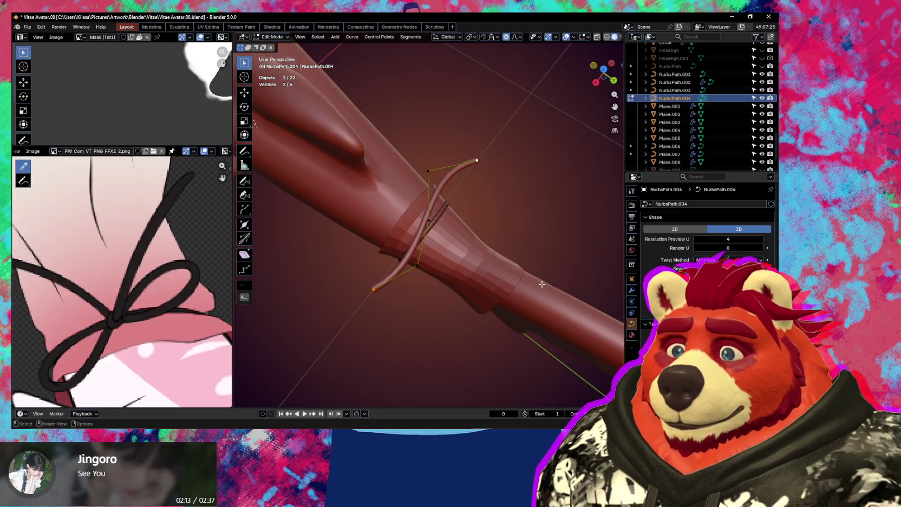
pyautogui.press('r')
pyautogui.press('z')
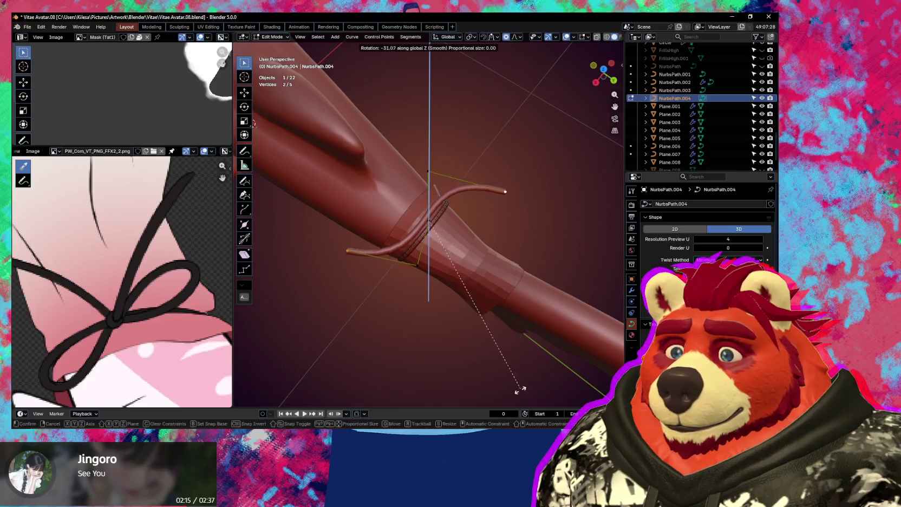
pyautogui.click(504, 380)
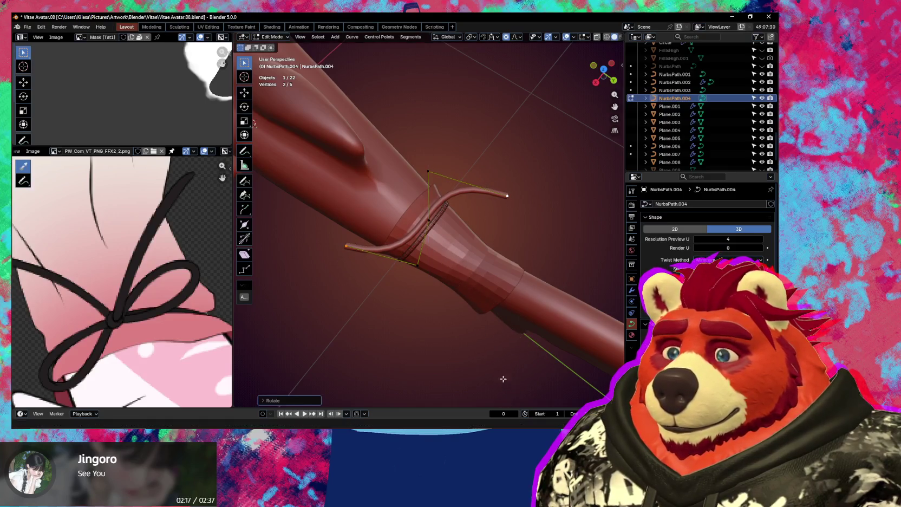
pyautogui.moveTo(503, 378); pyautogui.dragTo(498, 362, button='middle')
pyautogui.hotkey('ctrl', 'z')
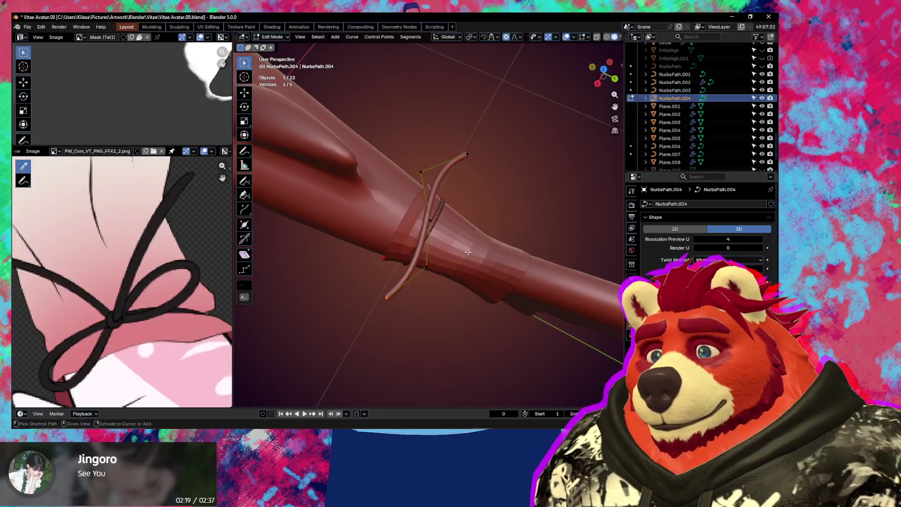
pyautogui.hotkey('ctrl', 'z')
pyautogui.hotkey('ctrl', 'z')
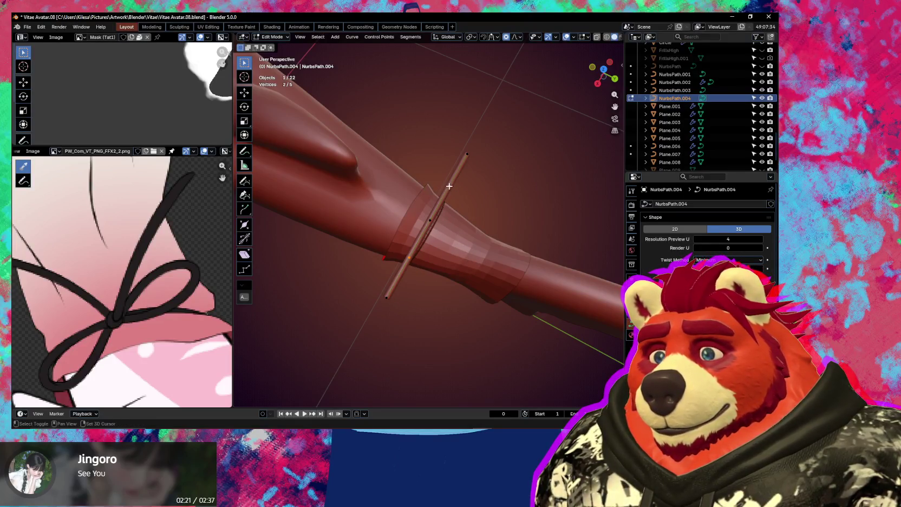
pyautogui.press('r')
pyautogui.click(541, 302)
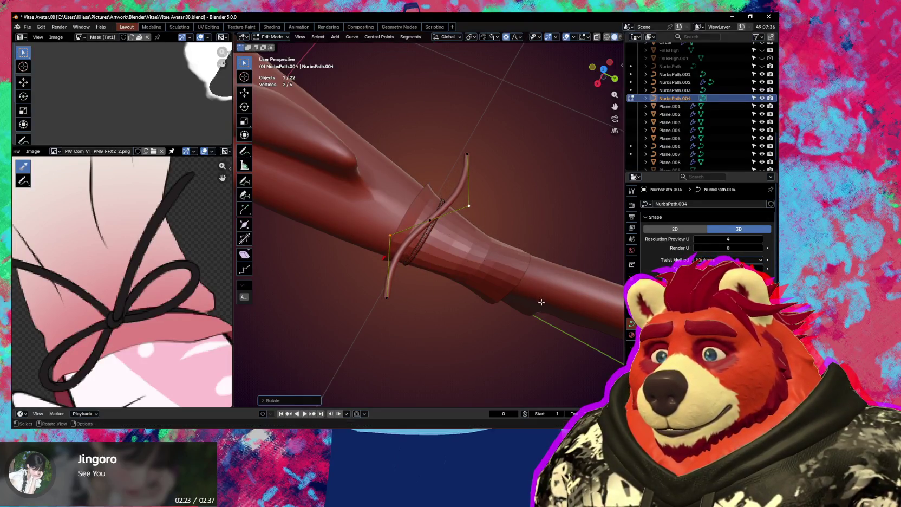
# Step: Rotate the bottom and top end points around Z and scale them closer together
pyautogui.click(389, 293)
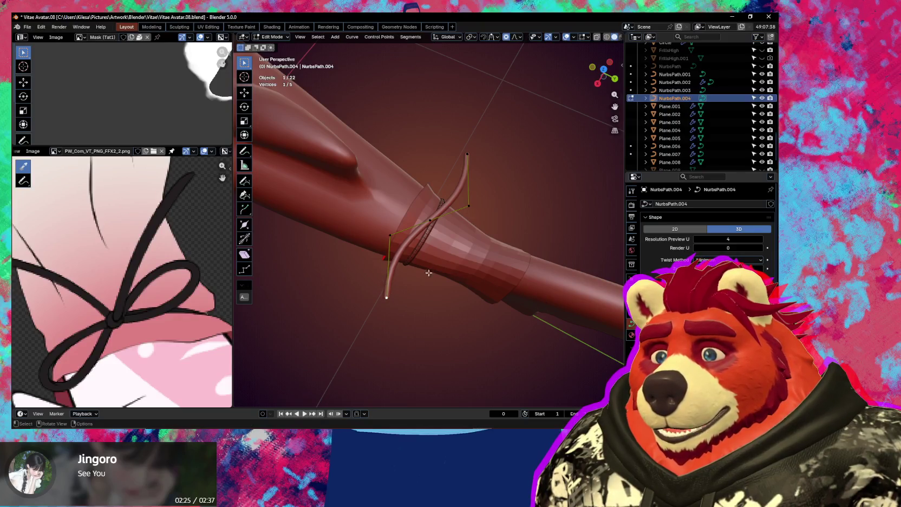
pyautogui.keyDown('shift'); pyautogui.click(470, 157); pyautogui.keyUp('shift')
pyautogui.press('r')
pyautogui.press('z')
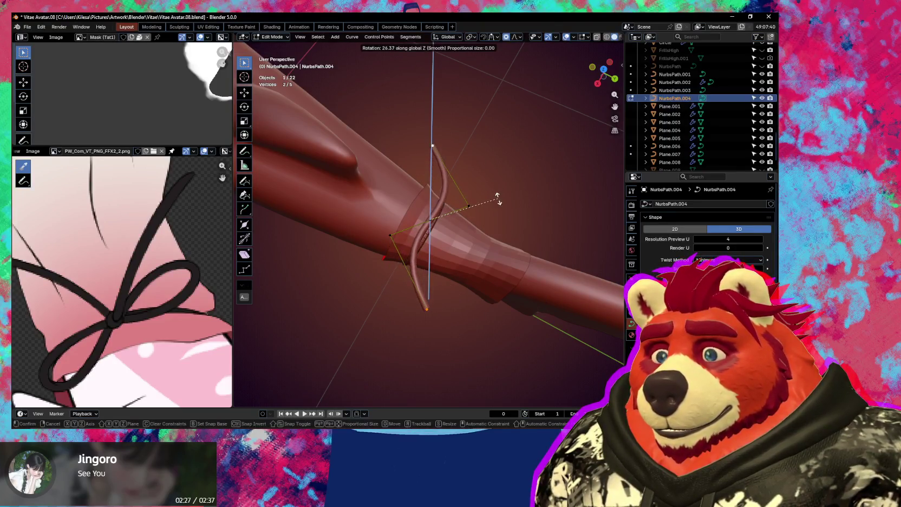
pyautogui.click(497, 198)
pyautogui.press('s')
pyautogui.click(489, 178)
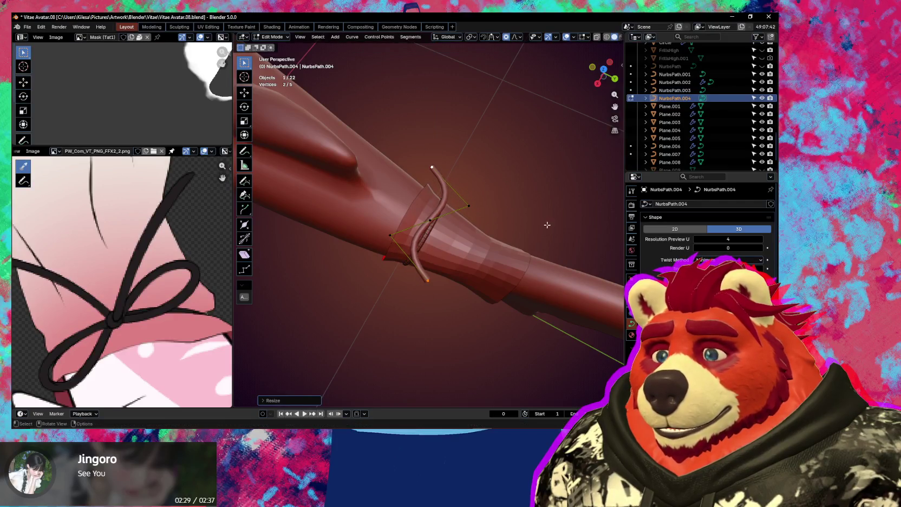
# Step: Extrude two new control points, scale them, and move them into a figure-eight loop
pyautogui.press('e')
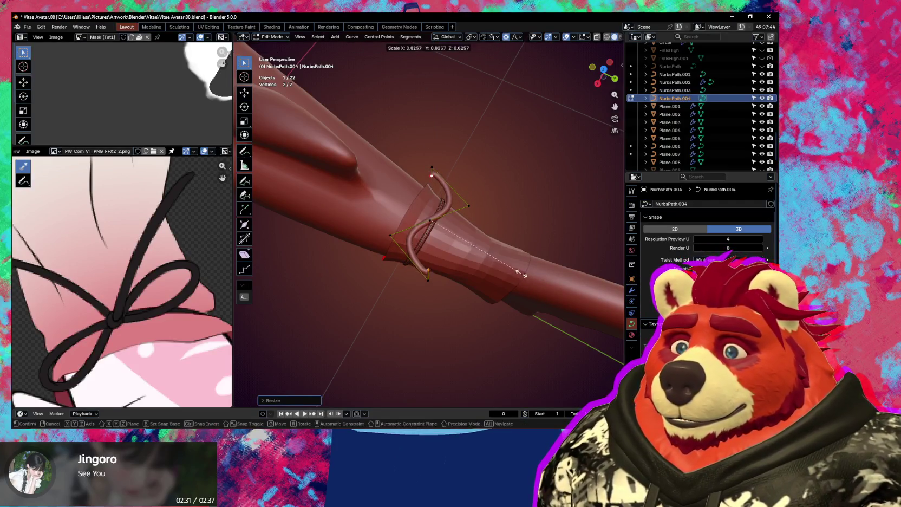
pyautogui.press('s')
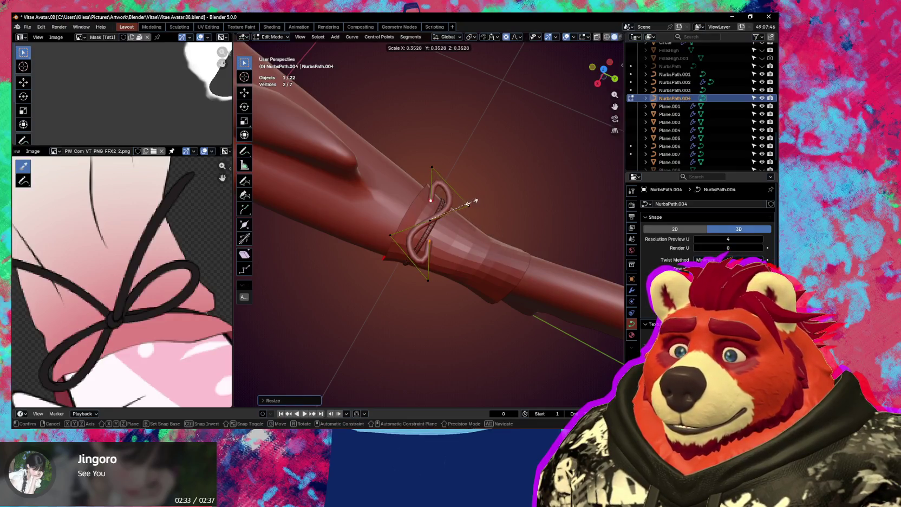
pyautogui.click(459, 204)
pyautogui.scroll(3, 476, 228)
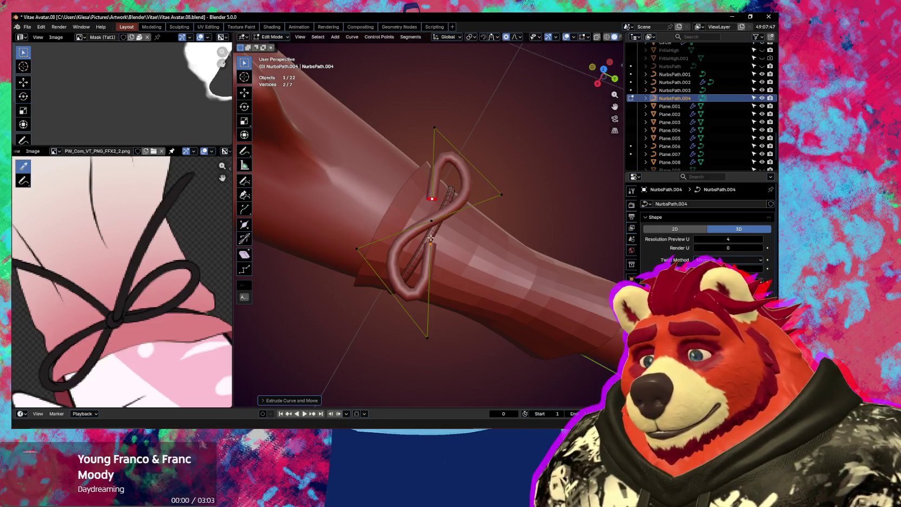
pyautogui.press('g')
pyautogui.moveTo(452, 254)
pyautogui.mouseDown(button='middle')
pyautogui.moveTo(493, 265)
pyautogui.moveTo(484, 293)
pyautogui.mouseUp(button='middle')
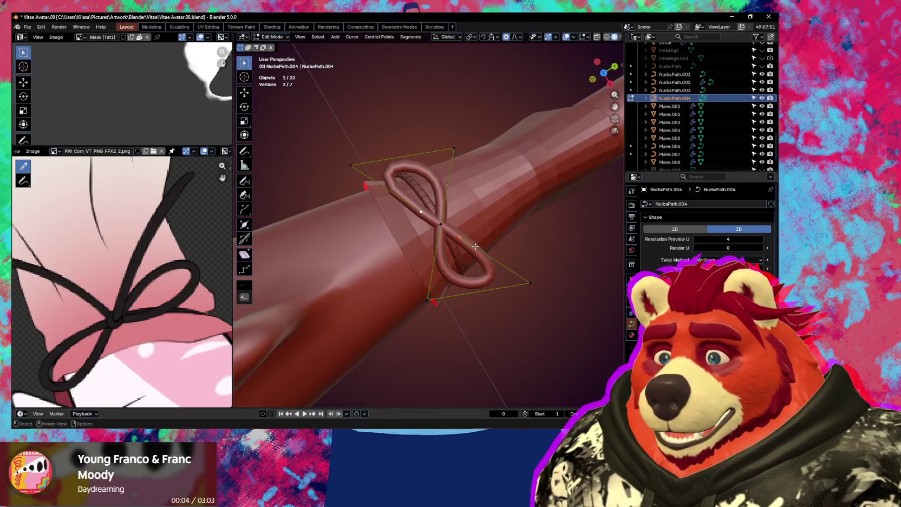
pyautogui.moveTo(475, 246)
pyautogui.mouseDown(button='middle')
pyautogui.moveTo(459, 294)
pyautogui.moveTo(505, 281)
pyautogui.mouseUp(button='middle')
# Step: Widen the bow's right-side points and flatten the left points to 0 so they align vertically
pyautogui.click(454, 292)
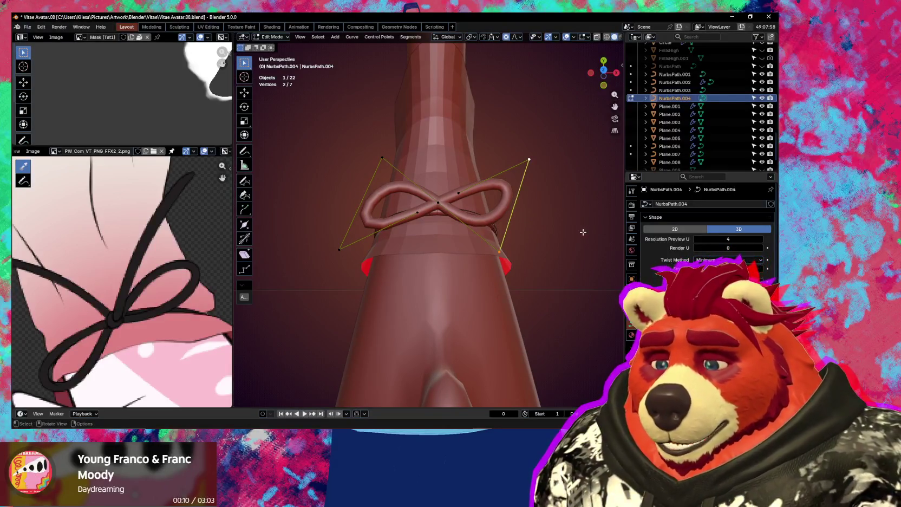
pyautogui.press('s')
pyautogui.press('y')
pyautogui.press('x')
pyautogui.press('Return')
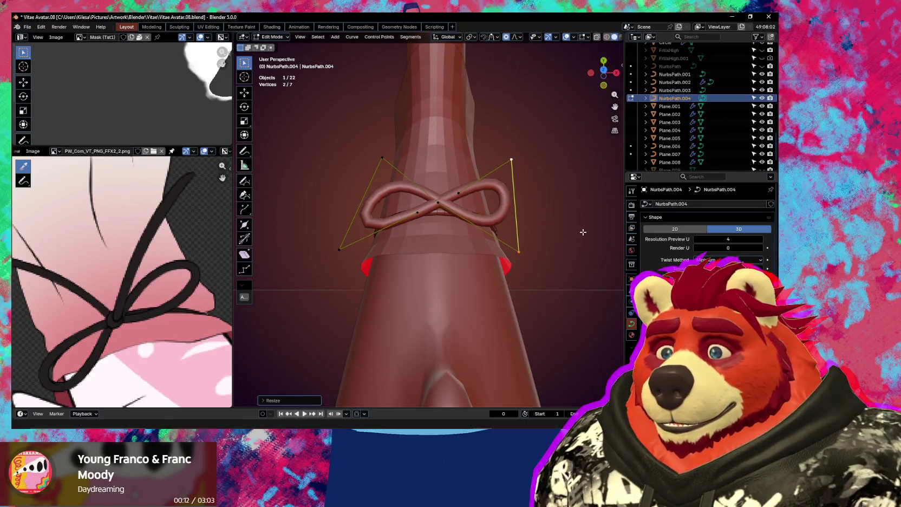
pyautogui.click(379, 165)
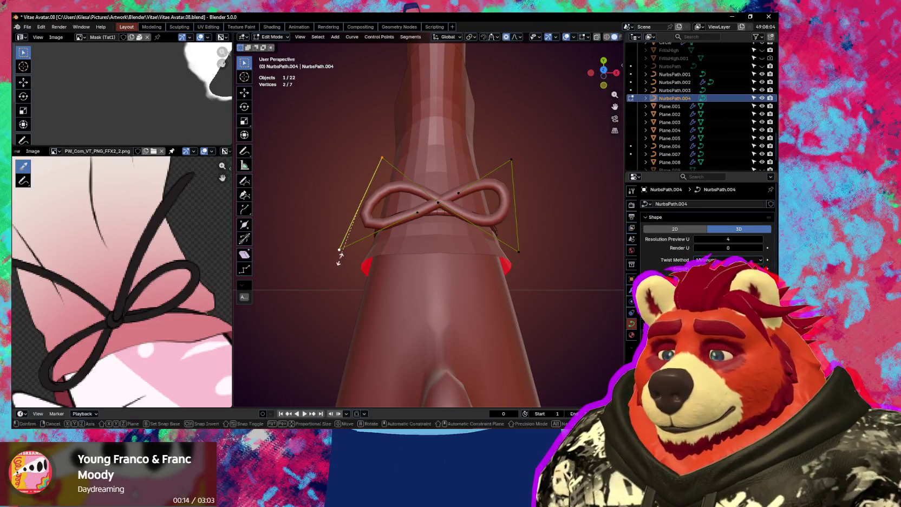
pyautogui.press('s')
pyautogui.press('y')
pyautogui.press('0')
pyautogui.press('x')
pyautogui.press('Return')
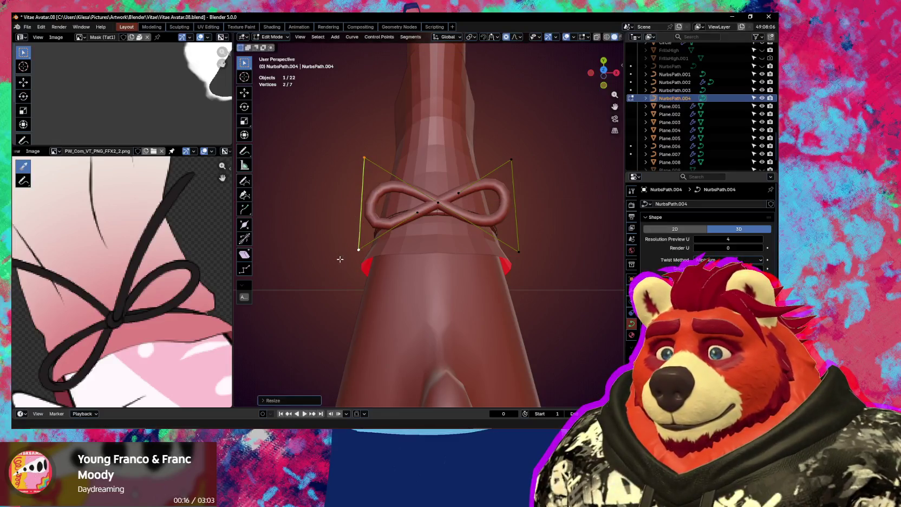
# Step: Thin the whole bow tube with Alt+S and raise the centre control point along Z
pyautogui.moveTo(341, 260)
pyautogui.mouseDown(button='middle')
pyautogui.moveTo(478, 246)
pyautogui.moveTo(536, 280)
pyautogui.moveTo(474, 315)
pyautogui.moveTo(583, 280)
pyautogui.mouseUp(button='middle')
pyautogui.press('a')
pyautogui.scroll(2, 536, 280)
pyautogui.hotkey('alt', 's')
pyautogui.click(519, 271)
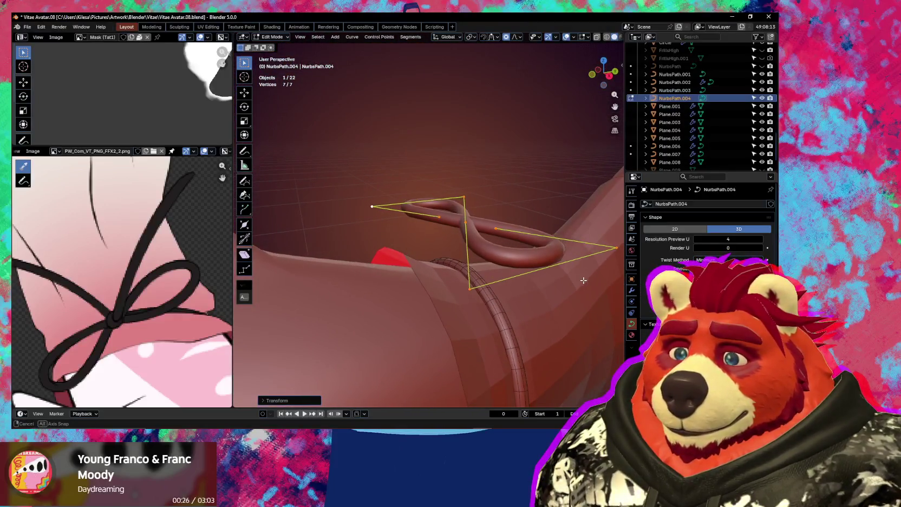
pyautogui.click(492, 228)
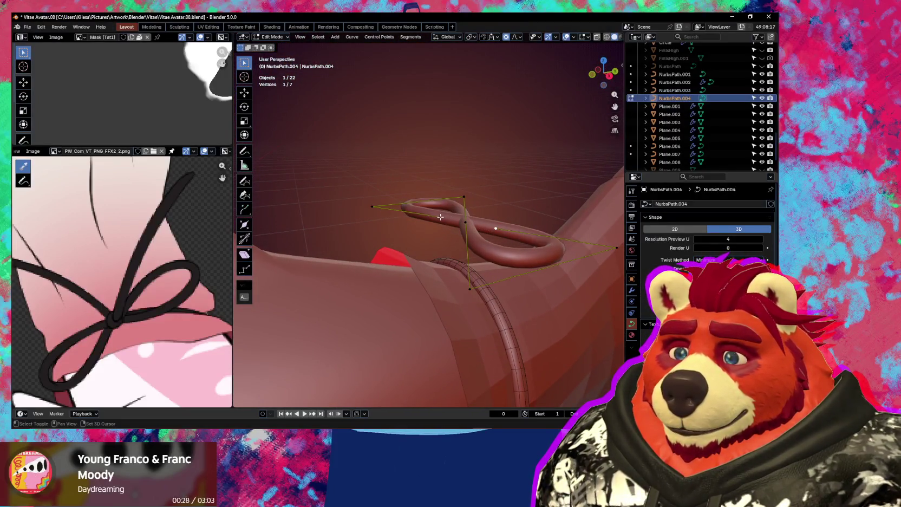
pyautogui.click(467, 225)
pyautogui.press('g')
pyautogui.press('z')
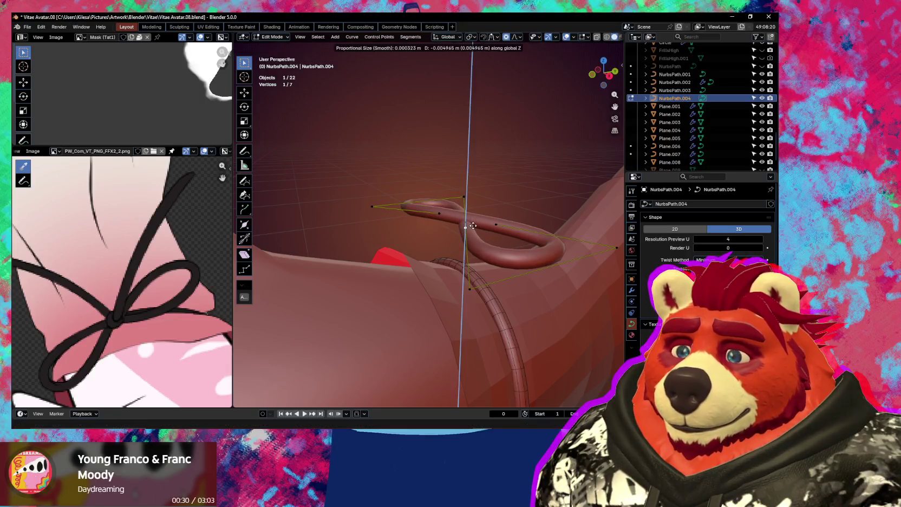
pyautogui.click(475, 228)
# Step: Adjust the thickness of all seven bow points, shade the tube flat, and set preview resolution to 5
pyautogui.moveTo(474, 228)
pyautogui.mouseDown(button='middle')
pyautogui.moveTo(527, 302)
pyautogui.moveTo(565, 297)
pyautogui.mouseUp(button='middle')
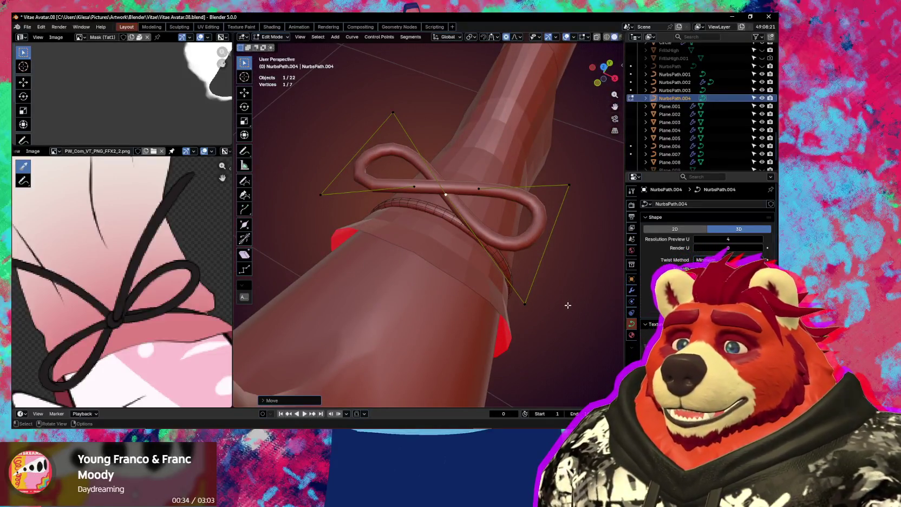
pyautogui.press('a')
pyautogui.hotkey('alt', 's')
pyautogui.click(555, 291)
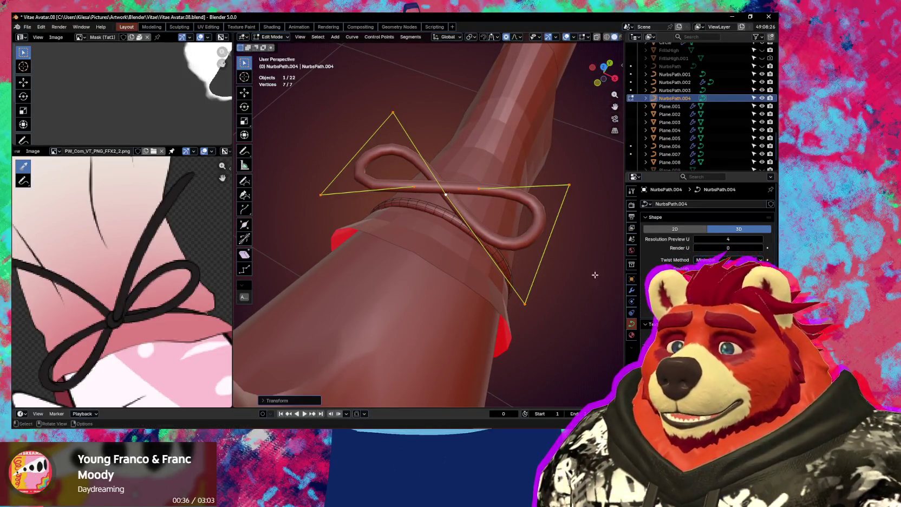
pyautogui.rightClick(543, 238)
pyautogui.click(540, 238)
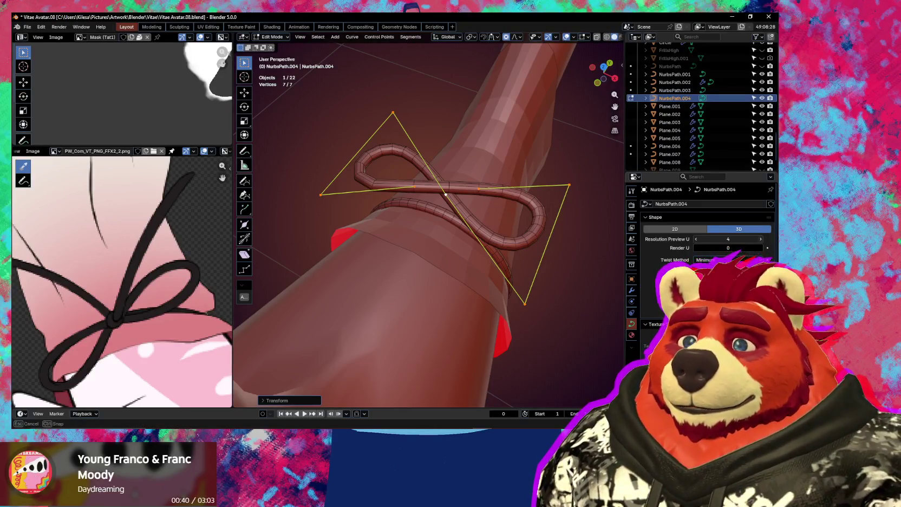
pyautogui.click(761, 239)
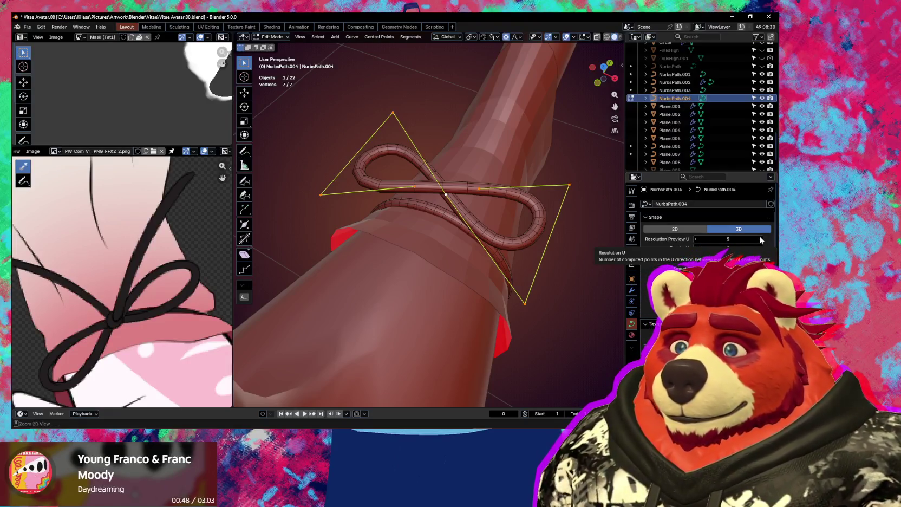
pyautogui.moveTo(542, 227)
pyautogui.mouseDown(button='middle')
pyautogui.moveTo(322, 209)
pyautogui.moveTo(427, 334)
pyautogui.moveTo(487, 260)
pyautogui.mouseUp(button='middle')
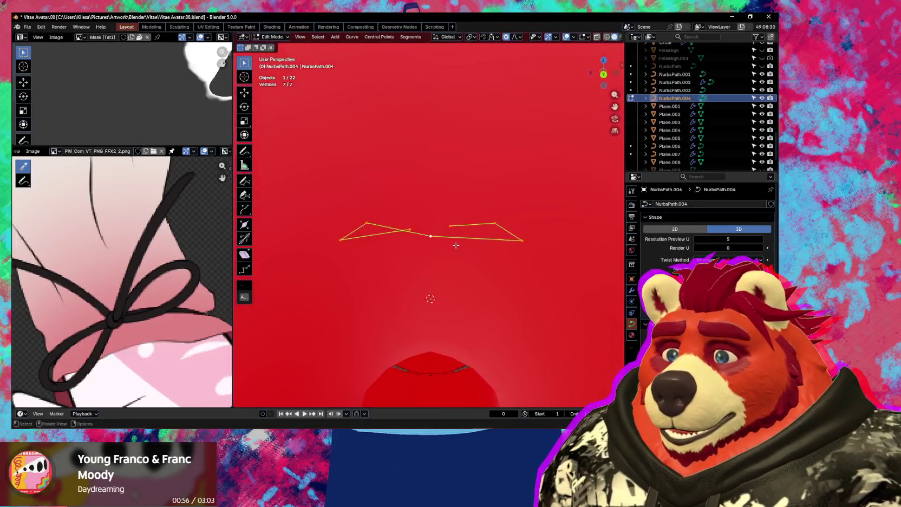
# Step: Select the bow's left-side control points and move them vertically along Z
pyautogui.moveTo(482, 267); pyautogui.dragTo(549, 196, button='middle')
pyautogui.moveTo(549, 196); pyautogui.dragTo(484, 295)
pyautogui.keyDown('shift'); pyautogui.moveTo(382, 195); pyautogui.dragTo(322, 290); pyautogui.keyUp('shift')
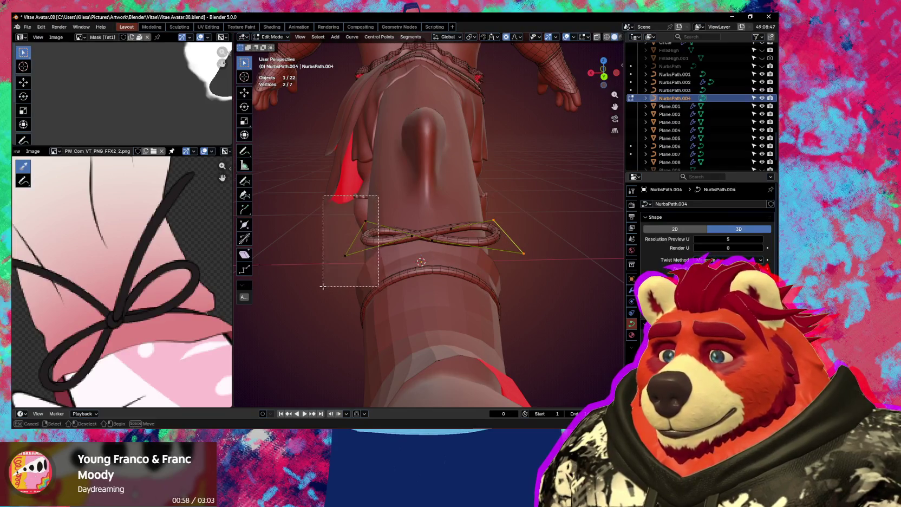
pyautogui.press('g')
pyautogui.press('z')
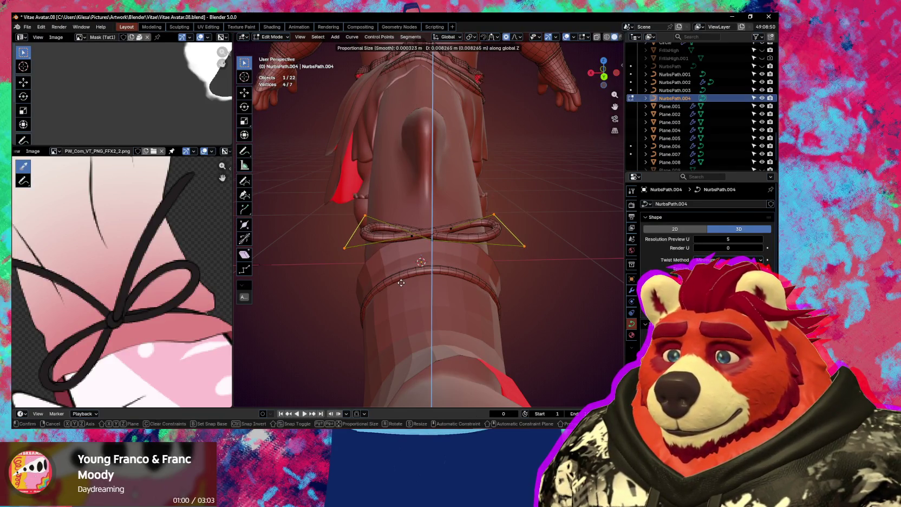
pyautogui.click(401, 282)
# Step: Lower the bow points slightly along Z so the loop rests against the cuff
pyautogui.moveTo(401, 282); pyautogui.dragTo(469, 290, button='middle')
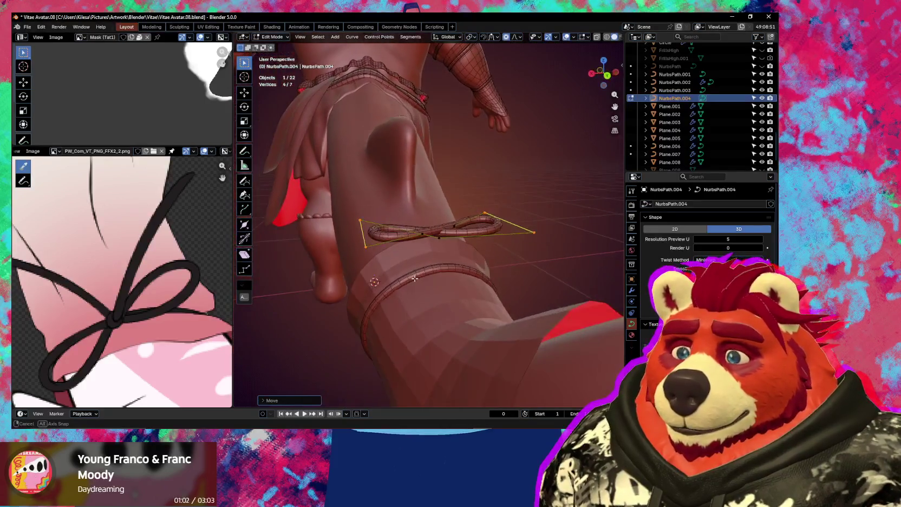
pyautogui.moveTo(451, 255); pyautogui.dragTo(475, 266, button='middle')
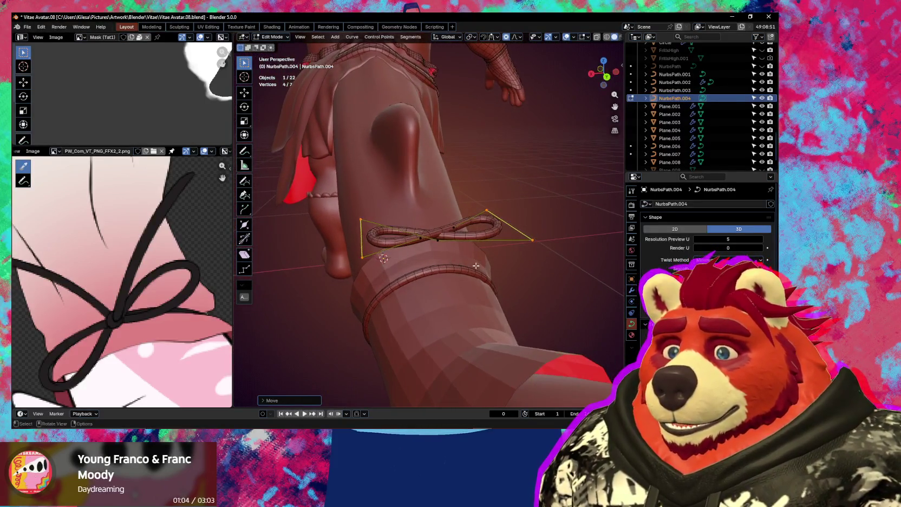
pyautogui.press('g')
pyautogui.press('z')
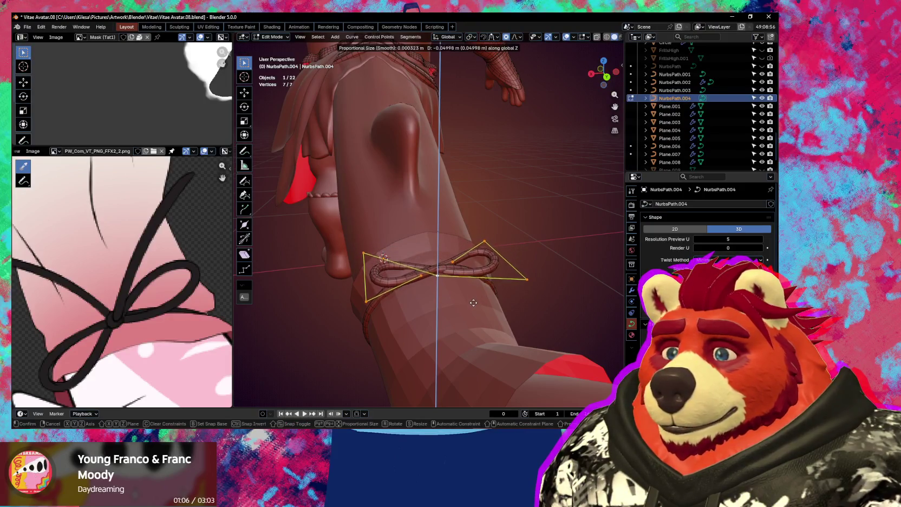
pyautogui.click(474, 299)
pyautogui.moveTo(474, 299)
pyautogui.mouseDown(button='middle')
pyautogui.moveTo(501, 315)
pyautogui.moveTo(475, 259)
pyautogui.moveTo(471, 284)
pyautogui.moveTo(480, 284)
pyautogui.mouseUp(button='middle')
pyautogui.scroll(-3, 188, 310)
pyautogui.scroll(3, 471, 284)
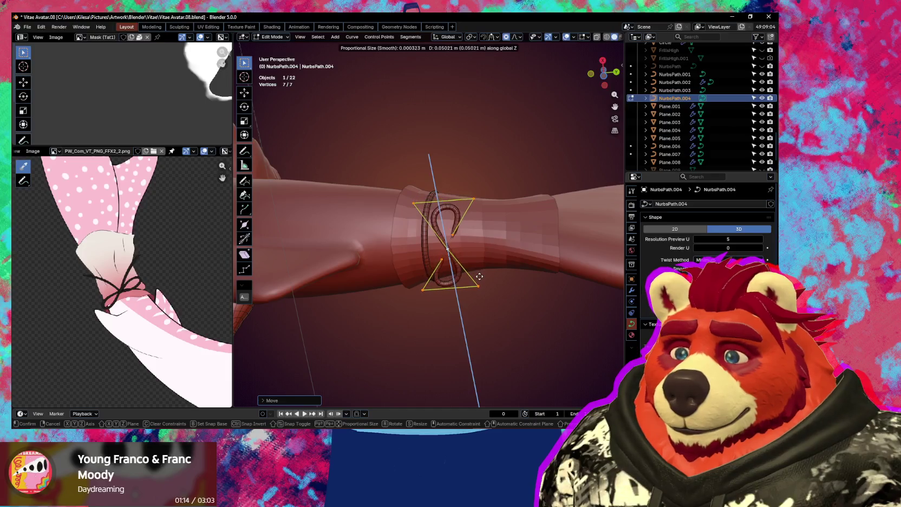
pyautogui.click(480, 277)
# Step: Nudge the figure-eight cord loop vertically along Z twice more to settle it on the tail band
pyautogui.press('g')
pyautogui.press('y')
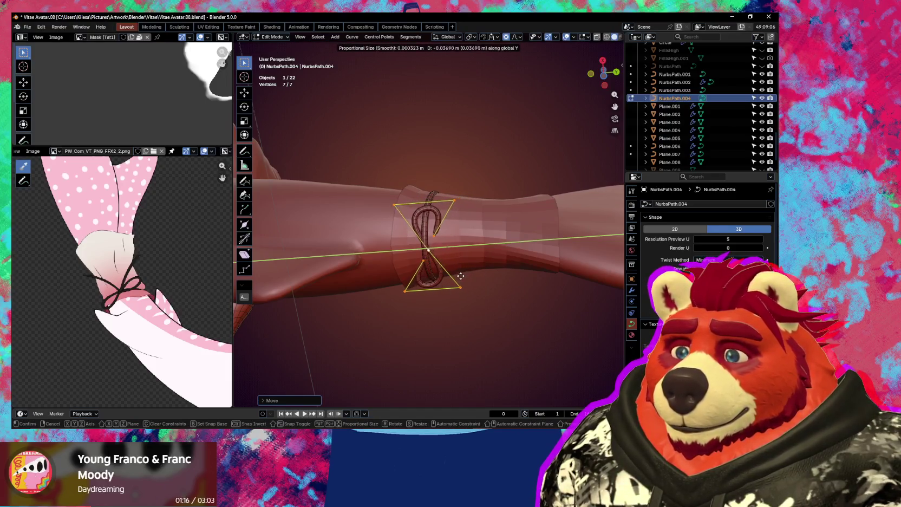
pyautogui.press('z')
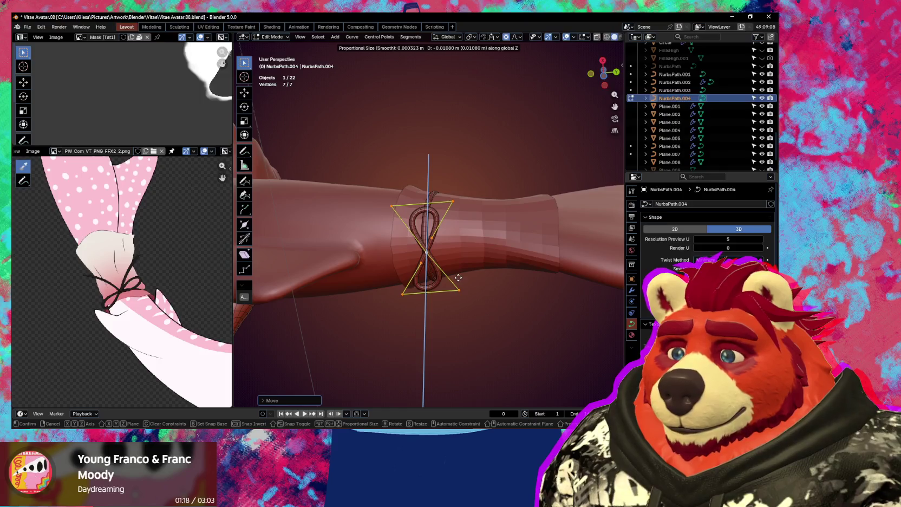
pyautogui.click(458, 277)
pyautogui.scroll(3, 458, 278)
pyautogui.moveTo(458, 278); pyautogui.dragTo(442, 312, button='middle')
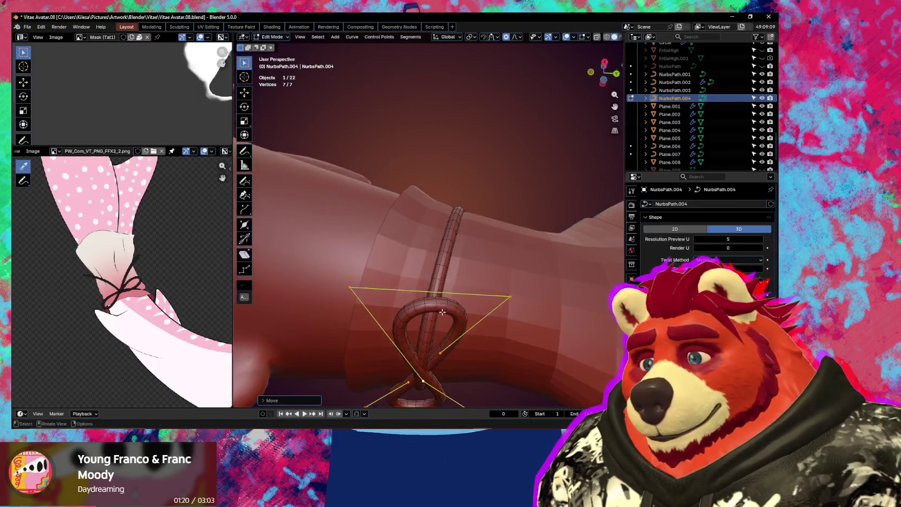
pyautogui.press('g')
pyautogui.press('z')
pyautogui.click(443, 314)
# Step: Orbit out to inspect the whole tail and cord loop with overlays and control points shown
pyautogui.scroll(-3, 443, 304)
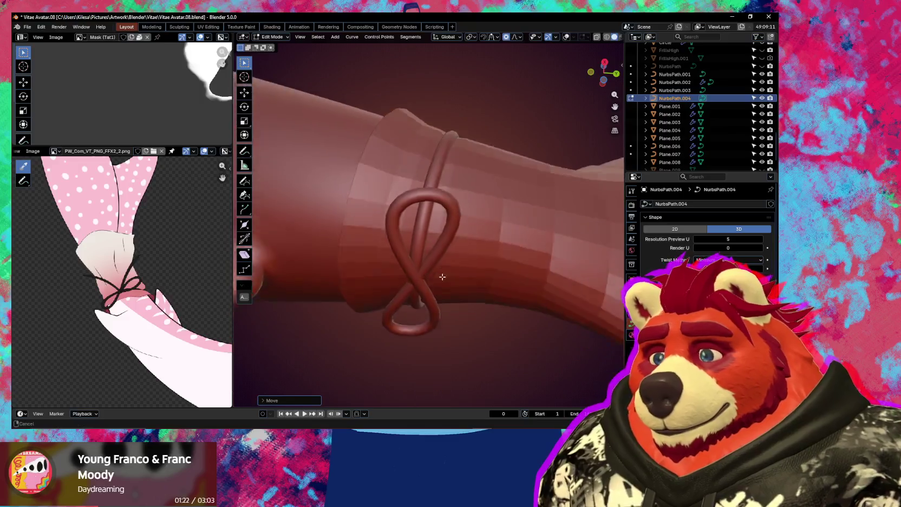
pyautogui.moveTo(443, 304)
pyautogui.mouseDown(button='middle')
pyautogui.moveTo(414, 281)
pyautogui.moveTo(407, 256)
pyautogui.mouseUp(button='middle')
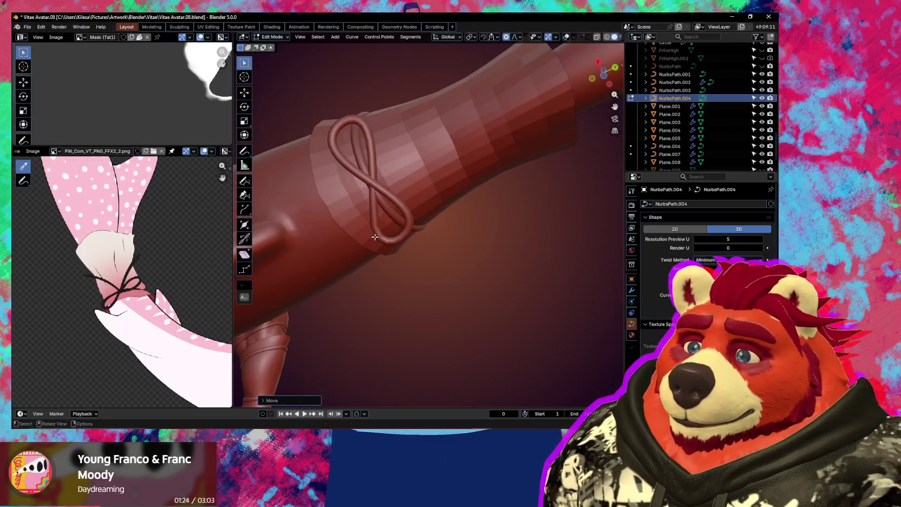
pyautogui.scroll(2, 407, 256)
pyautogui.scroll(2, 97, 320)
pyautogui.scroll(2, 98, 320)
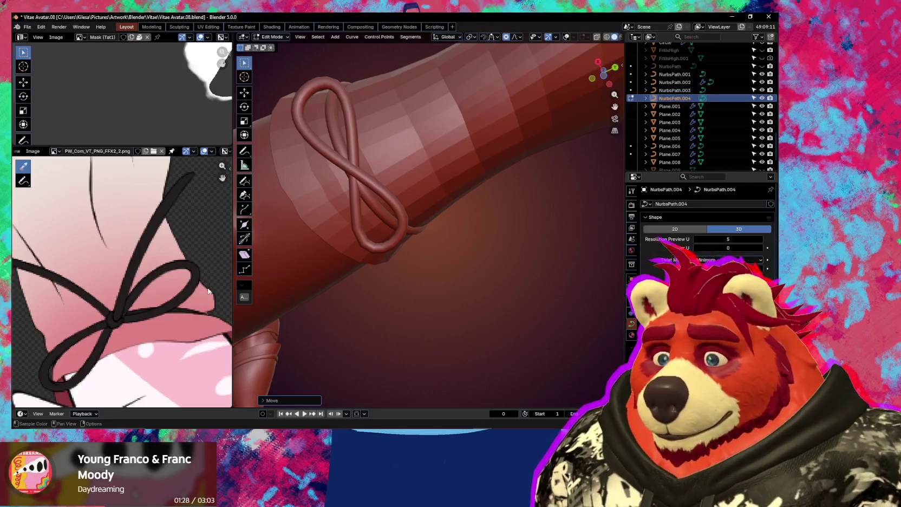
pyautogui.moveTo(352, 238); pyautogui.dragTo(376, 232, button='middle')
pyautogui.scroll(-3, 376, 232)
pyautogui.hotkey('shift', 'alt', 'z')
pyautogui.moveTo(386, 298); pyautogui.dragTo(407, 251, button='middle')
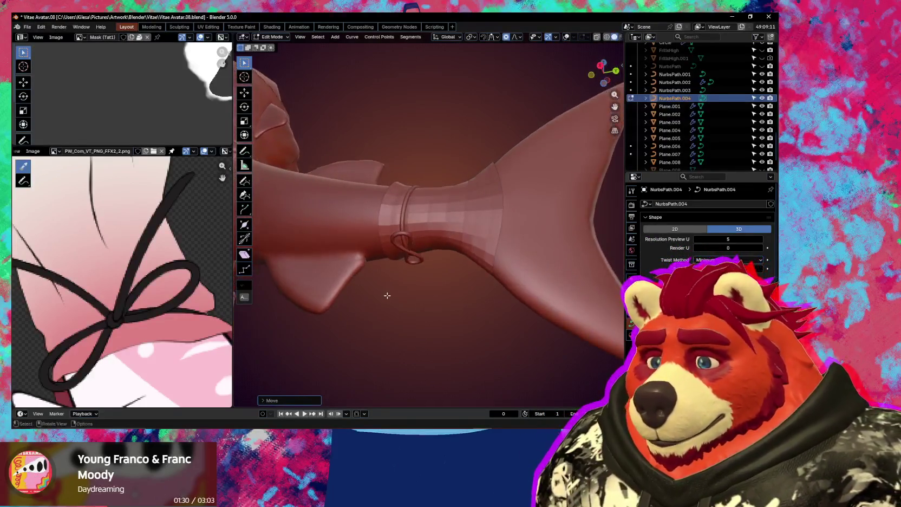
pyautogui.scroll(2, 407, 251)
pyautogui.scroll(3, 434, 217)
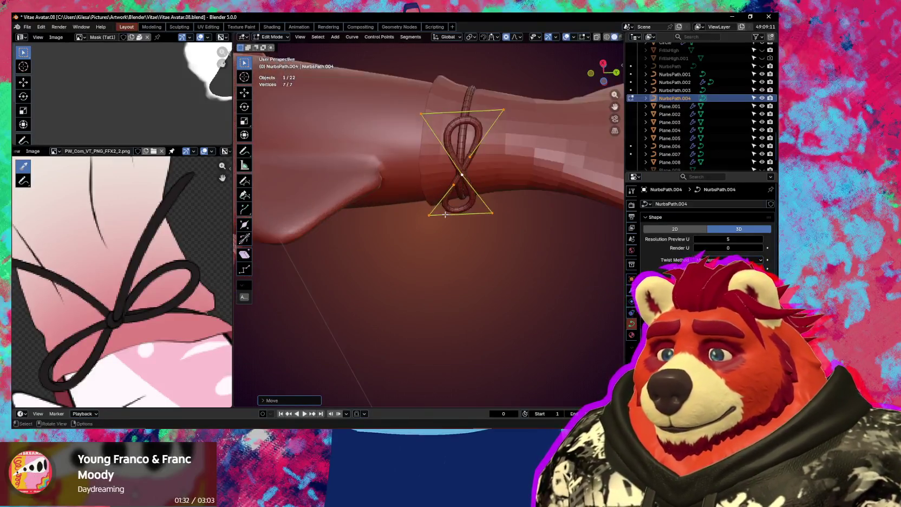
pyautogui.scroll(3, 475, 163)
pyautogui.hotkey('ctrl', 'Tab')
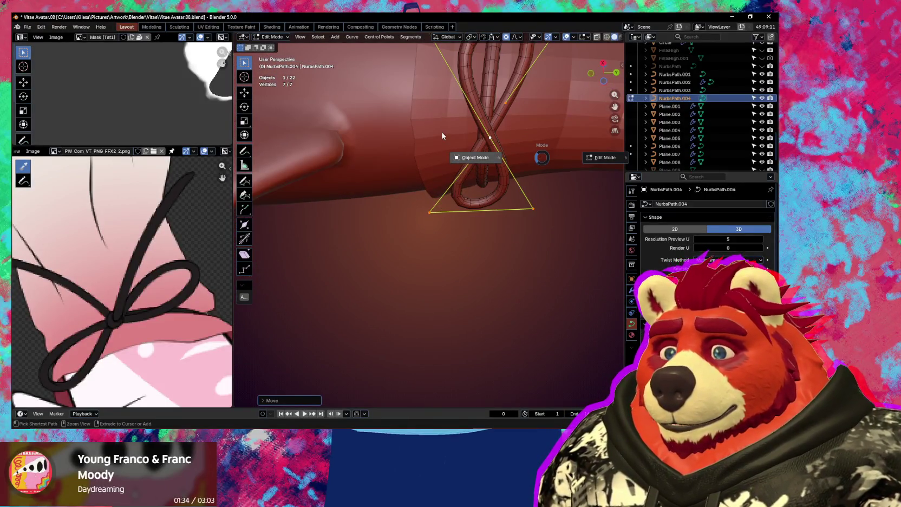
# Step: Select Body.001 and snap the 3D cursor to a vertex at the cord's knot
pyautogui.click(455, 134)
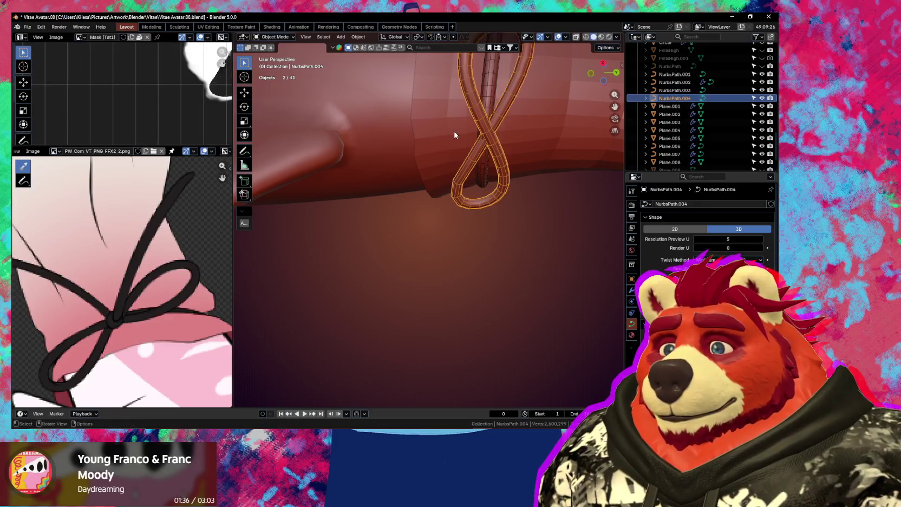
pyautogui.click(463, 136)
pyautogui.press('Tab')
pyautogui.hotkey('shift', 's')
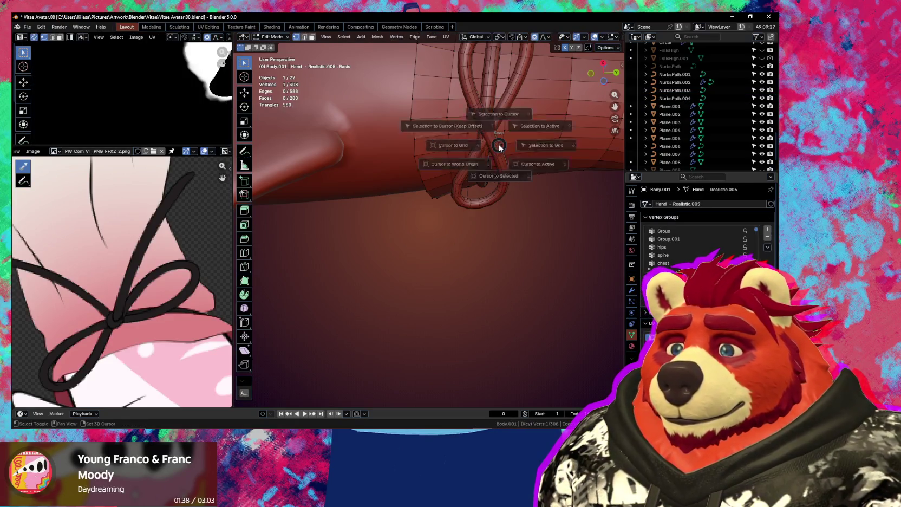
pyautogui.click(427, 174)
pyautogui.hotkey('ctrl', 'Tab')
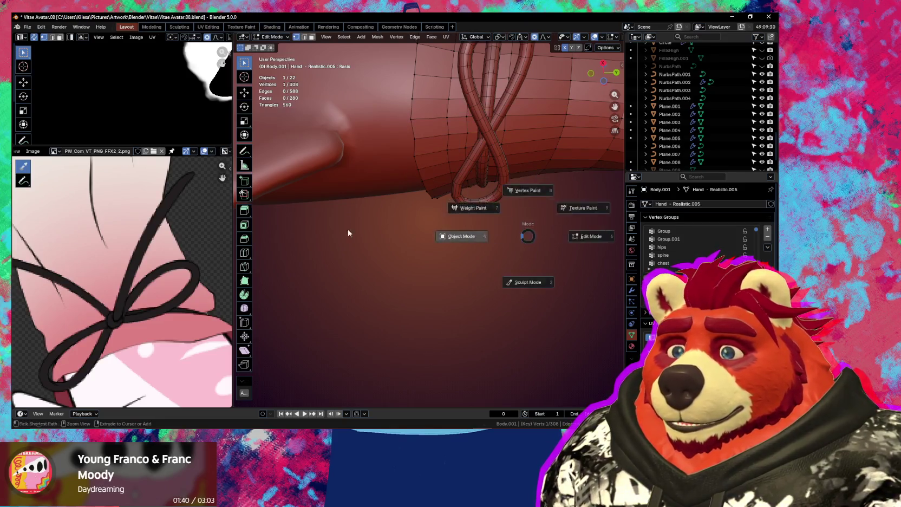
pyautogui.click(477, 206)
# Step: Add a UV sphere at the cursor, then undo it because it was misplaced
pyautogui.hotkey('shift', 'a')
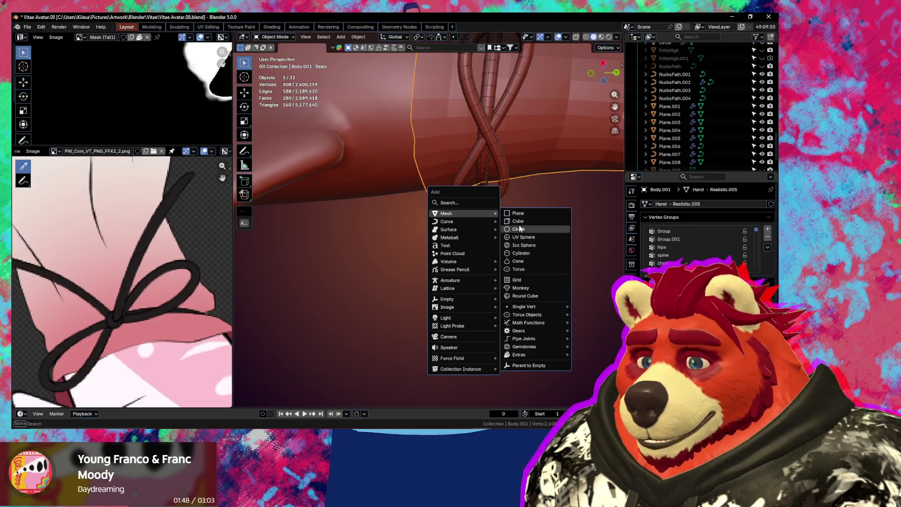
pyautogui.click(507, 235)
pyautogui.scroll(-5, 507, 236)
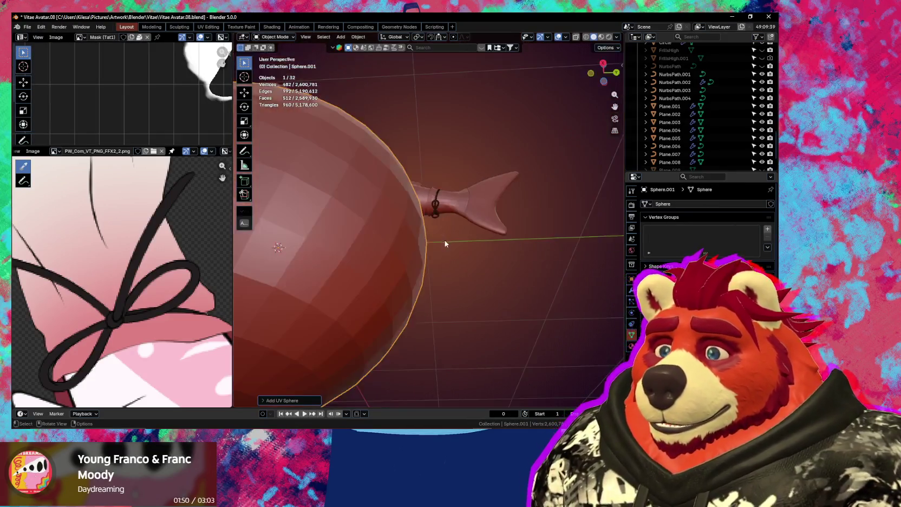
pyautogui.moveTo(508, 235)
pyautogui.mouseDown(button='middle')
pyautogui.moveTo(428, 313)
pyautogui.moveTo(439, 245)
pyautogui.moveTo(460, 228)
pyautogui.mouseUp(button='middle')
pyautogui.hotkey('ctrl', 'z')
# Step: Re-snap the 3D cursor onto the selected knot vertex of Body.001
pyautogui.scroll(5, 439, 245)
pyautogui.press('Tab')
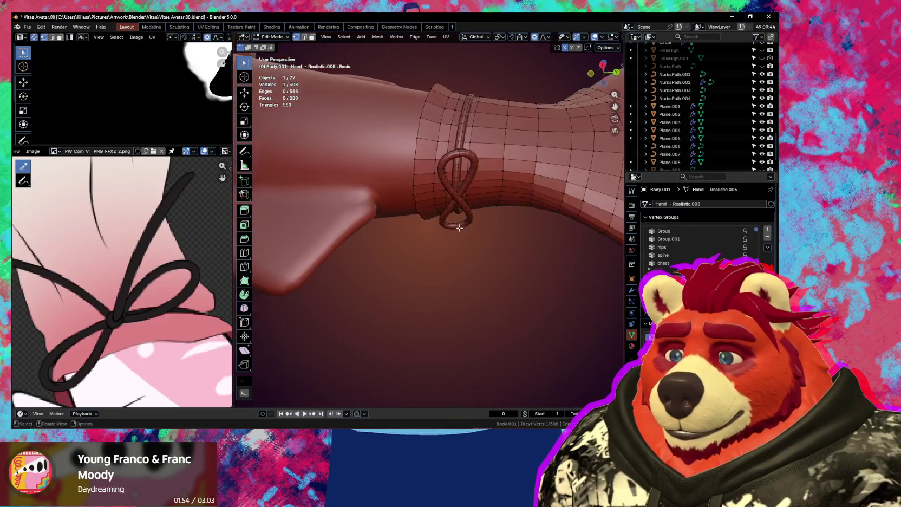
pyautogui.hotkey('shift', 's')
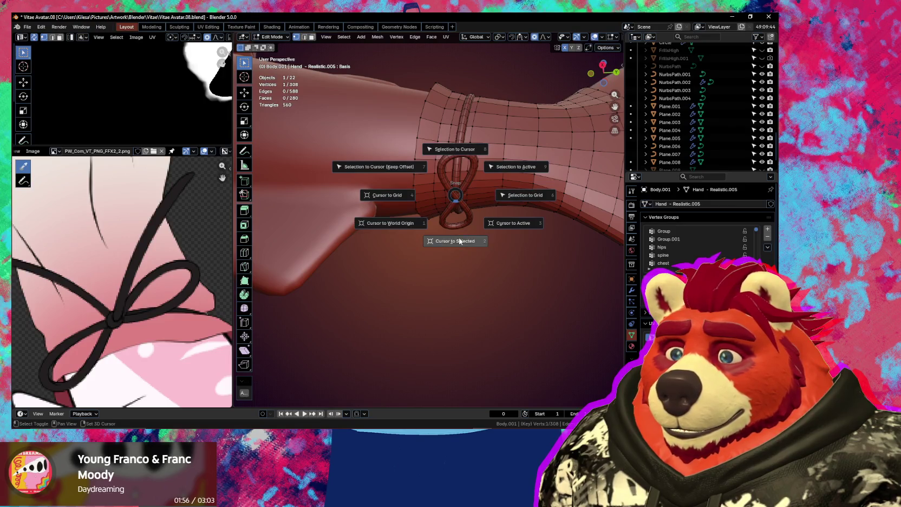
pyautogui.click(460, 241)
pyautogui.press('Tab')
# Step: Add a UV sphere at the cord's crossing point
pyautogui.scroll(-4, 370, 287)
pyautogui.moveTo(362, 275)
pyautogui.mouseDown(button='middle')
pyautogui.moveTo(393, 302)
pyautogui.moveTo(425, 292)
pyautogui.mouseUp(button='middle')
pyautogui.hotkey('shift', 'a')
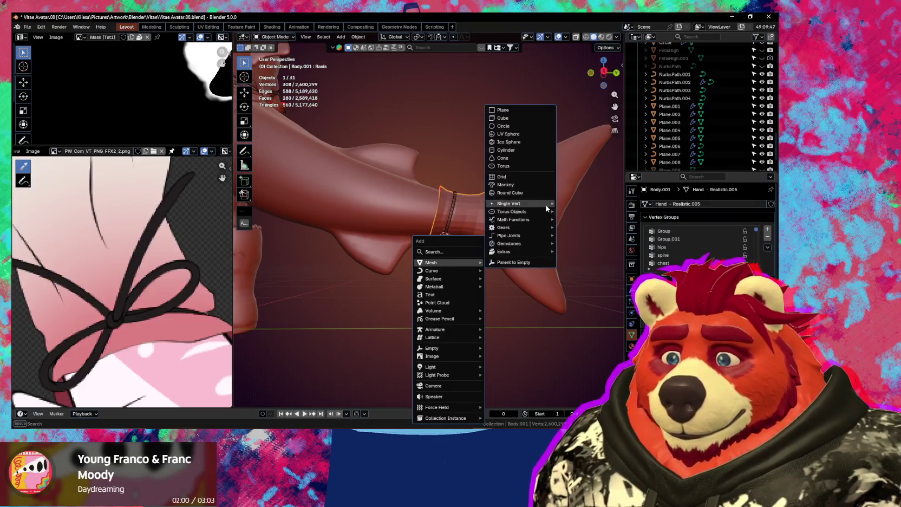
pyautogui.click(527, 133)
pyautogui.scroll(-4, 493, 229)
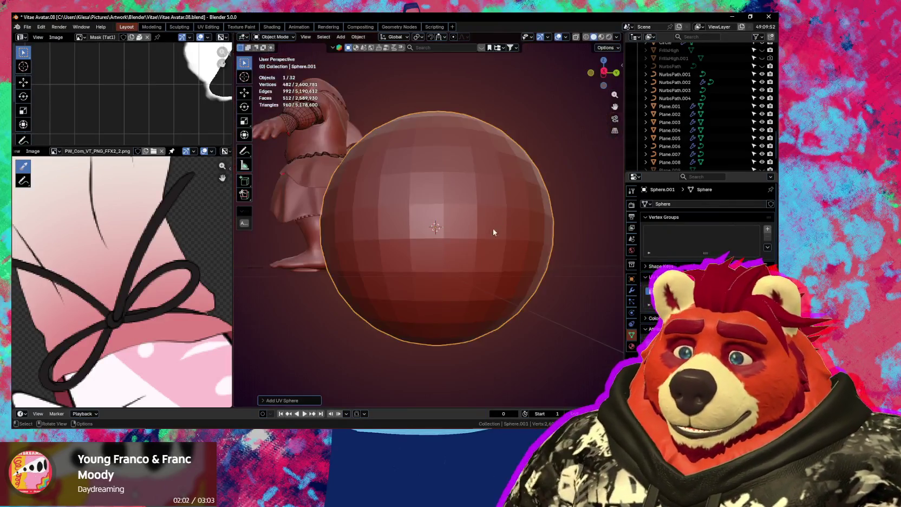
# Step: Give the sphere 6 segments, 4 rings, 0.08 m radius and 90° Y rotation, framed in view
pyautogui.scroll(-3, 493, 229)
pyautogui.moveTo(490, 298); pyautogui.dragTo(543, 307, button='middle')
pyautogui.scroll(3, 544, 307)
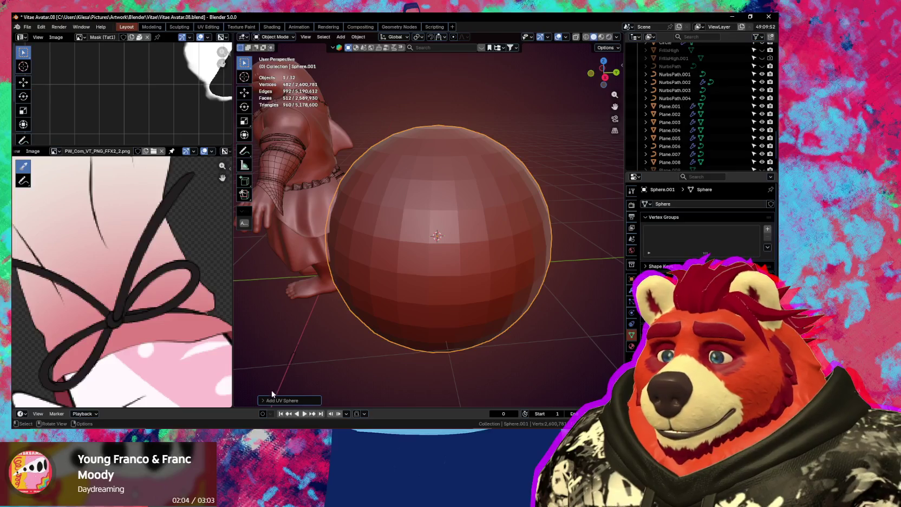
pyautogui.click(287, 401)
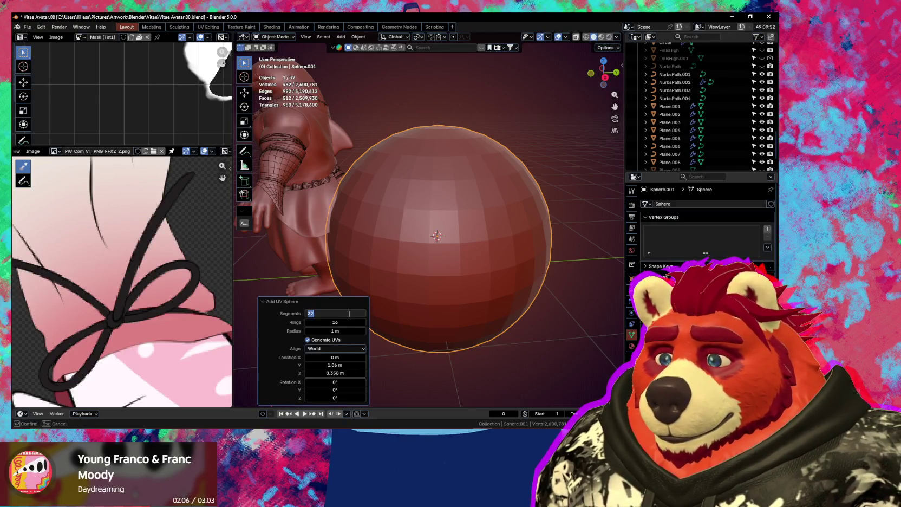
pyautogui.moveTo(335, 314); pyautogui.dragTo(345, 314)
pyautogui.write('6')
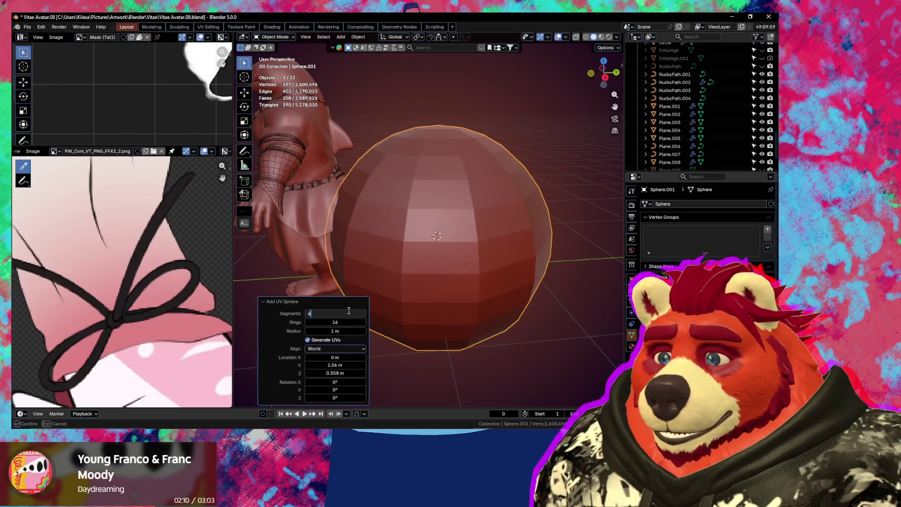
pyautogui.press('Return')
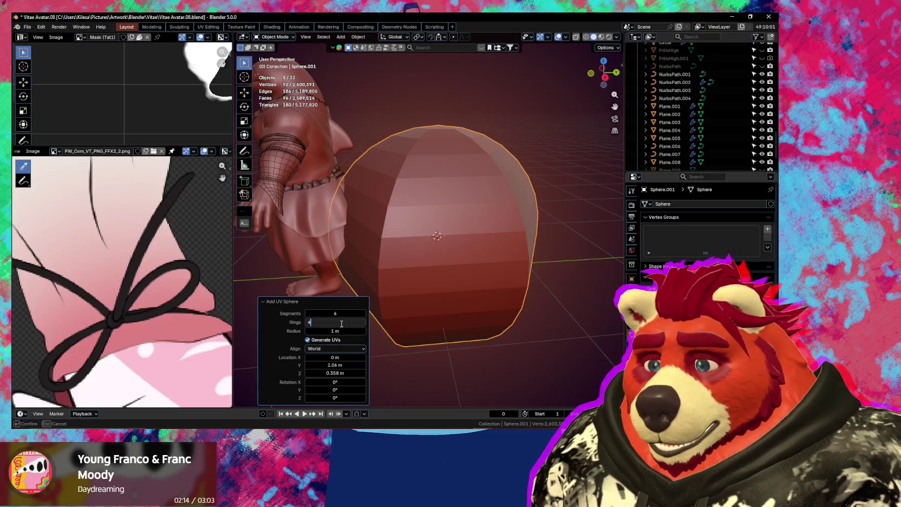
pyautogui.press('Return')
pyautogui.moveTo(500, 315)
pyautogui.mouseDown(button='middle')
pyautogui.moveTo(519, 293)
pyautogui.moveTo(407, 334)
pyautogui.mouseUp(button='middle')
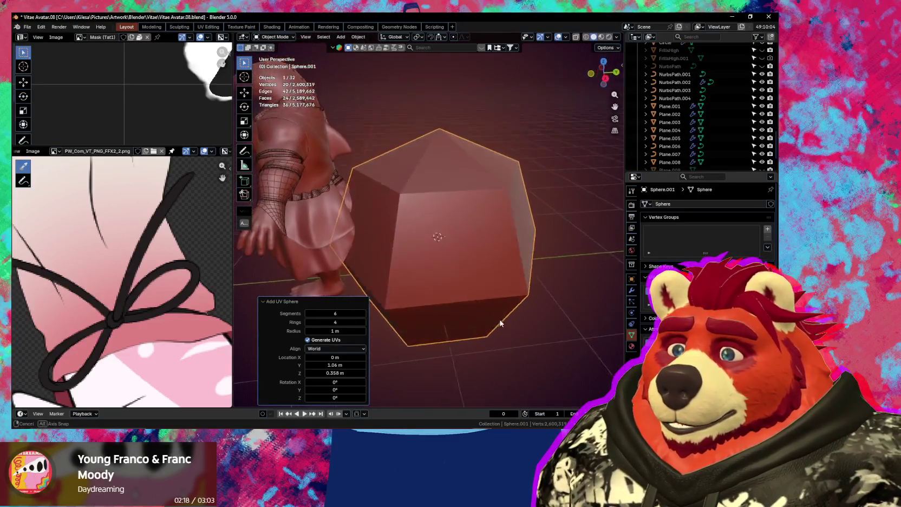
pyautogui.moveTo(343, 334); pyautogui.dragTo(311, 334)
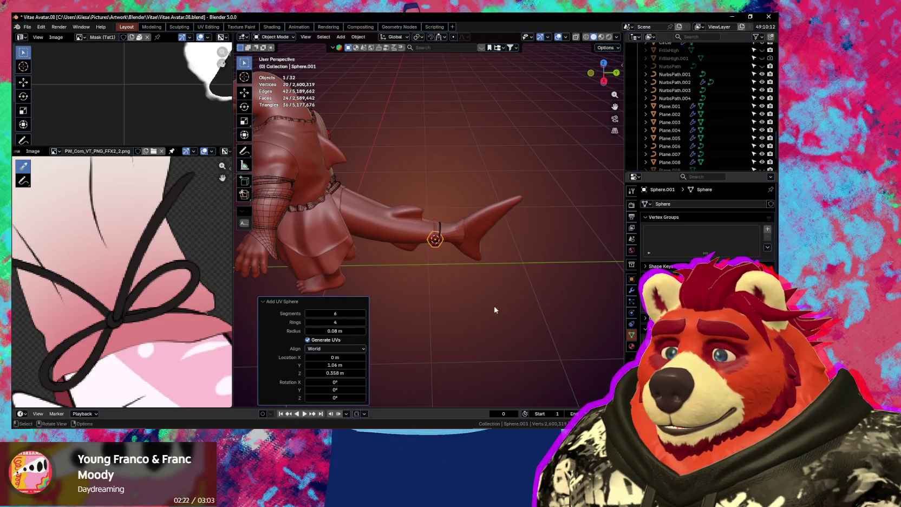
pyautogui.press('KP_Decimal')
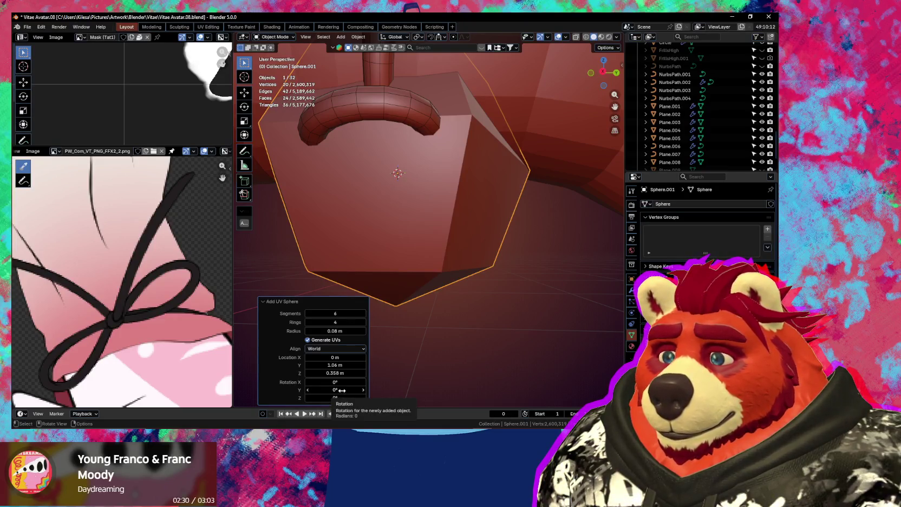
pyautogui.click(342, 390)
pyautogui.write('90')
pyautogui.press('Return')
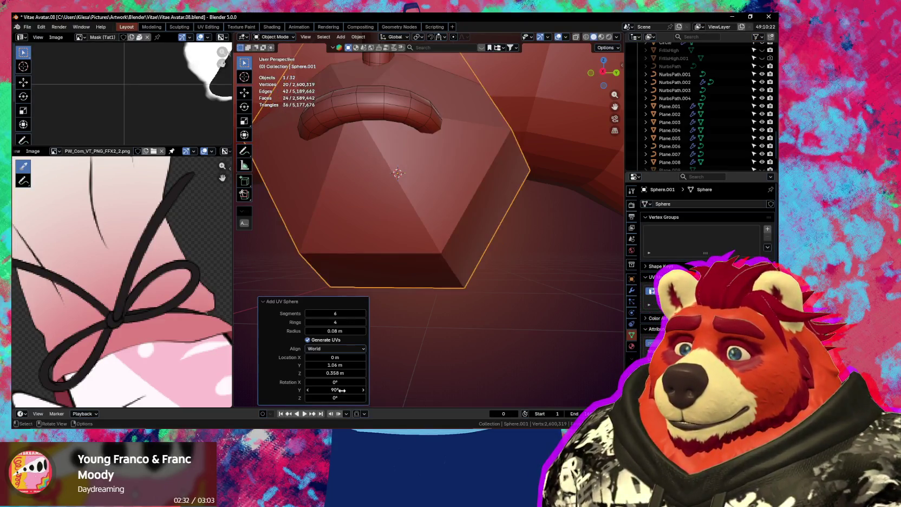
pyautogui.moveTo(444, 348); pyautogui.dragTo(454, 354, button='middle')
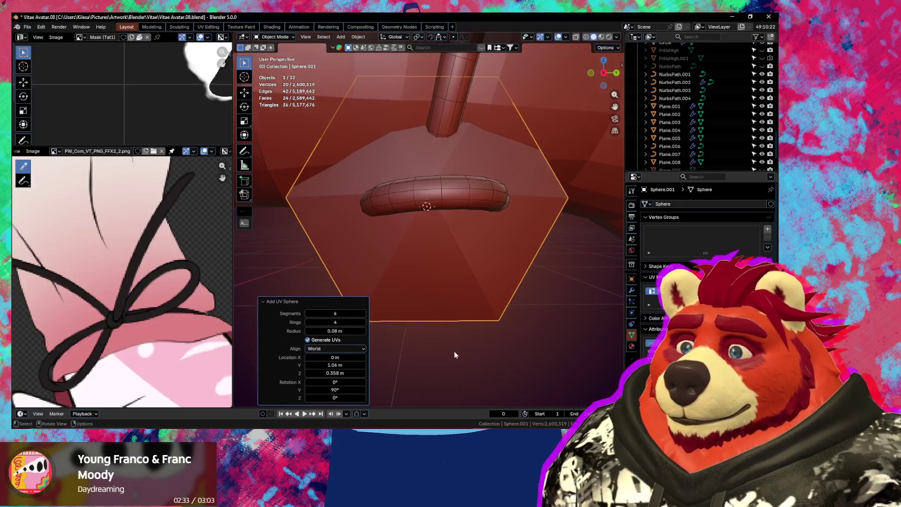
# Step: Rework the bead to 10 segments, 5 rings and a 0.012 m radius
pyautogui.click(363, 314)
pyautogui.click(363, 314)
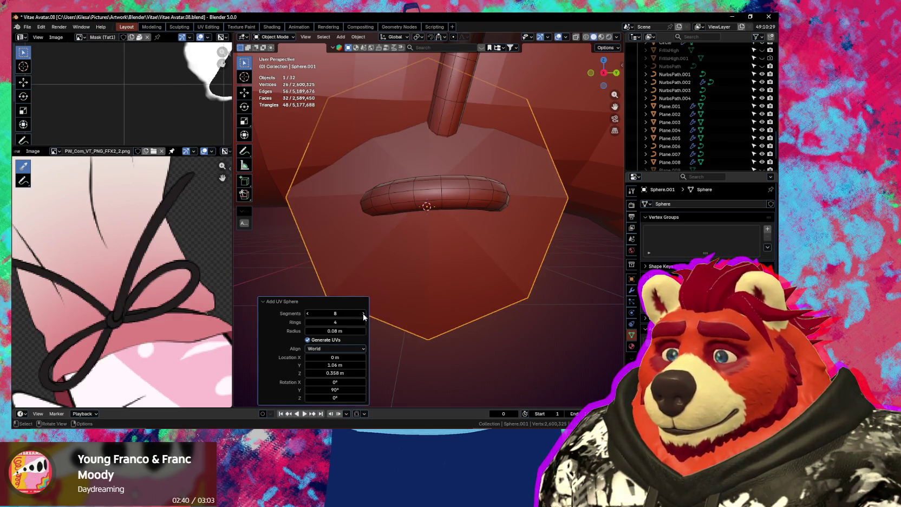
pyautogui.click(364, 314)
pyautogui.click(364, 314)
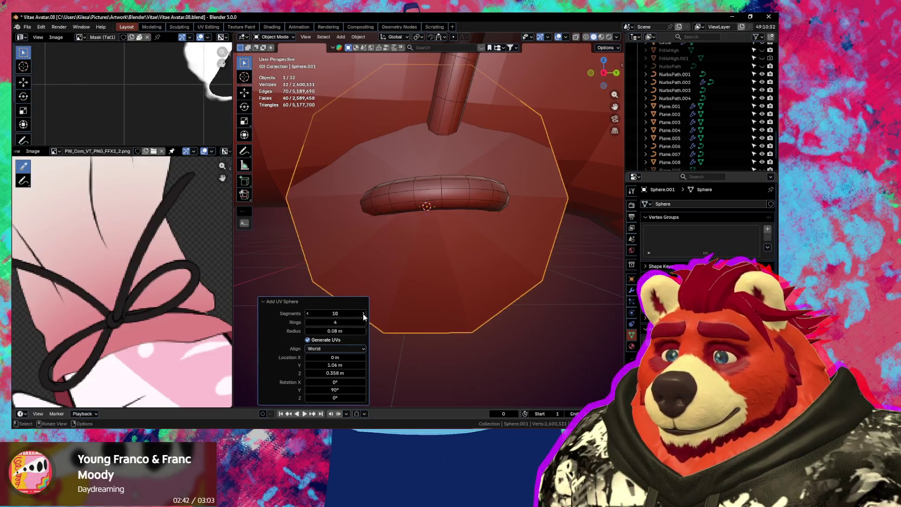
pyautogui.moveTo(452, 345); pyautogui.dragTo(431, 334, button='middle')
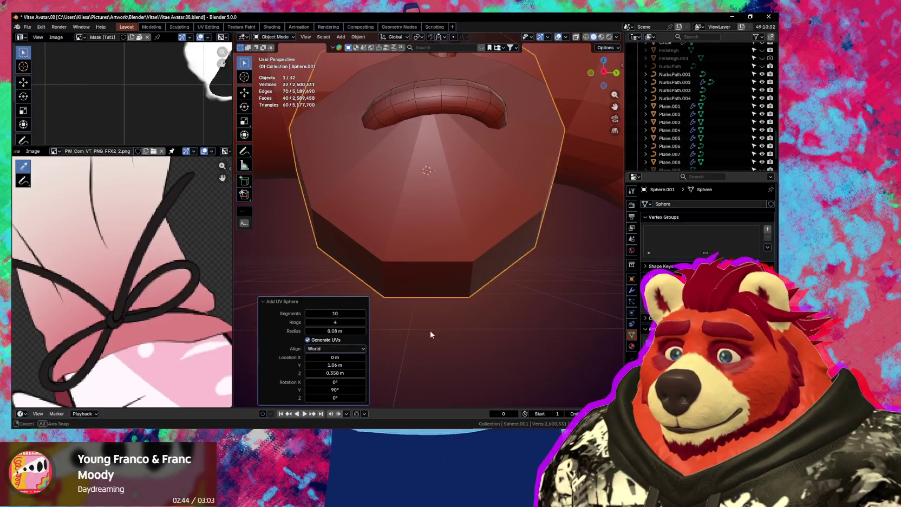
pyautogui.click(364, 323)
pyautogui.moveTo(401, 328)
pyautogui.mouseDown(button='middle')
pyautogui.moveTo(493, 324)
pyautogui.moveTo(532, 289)
pyautogui.moveTo(556, 298)
pyautogui.moveTo(482, 302)
pyautogui.moveTo(468, 320)
pyautogui.moveTo(416, 285)
pyautogui.moveTo(421, 317)
pyautogui.mouseUp(button='middle')
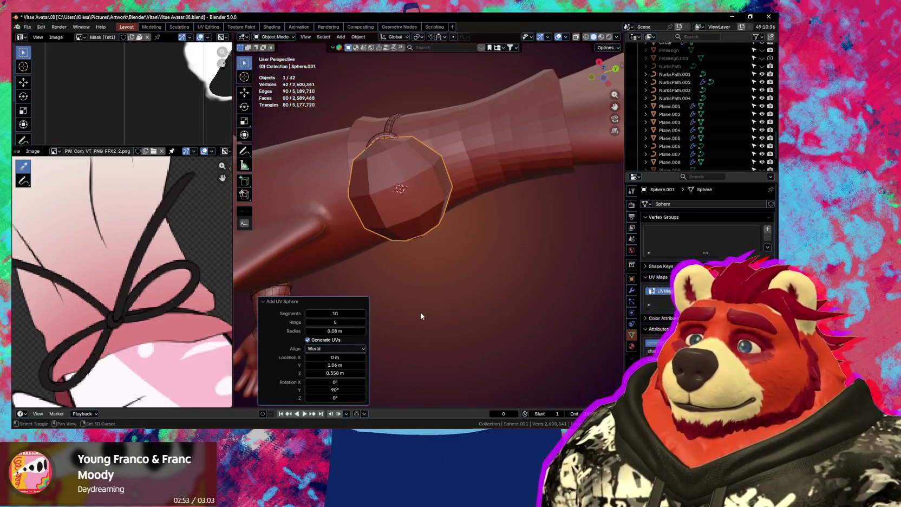
pyautogui.click(363, 322)
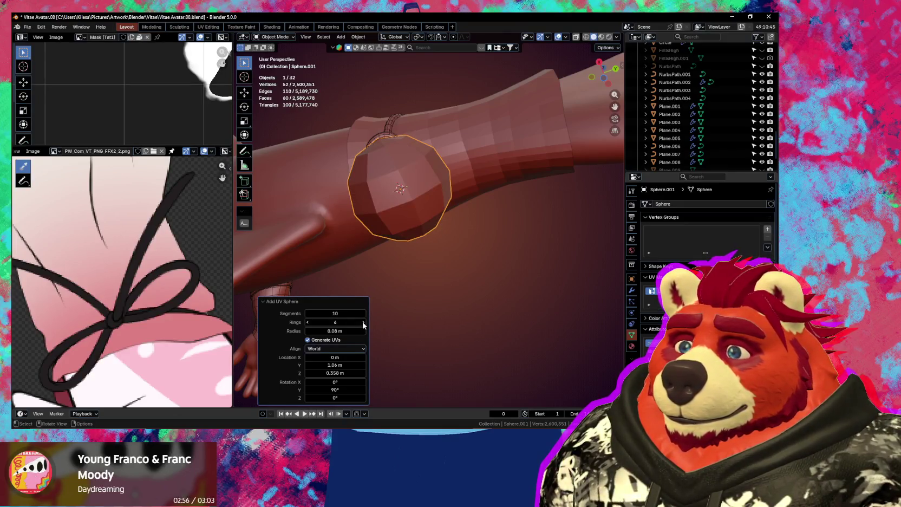
pyautogui.click(307, 322)
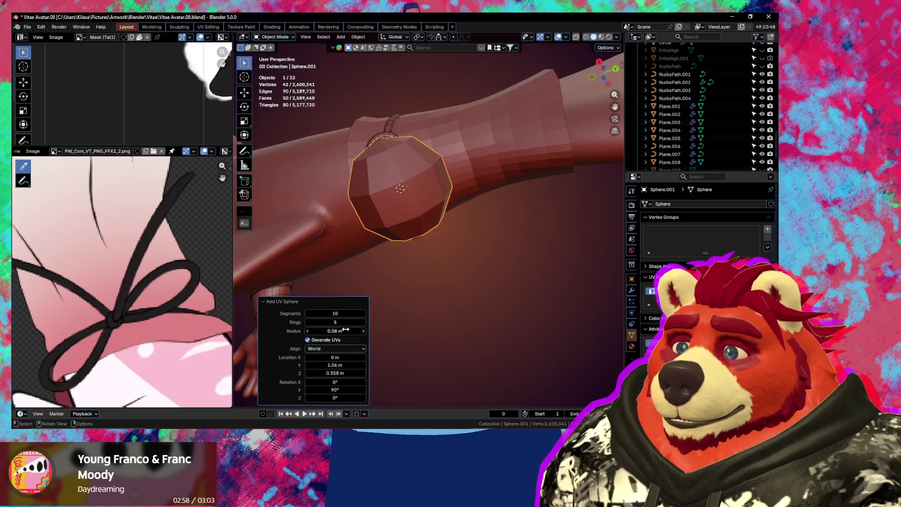
pyautogui.moveTo(335, 331); pyautogui.dragTo(298, 331)
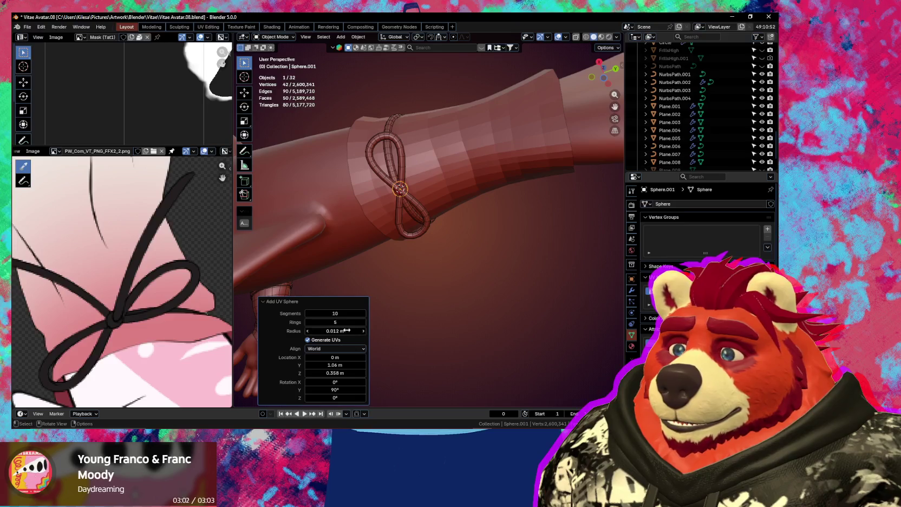
# Step: Zoom in on the knot and move the bead slightly down along Z
pyautogui.scroll(1, 393, 207)
pyautogui.scroll(2, 371, 180)
pyautogui.scroll(3, 402, 233)
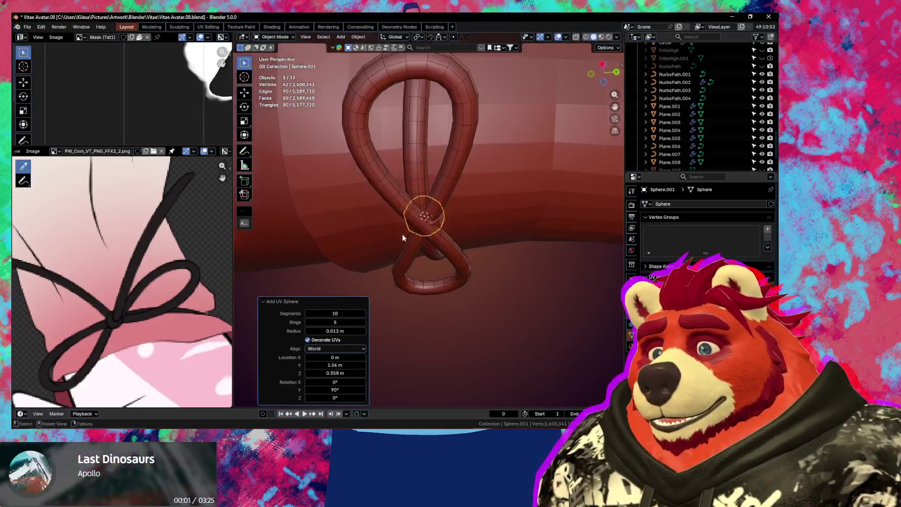
pyautogui.scroll(2, 429, 260)
pyautogui.moveTo(430, 261)
pyautogui.mouseDown(button='middle')
pyautogui.moveTo(428, 318)
pyautogui.moveTo(390, 342)
pyautogui.moveTo(323, 337)
pyautogui.mouseUp(button='middle')
pyautogui.press('g')
pyautogui.press('z')
pyautogui.click(435, 288)
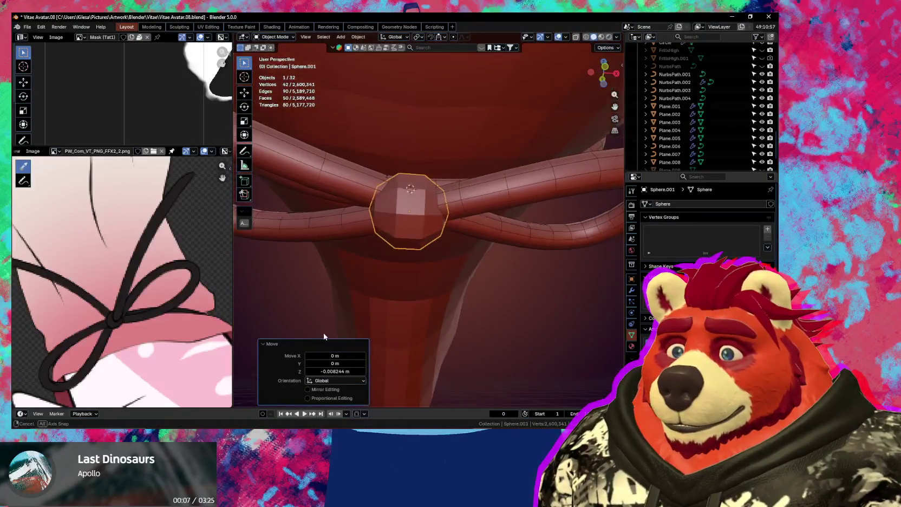
# Step: Apply Shade Smooth to the knot sphere
pyautogui.scroll(2, 398, 306)
pyautogui.rightClick(412, 251)
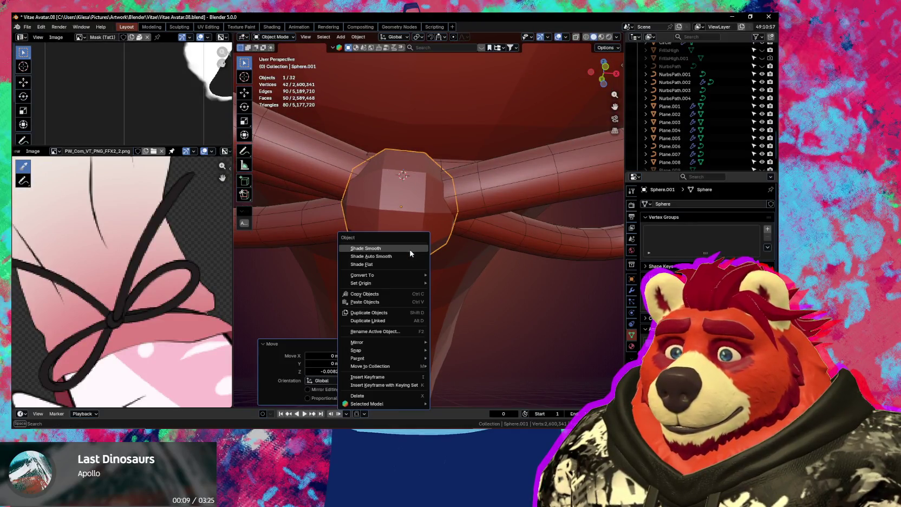
pyautogui.click(410, 251)
pyautogui.moveTo(427, 255)
pyautogui.mouseDown(button='middle')
pyautogui.moveTo(438, 173)
pyautogui.moveTo(444, 185)
pyautogui.mouseUp(button='middle')
# Step: In Edit Mode, narrow the knot sphere to 0.744 along X
pyautogui.press('Tab')
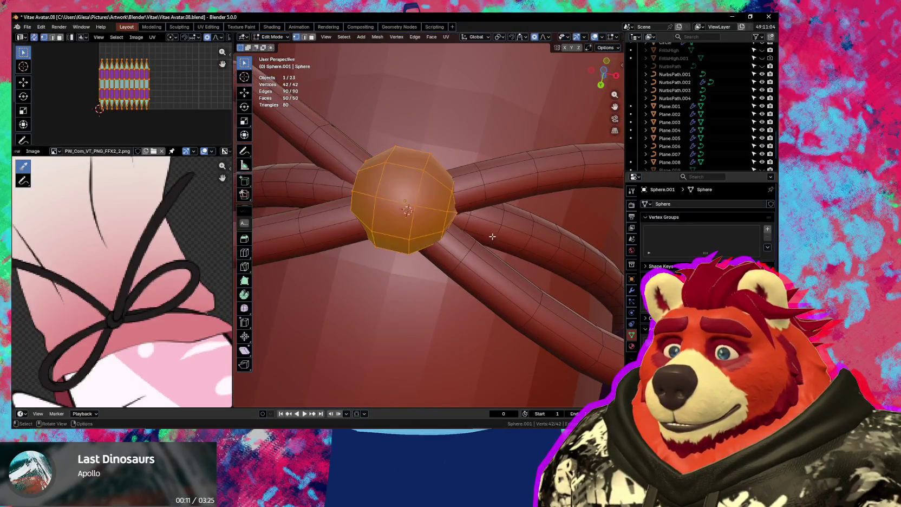
pyautogui.moveTo(492, 237)
pyautogui.mouseDown(button='middle')
pyautogui.moveTo(467, 214)
pyautogui.moveTo(433, 238)
pyautogui.moveTo(550, 262)
pyautogui.moveTo(511, 260)
pyautogui.mouseUp(button='middle')
pyautogui.click(459, 221)
pyautogui.press('s')
pyautogui.press('x')
pyautogui.click(512, 256)
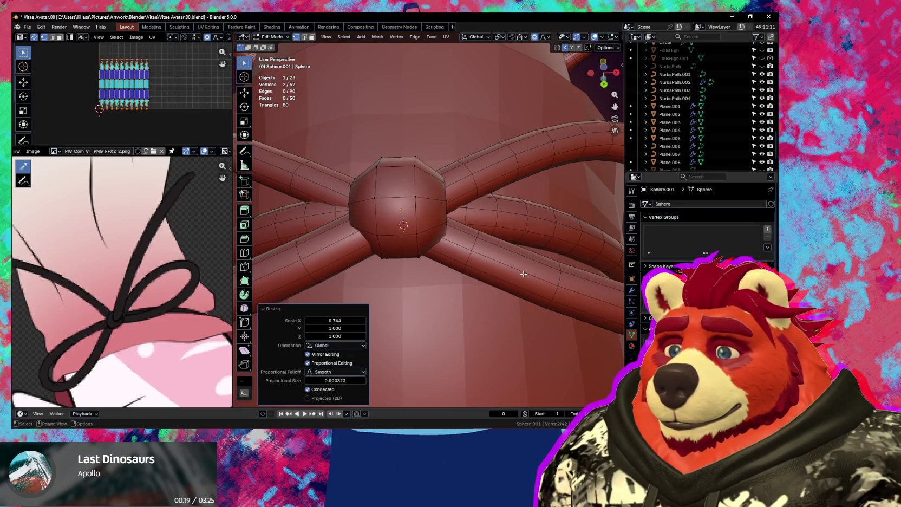
# Step: Back in Object Mode, rotate the knot sphere -30.5° about Z
pyautogui.press('Tab')
pyautogui.press('r')
pyautogui.press('z')
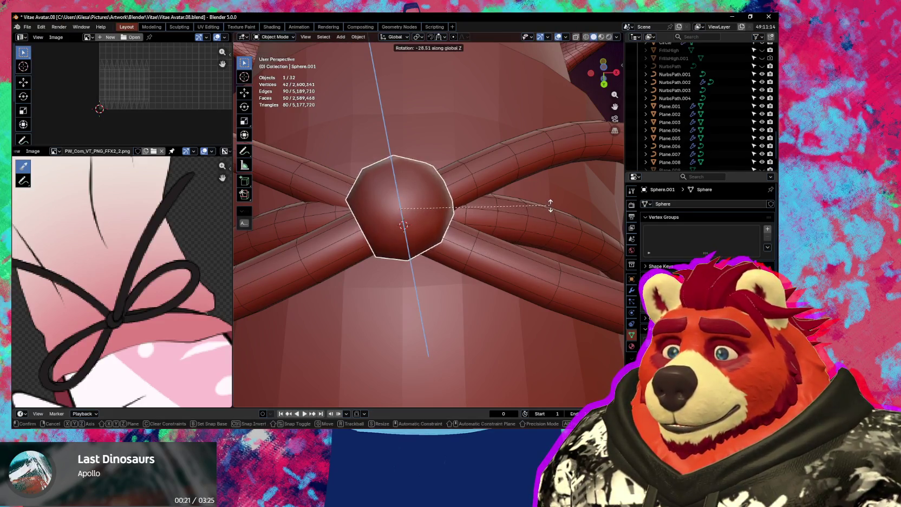
pyautogui.click(550, 204)
pyautogui.scroll(-3, 538, 246)
pyautogui.scroll(-3, 523, 268)
pyautogui.scroll(-2, 530, 259)
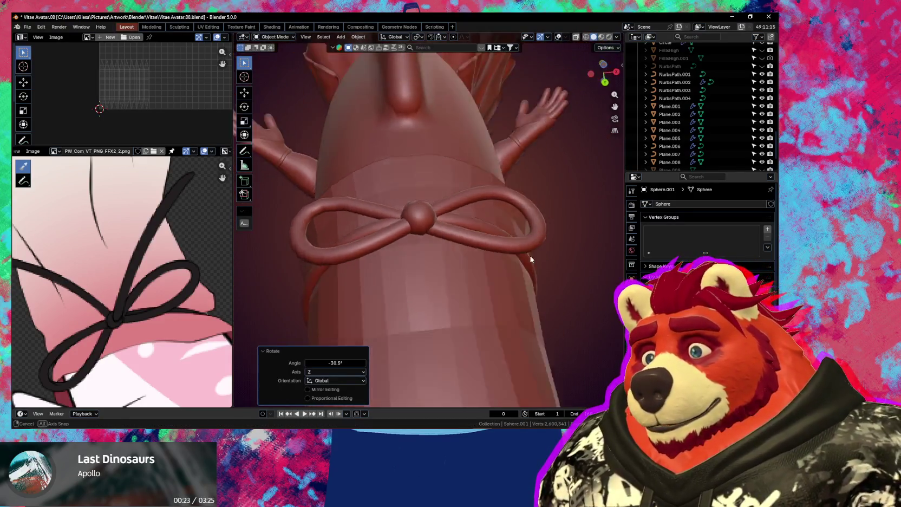
pyautogui.moveTo(531, 259)
pyautogui.mouseDown(button='middle')
pyautogui.moveTo(450, 245)
pyautogui.moveTo(477, 269)
pyautogui.moveTo(417, 257)
pyautogui.moveTo(450, 263)
pyautogui.mouseUp(button='middle')
# Step: Select the whole knot mesh and scale it down to 0.859
pyautogui.scroll(3, 477, 269)
pyautogui.press('Tab')
pyautogui.scroll(2, 485, 263)
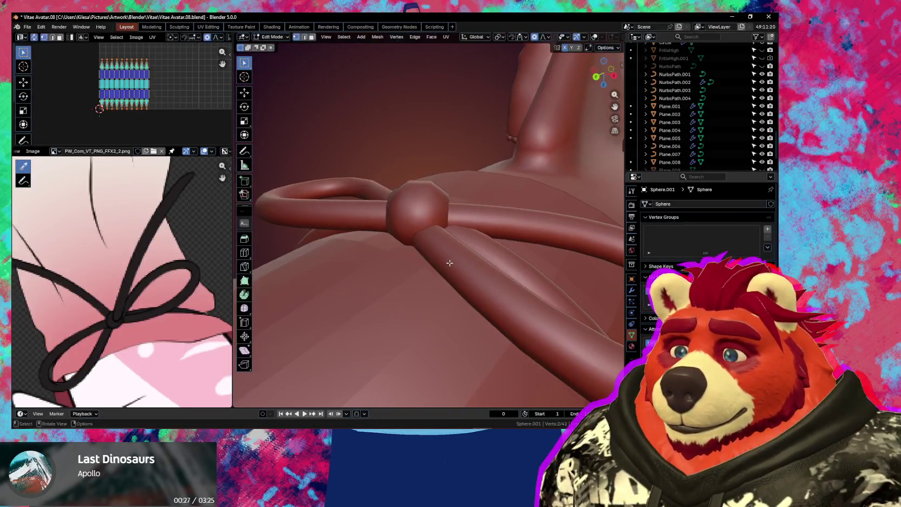
pyautogui.scroll(-3, 450, 262)
pyautogui.hotkey('shift', 'alt', 'z')
pyautogui.press('a')
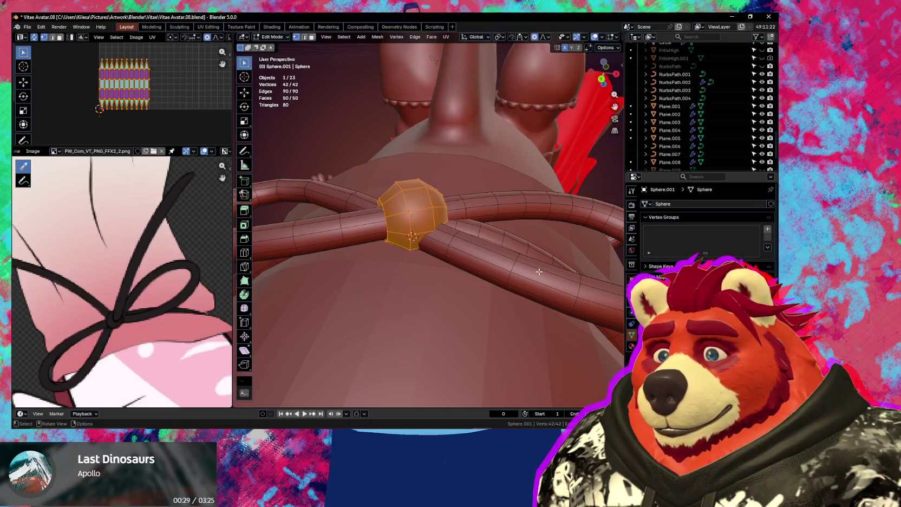
pyautogui.press('s')
pyautogui.click(518, 268)
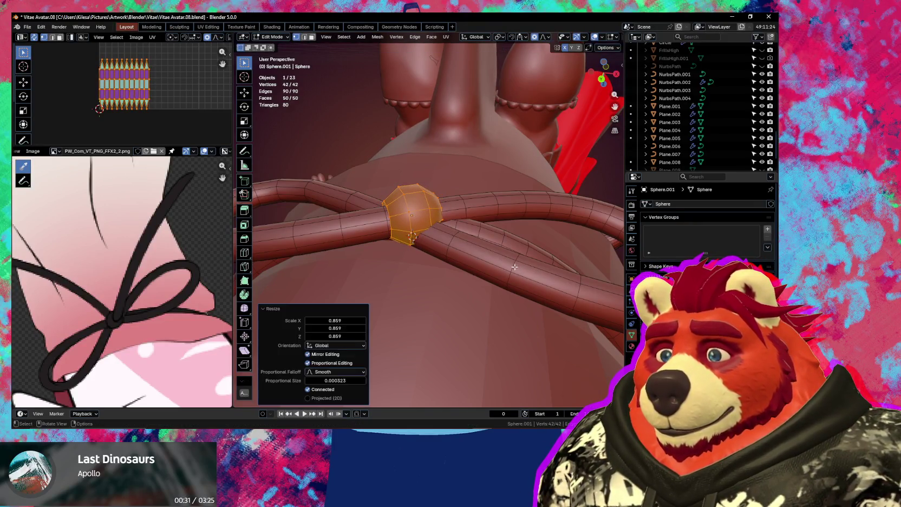
pyautogui.moveTo(497, 259)
pyautogui.mouseDown(button='middle')
pyautogui.moveTo(545, 250)
pyautogui.moveTo(518, 265)
pyautogui.mouseUp(button='middle')
# Step: Nudge the knot sphere slightly to sit snugly over the crossed tubes
pyautogui.press('Tab')
pyautogui.press('g')
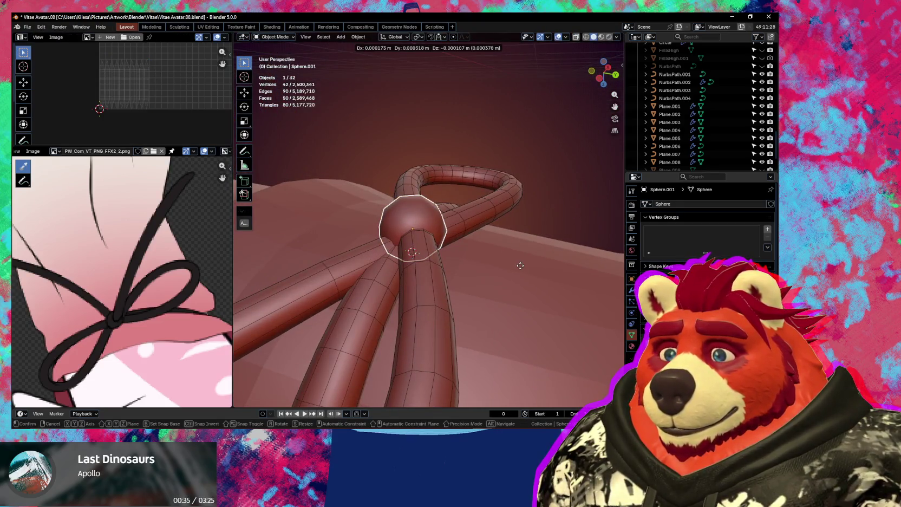
pyautogui.click(520, 265)
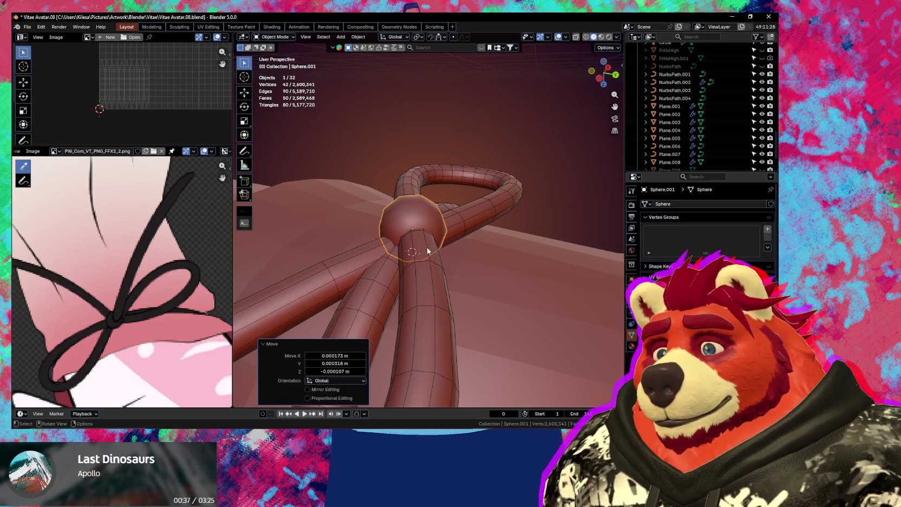
# Step: In edge select mode, select the edge ring where the knot meets the tube
pyautogui.press('Tab')
pyautogui.moveTo(431, 247)
pyautogui.mouseDown(button='middle')
pyautogui.moveTo(444, 222)
pyautogui.moveTo(520, 233)
pyautogui.mouseUp(button='middle')
pyautogui.press('2')
pyautogui.keyDown('alt'); pyautogui.click(444, 222); pyautogui.keyUp('alt')
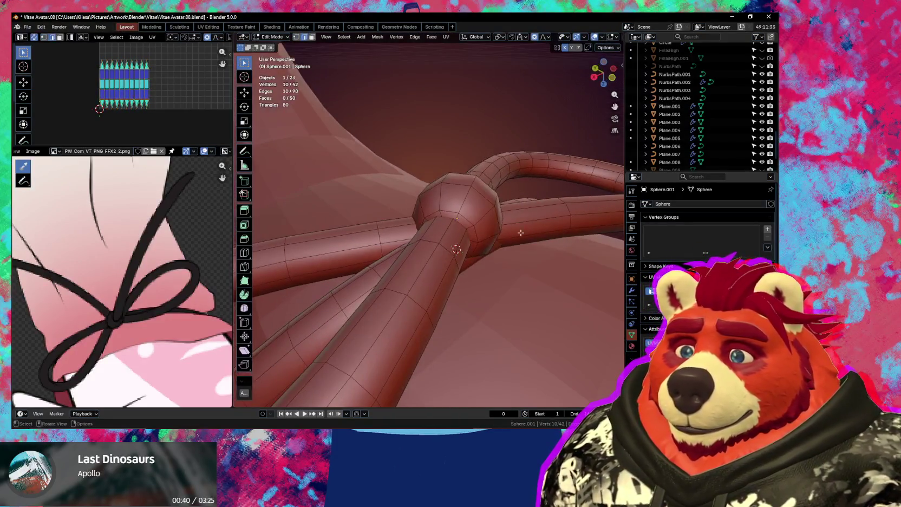
# Step: Mark the selected knot edge loop as sharp and preview the shading without overlays
pyautogui.rightClick(465, 218)
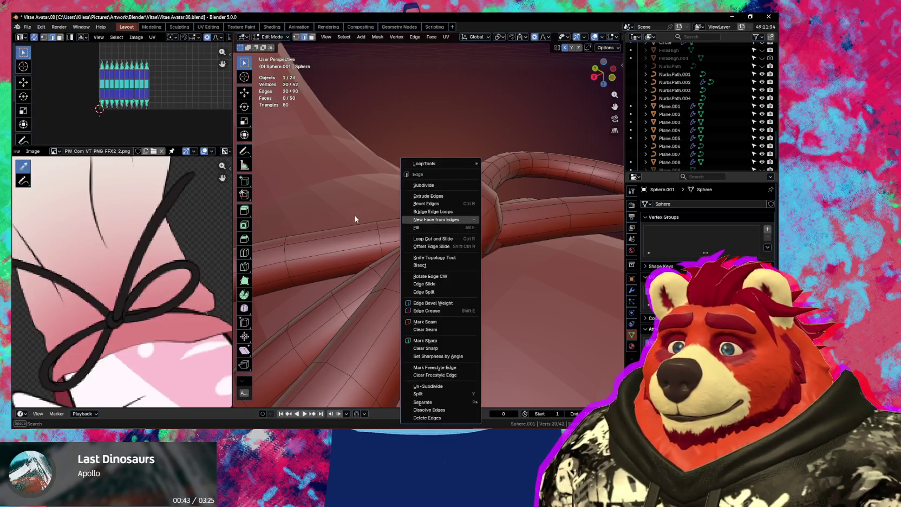
pyautogui.press('Escape')
pyautogui.press('q')
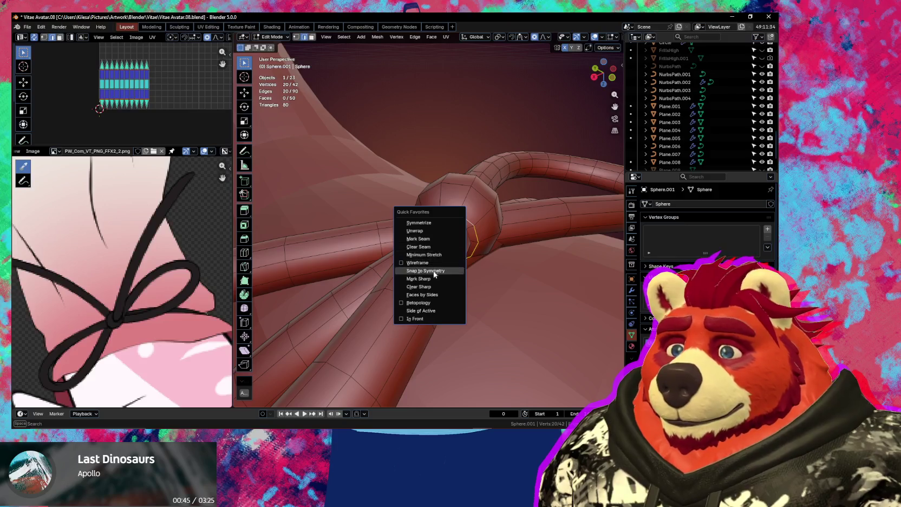
pyautogui.click(432, 280)
pyautogui.hotkey('shift', 'alt', 'z')
pyautogui.scroll(-5, 466, 272)
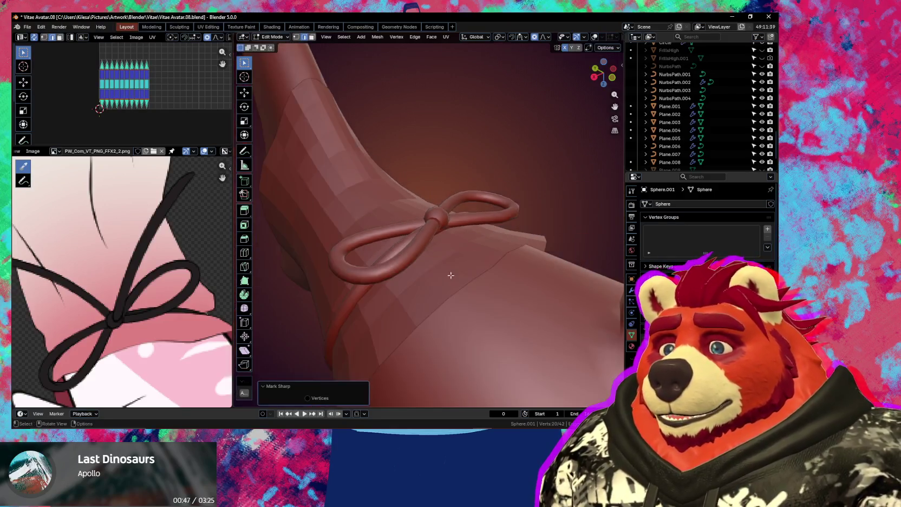
pyautogui.moveTo(451, 273)
pyautogui.mouseDown(button='middle')
pyautogui.moveTo(416, 299)
pyautogui.moveTo(428, 254)
pyautogui.moveTo(410, 215)
pyautogui.mouseUp(button='middle')
pyautogui.scroll(5, 428, 255)
pyautogui.hotkey('shift', 'alt', 'z')
# Step: Add a loop cut around the knot sphere and scale the new loop to 0.939
pyautogui.hotkey('ctrl', 'r')
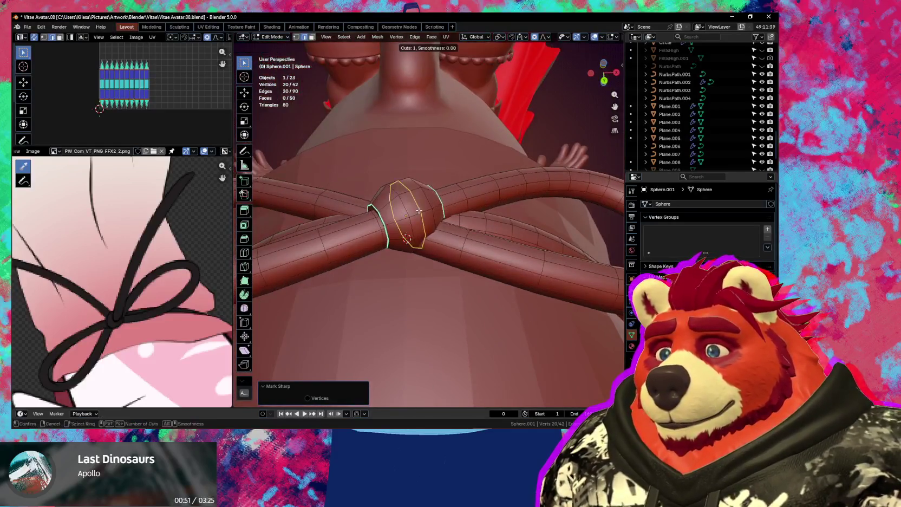
pyautogui.click(410, 214)
pyautogui.rightClick(409, 214)
pyautogui.press('s')
pyautogui.click(471, 246)
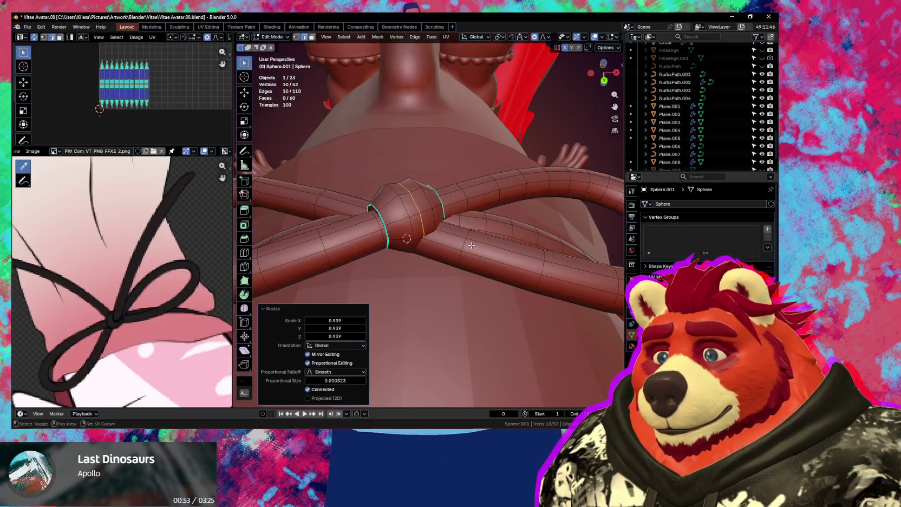
# Step: Mark the selected knot loops sharp and check the bow's shading up close
pyautogui.scroll(-3, 466, 244)
pyautogui.moveTo(465, 243); pyautogui.dragTo(428, 228, button='middle')
pyautogui.press('q')
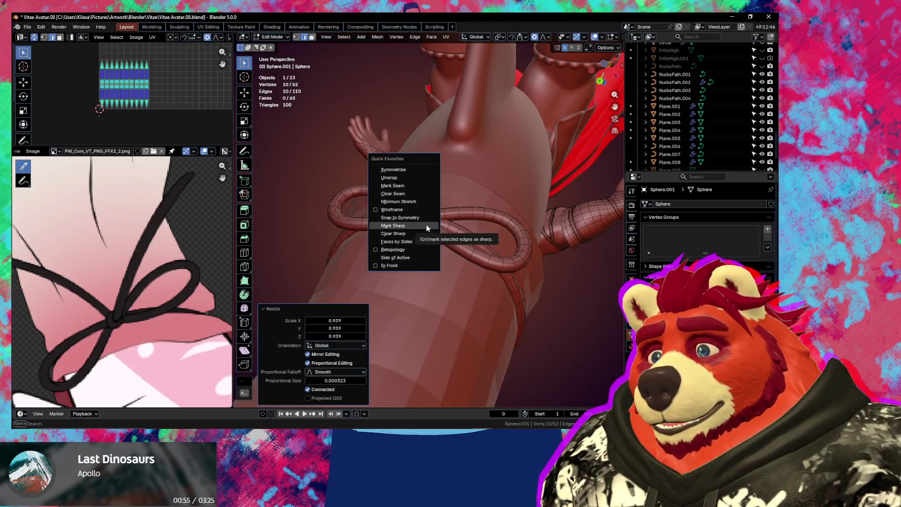
pyautogui.click(427, 228)
pyautogui.hotkey('shift', 'alt', 'z')
pyautogui.scroll(3, 444, 260)
pyautogui.moveTo(444, 260)
pyautogui.mouseDown(button='middle')
pyautogui.moveTo(467, 332)
pyautogui.moveTo(620, 293)
pyautogui.moveTo(602, 282)
pyautogui.mouseUp(button='middle')
pyautogui.moveTo(526, 280); pyautogui.dragTo(488, 249, button='middle')
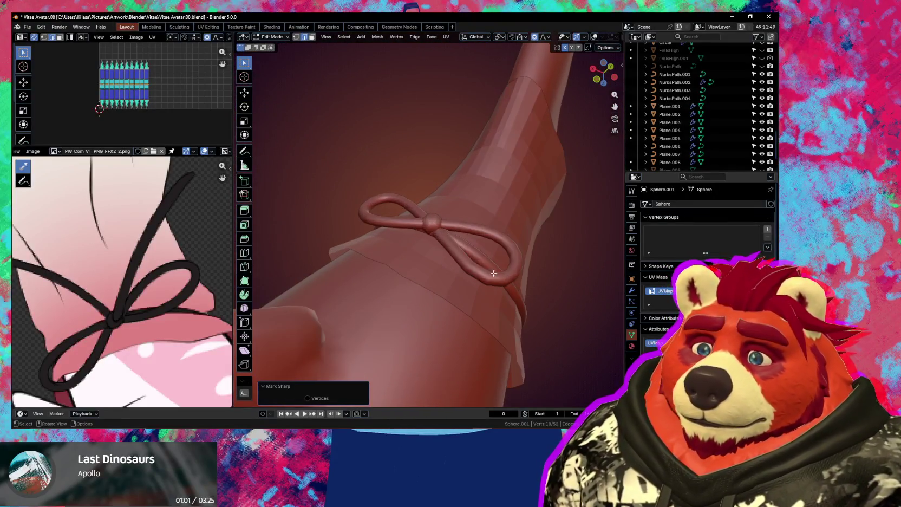
pyautogui.hotkey('shift', 'alt', 'z')
pyautogui.scroll(5, 450, 224)
# Step: Select an edge loop on the knot and frame the view on it
pyautogui.keyDown('alt'); pyautogui.click(450, 223); pyautogui.keyUp('alt')
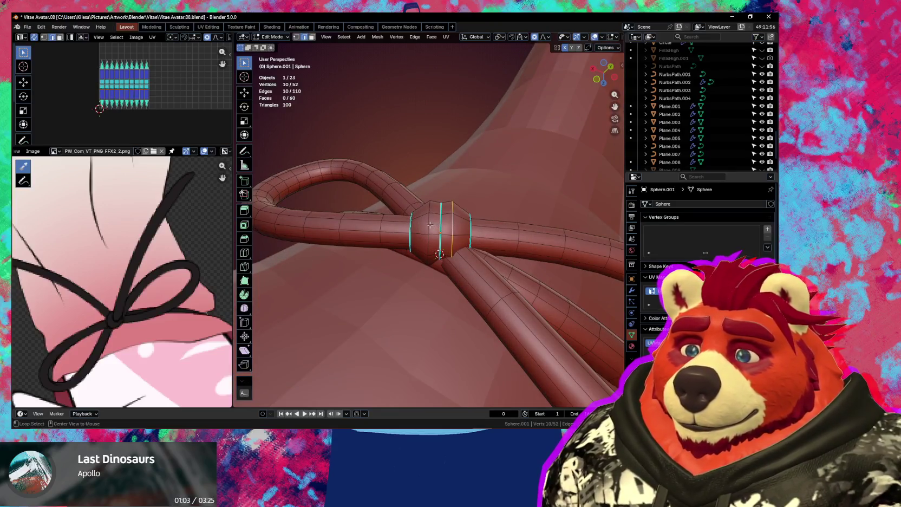
pyautogui.hotkey('alt', 'Tab')
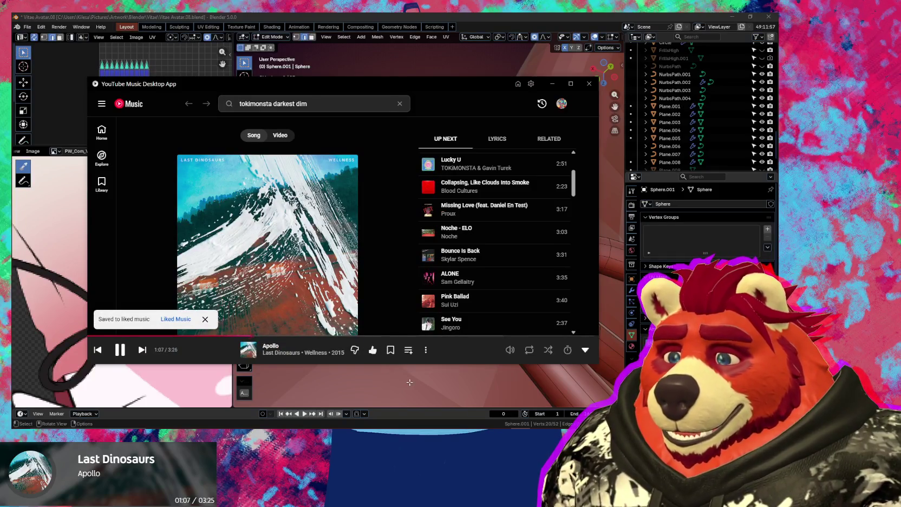
pyautogui.hotkey('alt', 'Tab')
pyautogui.press('KP_Decimal')
# Step: Scale the selected knot loops along the Y axis
pyautogui.press('s')
pyautogui.press('x')
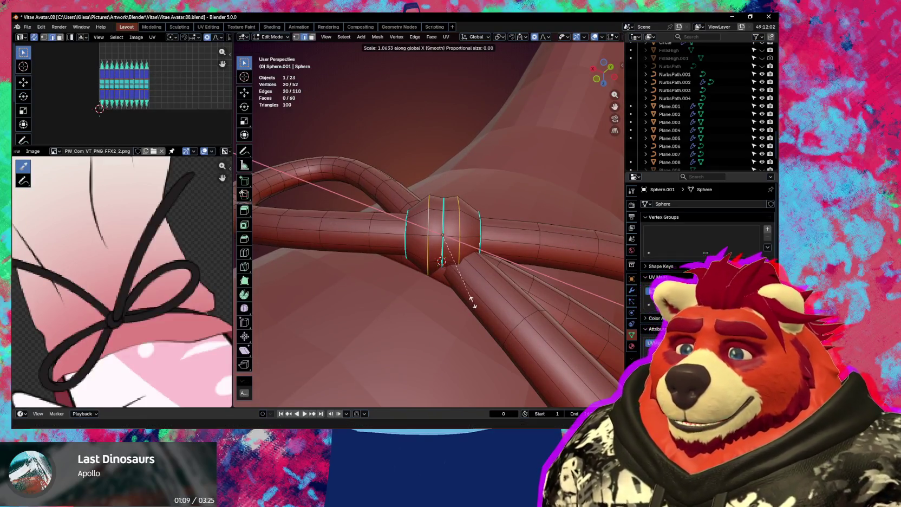
pyautogui.press('y')
pyautogui.click(471, 299)
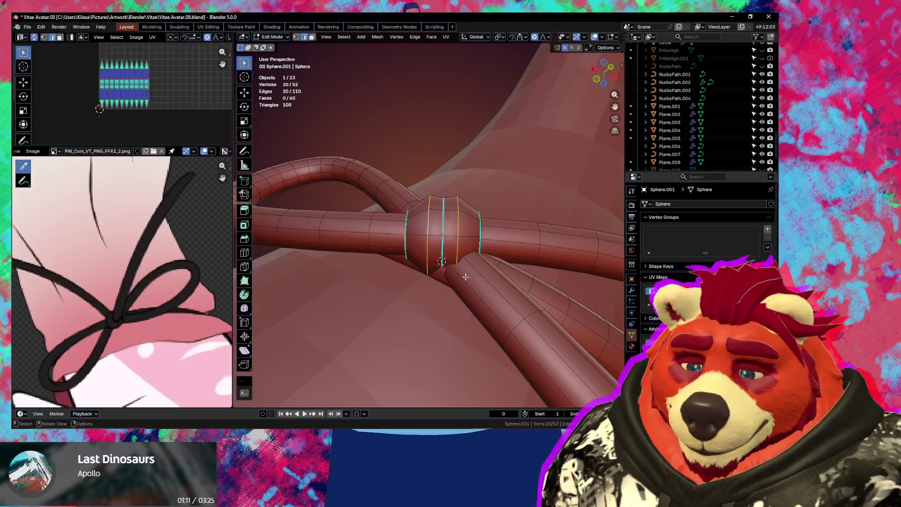
# Step: Switch transform orientation to Normal and scale the knot loops along the normal Z axis
pyautogui.press(',')
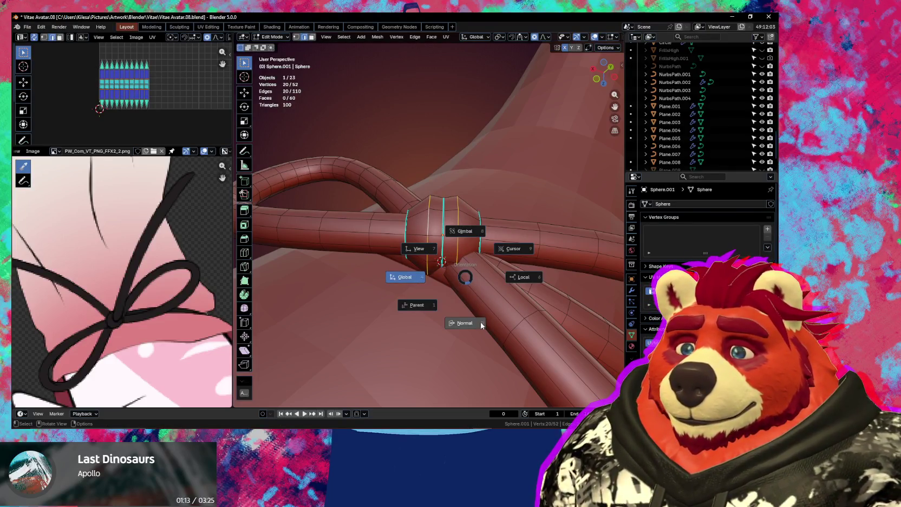
pyautogui.click(482, 324)
pyautogui.press('s')
pyautogui.press('y')
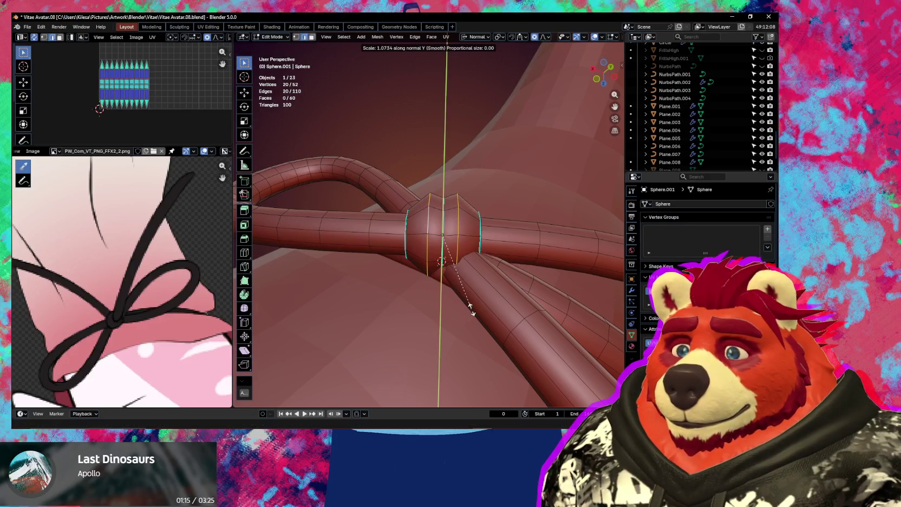
pyautogui.press('z')
pyautogui.click(494, 312)
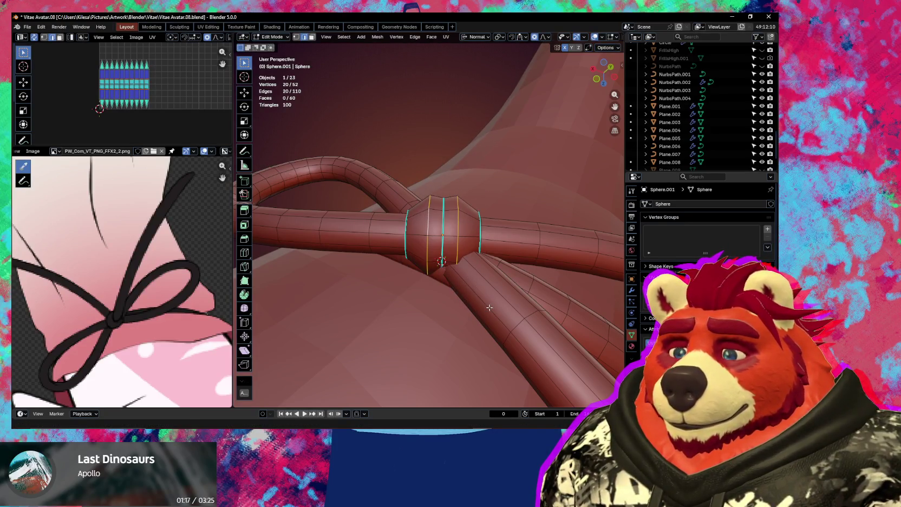
# Step: Reset the transform orientation to Global and stretch the knot loops along local Z
pyautogui.press('.')
pyautogui.click(491, 259)
pyautogui.press(',')
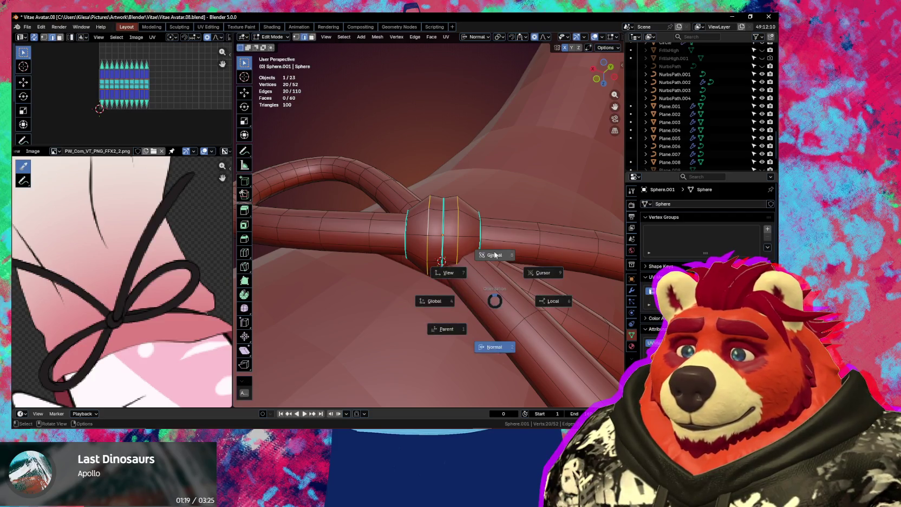
pyautogui.click(497, 251)
pyautogui.press(',')
pyautogui.click(483, 286)
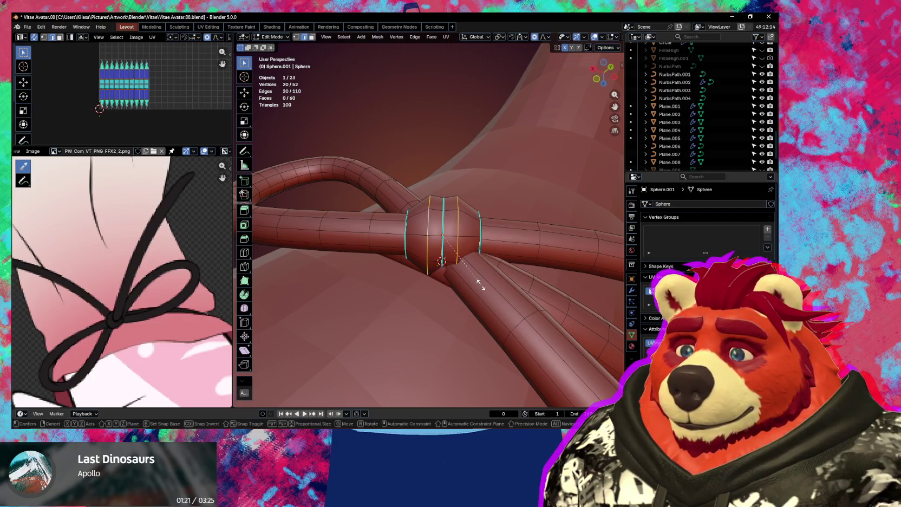
pyautogui.press('s')
pyautogui.press('y')
pyautogui.press('y')
pyautogui.press('x')
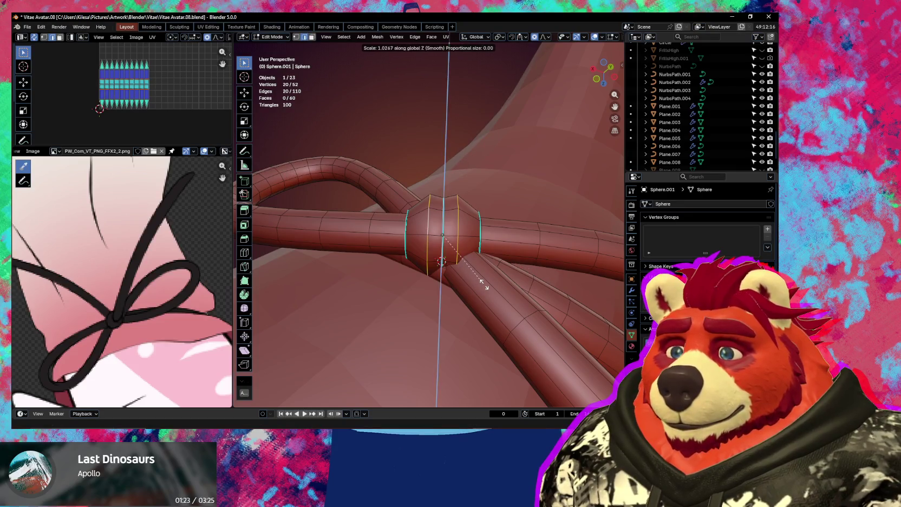
pyautogui.press('z')
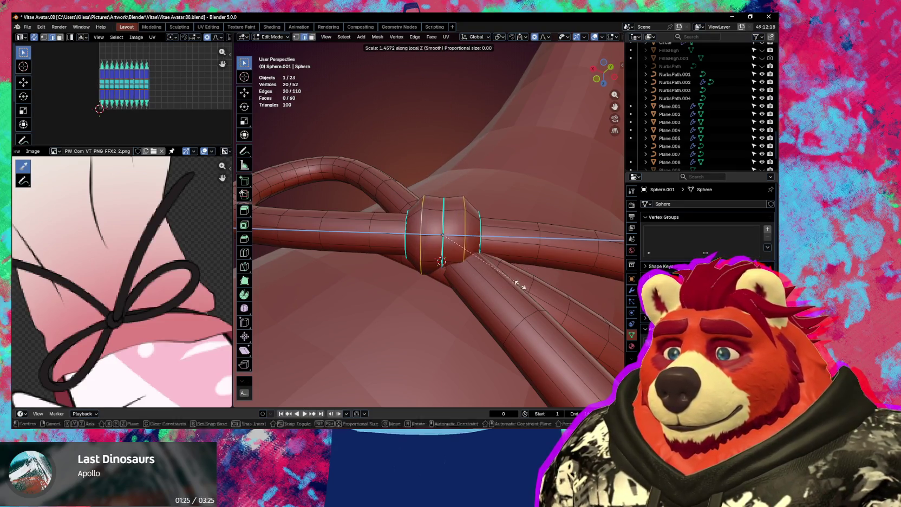
pyautogui.click(531, 282)
# Step: Bevel the knot's edge loops at 0.00236 m width
pyautogui.press('KP_Decimal')
pyautogui.hotkey('shift', 'alt', 'z')
pyautogui.scroll(-3, 492, 276)
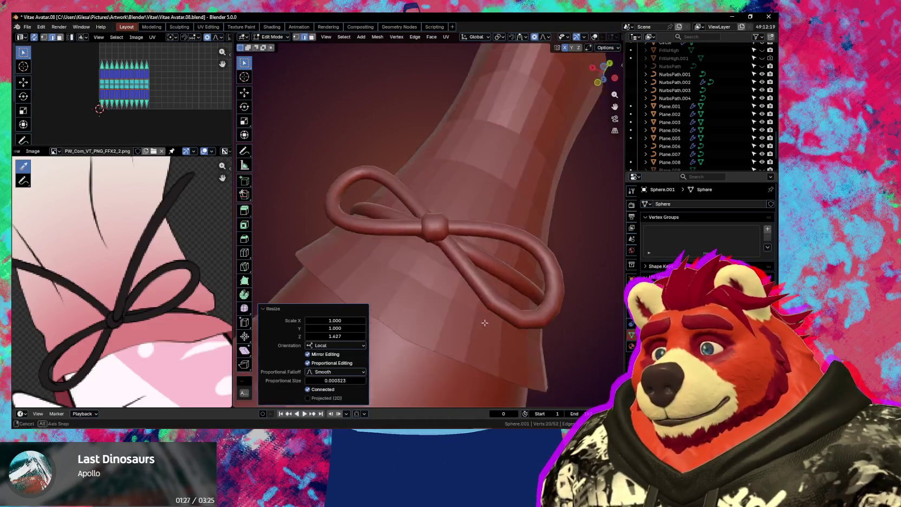
pyautogui.hotkey('shift', 'alt', 'z')
pyautogui.scroll(4, 456, 258)
pyautogui.moveTo(477, 271)
pyautogui.mouseDown(button='middle')
pyautogui.moveTo(456, 258)
pyautogui.moveTo(477, 250)
pyautogui.mouseUp(button='middle')
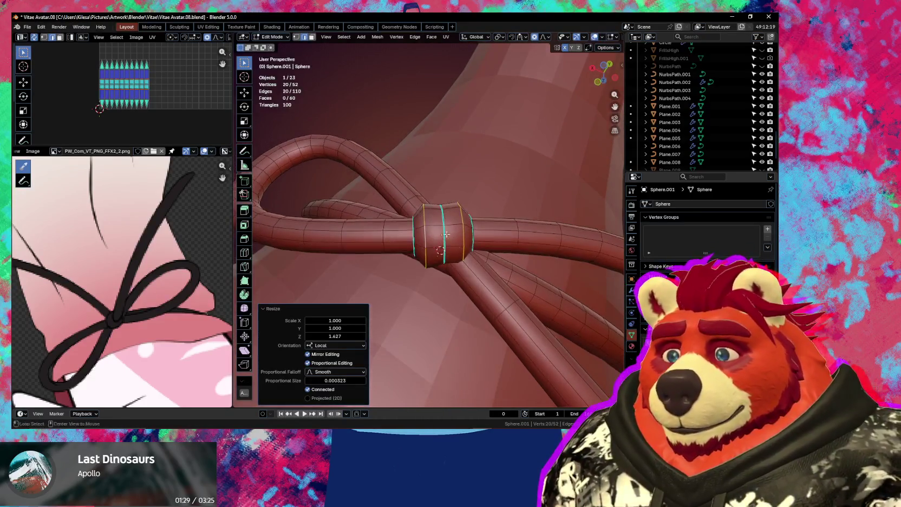
pyautogui.hotkey('ctrl', 'b')
pyautogui.click(494, 244)
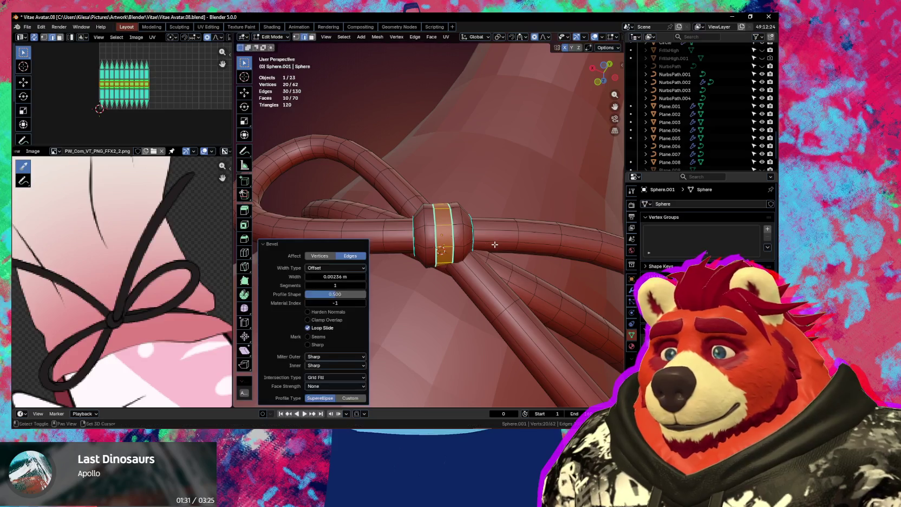
pyautogui.scroll(-5, 495, 244)
pyautogui.moveTo(494, 247)
pyautogui.mouseDown(button='middle')
pyautogui.moveTo(499, 287)
pyautogui.moveTo(477, 260)
pyautogui.moveTo(478, 246)
pyautogui.mouseUp(button='middle')
pyautogui.scroll(5, 476, 256)
# Step: Mark the bevelled knot edges as sharp and inspect the whole tube and bow
pyautogui.hotkey('shift', 'alt', 'z')
pyautogui.press('q')
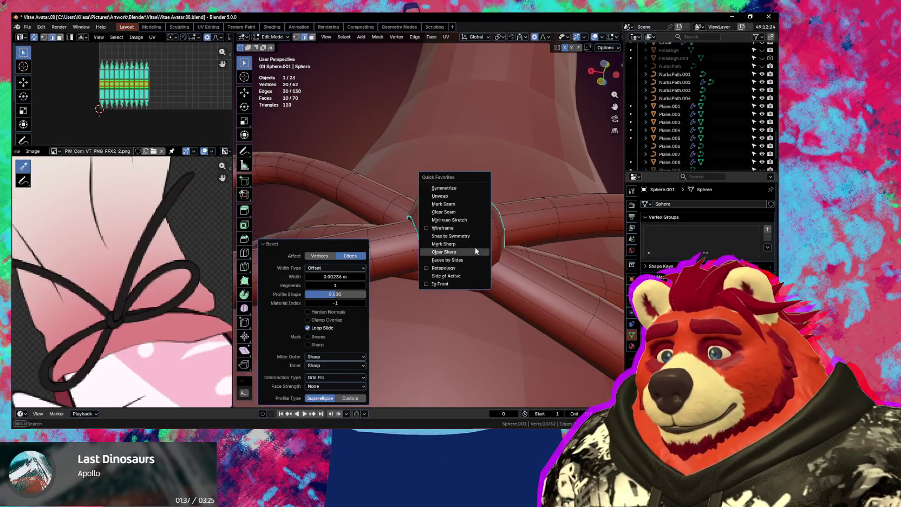
pyautogui.click(476, 244)
pyautogui.hotkey('shift', 'alt', 'z')
pyautogui.scroll(-5, 521, 249)
pyautogui.moveTo(522, 250)
pyautogui.mouseDown(button='middle')
pyautogui.moveTo(494, 272)
pyautogui.moveTo(482, 324)
pyautogui.moveTo(570, 288)
pyautogui.moveTo(598, 316)
pyautogui.moveTo(558, 277)
pyautogui.moveTo(476, 274)
pyautogui.mouseUp(button='middle')
pyautogui.scroll(-4, 494, 273)
pyautogui.hotkey('ctrl', 'Tab')
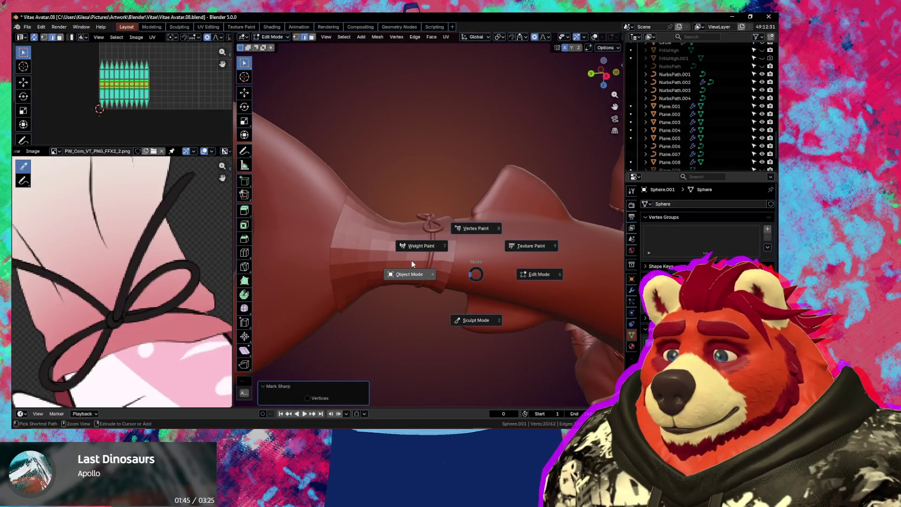
# Step: Shade the tail cuff smooth and go back into Edit Mode on it
pyautogui.click(406, 258)
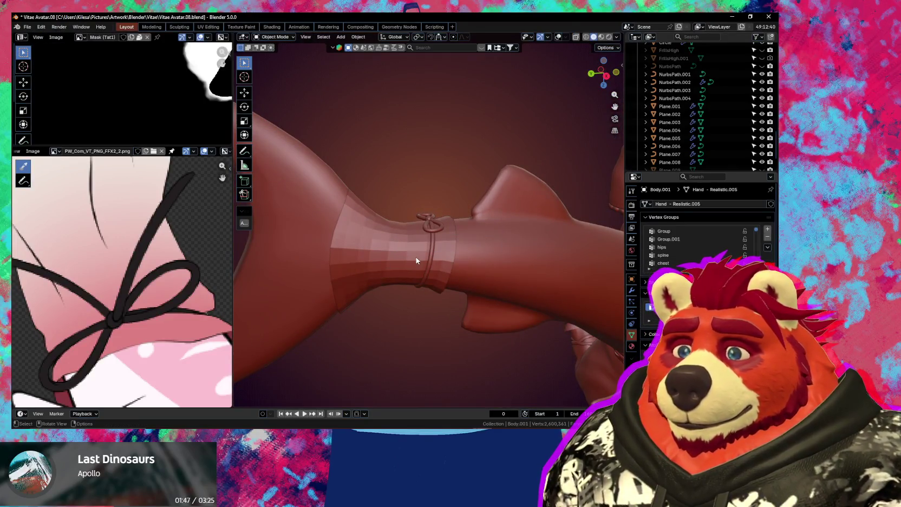
pyautogui.scroll(2, 417, 258)
pyautogui.rightClick(420, 261)
pyautogui.click(421, 258)
pyautogui.press('Tab')
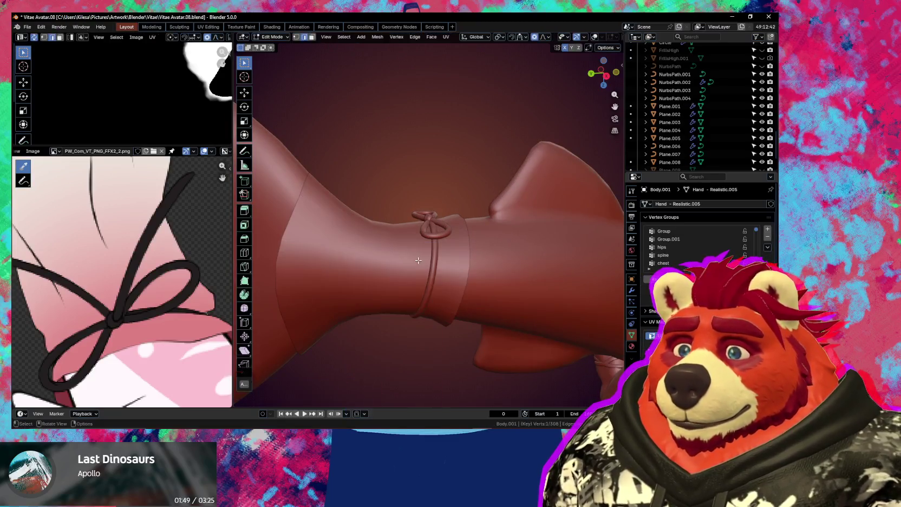
# Step: Slightly enlarge the cuff's selected edge loop in two scaling passes
pyautogui.hotkey('shift', 'alt', 'z')
pyautogui.press('KP_Decimal')
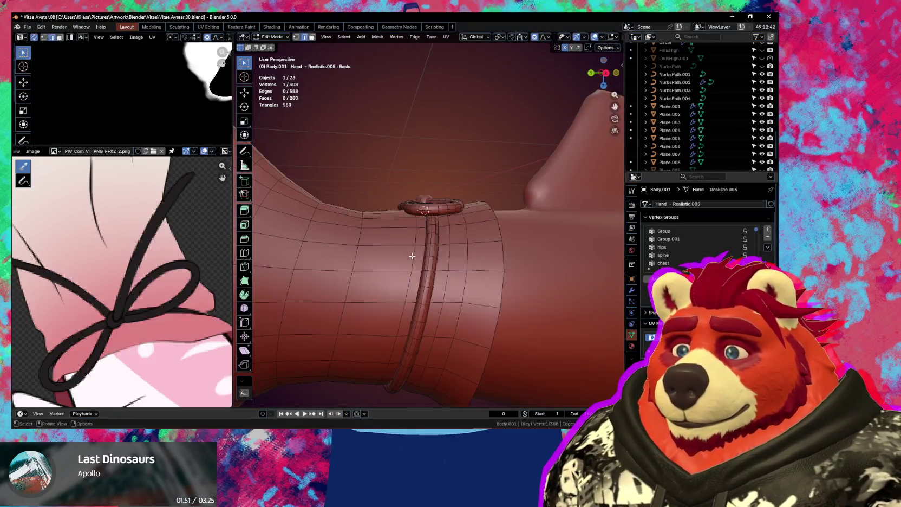
pyautogui.press('s')
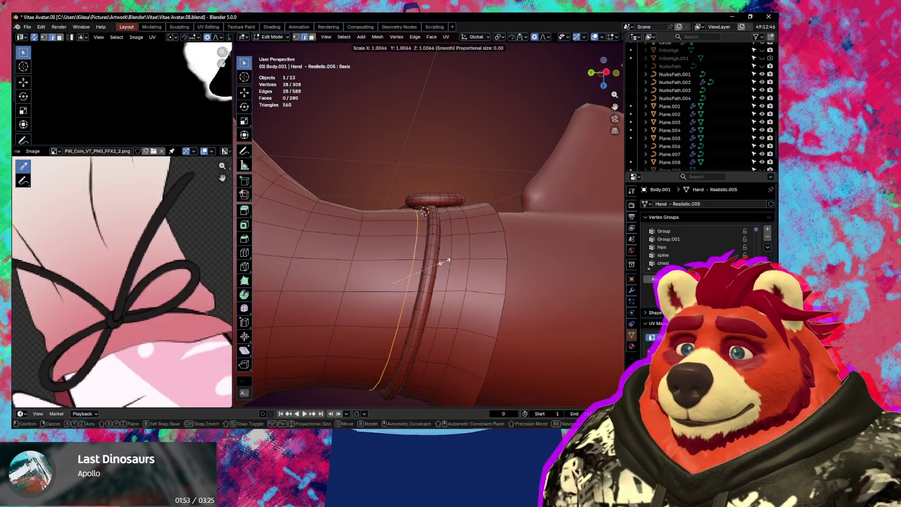
pyautogui.click(448, 260)
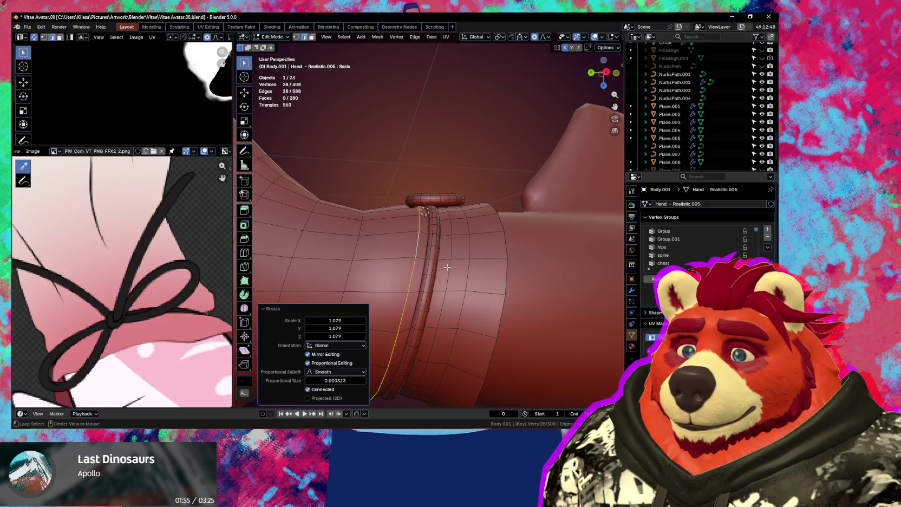
pyautogui.press('s')
pyautogui.click(450, 267)
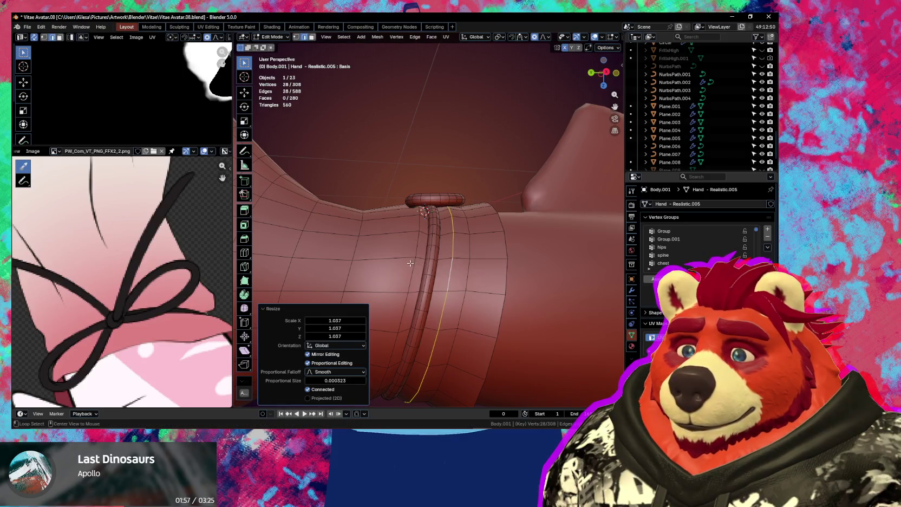
# Step: Add a new loop beside the cord, scale it to 0.949 and slide it 0.247
pyautogui.click(399, 251)
pyautogui.rightClick(422, 266)
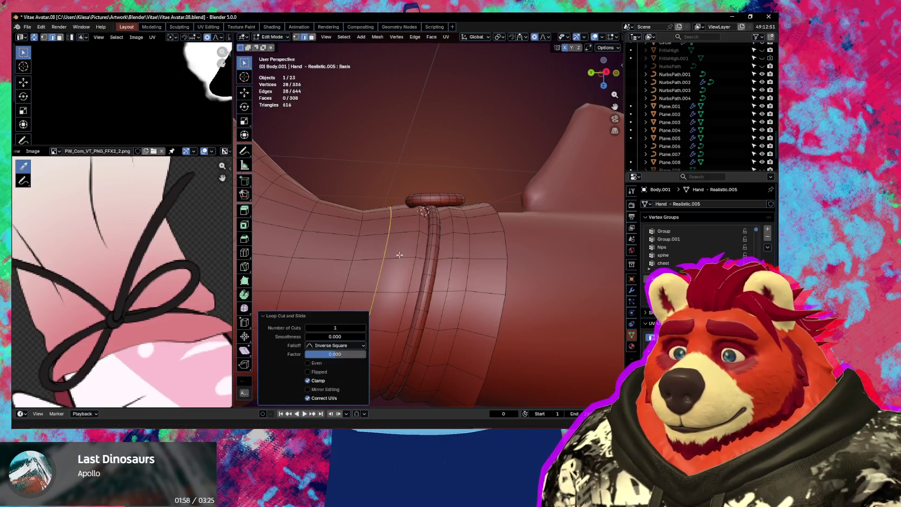
pyautogui.click(447, 282)
pyautogui.moveTo(449, 271)
pyautogui.mouseDown(button='middle')
pyautogui.moveTo(466, 240)
pyautogui.moveTo(624, 283)
pyautogui.mouseUp(button='middle')
pyautogui.press('g')
pyautogui.press('g')
pyautogui.click(474, 244)
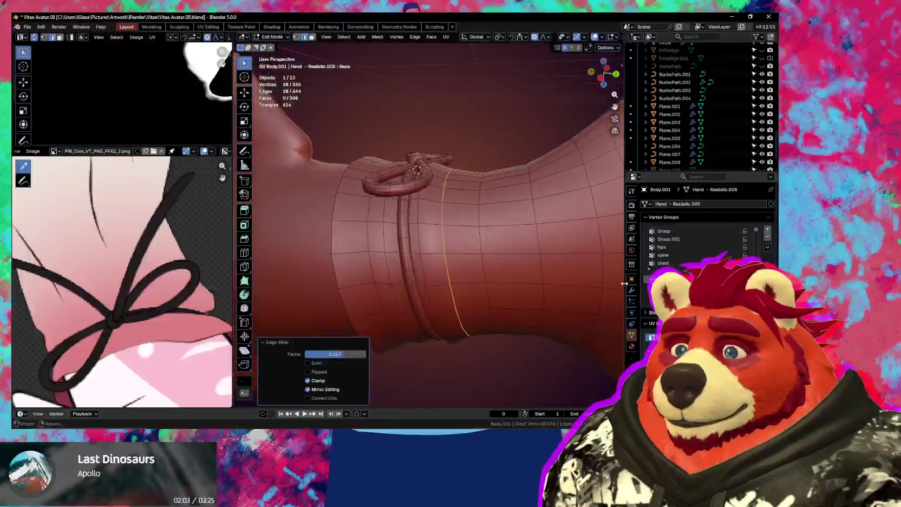
# Step: Return to Object Mode and select the bow curve NurbsPath.004
pyautogui.scroll(-5, 483, 256)
pyautogui.moveTo(467, 296)
pyautogui.mouseDown(button='middle')
pyautogui.moveTo(463, 259)
pyautogui.moveTo(496, 98)
pyautogui.mouseUp(button='middle')
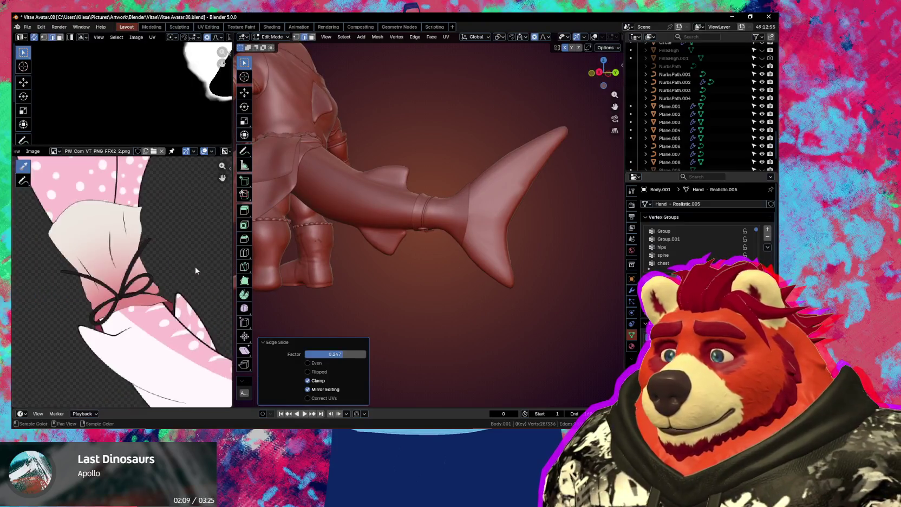
pyautogui.scroll(3, 444, 271)
pyautogui.scroll(3, 418, 280)
pyautogui.hotkey('shift', 'alt', 'z')
pyautogui.hotkey('ctrl', 'r')
pyautogui.click(435, 248)
pyautogui.moveTo(434, 248); pyautogui.dragTo(467, 256, button='middle')
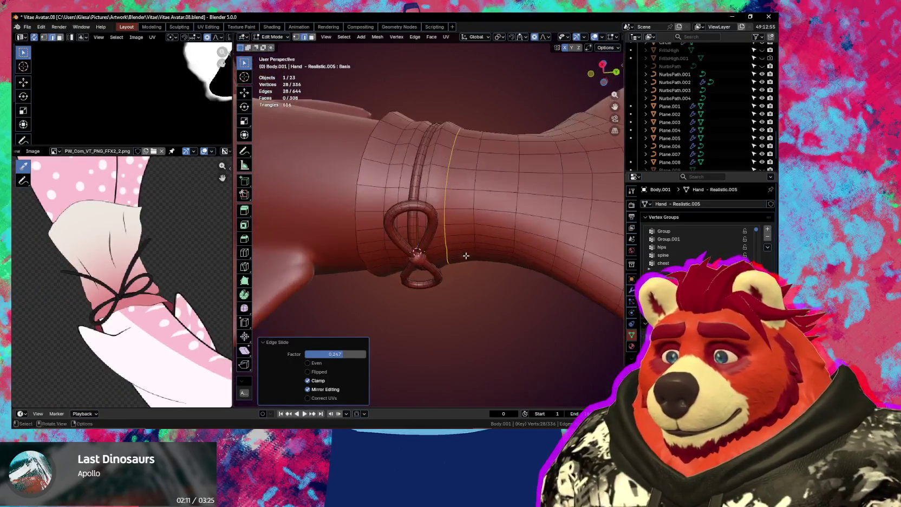
pyautogui.press('Tab')
pyautogui.click(432, 233)
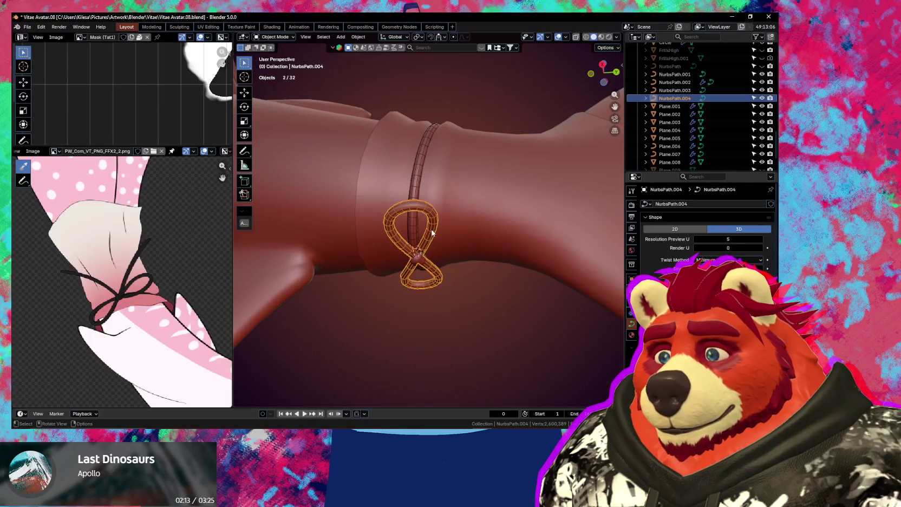
# Step: Add the knot sphere to the selection and set the pivot to Individual Origins
pyautogui.keyDown('shift'); pyautogui.click(418, 260); pyautogui.keyUp('shift')
pyautogui.moveTo(491, 284); pyautogui.dragTo(526, 292, button='middle')
pyautogui.press('r')
pyautogui.press('z')
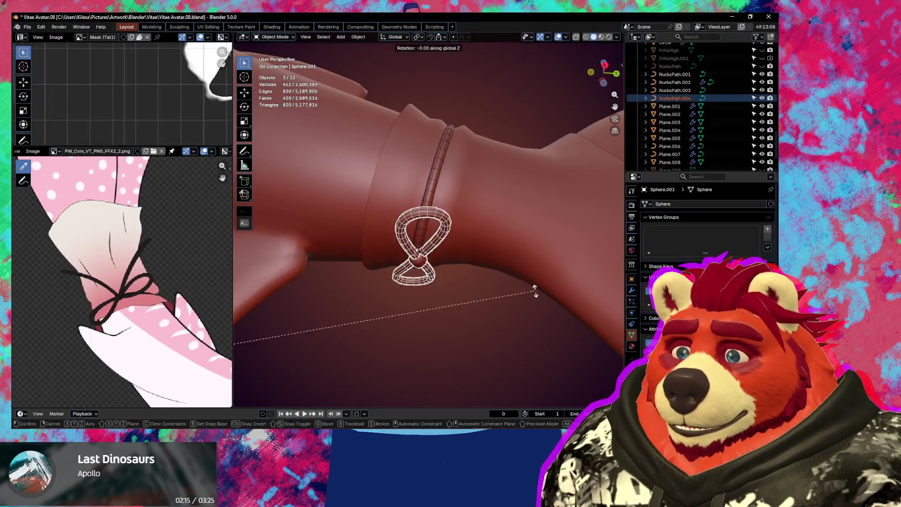
pyautogui.press('Escape')
pyautogui.press('.')
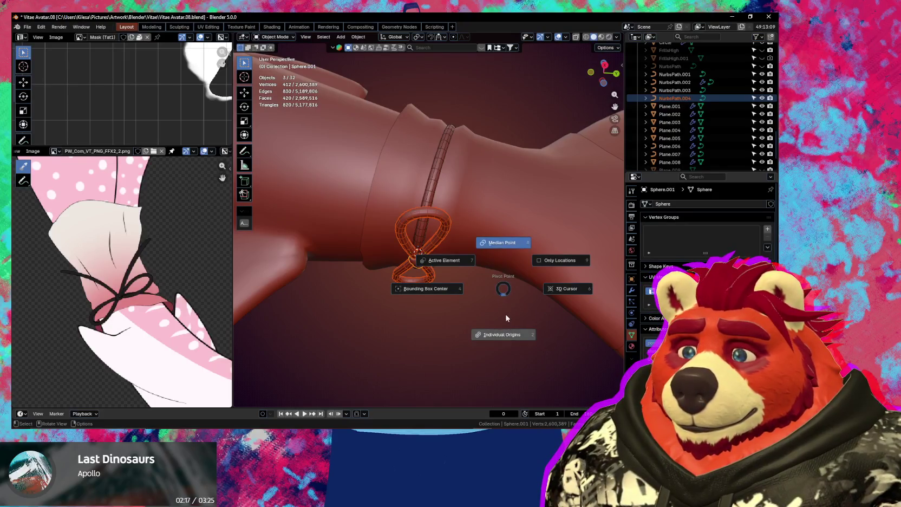
pyautogui.click(508, 318)
# Step: Rotate the bow and knot about Z by 18.8°, then a further 1.91°
pyautogui.scroll(2, 588, 298)
pyautogui.press('r')
pyautogui.press('z')
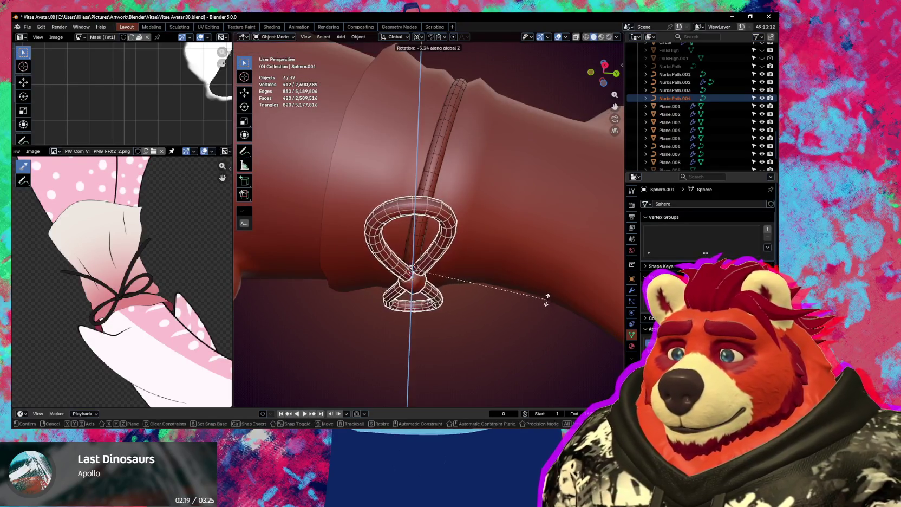
pyautogui.click(473, 312)
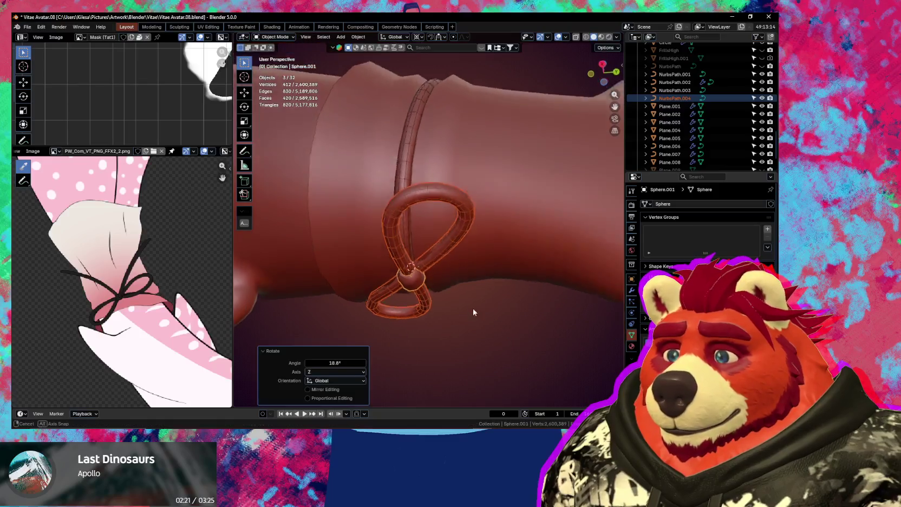
pyautogui.moveTo(473, 312)
pyautogui.mouseDown(button='middle')
pyautogui.moveTo(467, 298)
pyautogui.moveTo(480, 299)
pyautogui.moveTo(439, 323)
pyautogui.moveTo(366, 335)
pyautogui.moveTo(437, 298)
pyautogui.moveTo(451, 355)
pyautogui.moveTo(618, 319)
pyautogui.moveTo(482, 308)
pyautogui.moveTo(556, 298)
pyautogui.moveTo(610, 311)
pyautogui.moveTo(611, 318)
pyautogui.moveTo(452, 298)
pyautogui.mouseUp(button='middle')
pyautogui.press('r')
pyautogui.press('z')
pyautogui.click(498, 296)
pyautogui.scroll(-3, 499, 296)
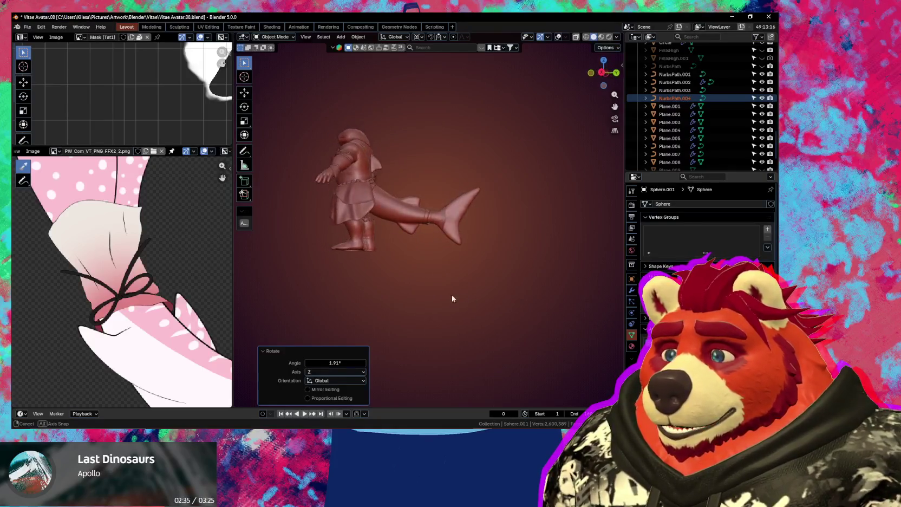
pyautogui.scroll(2, 355, 246)
pyautogui.scroll(5, 411, 229)
pyautogui.scroll(1, 423, 207)
pyautogui.scroll(2, 433, 282)
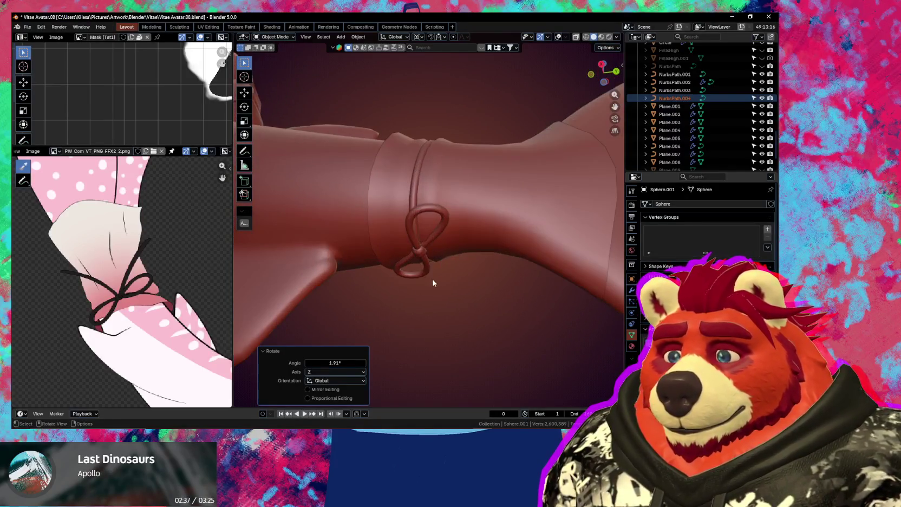
# Step: Apply rotation and scale to the knot sphere Sphere.001
pyautogui.click(414, 268)
pyautogui.press('q')
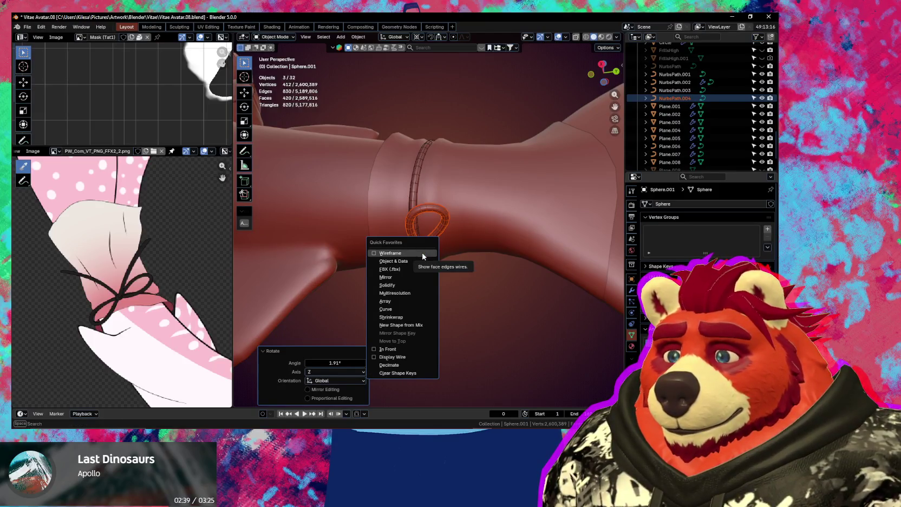
pyautogui.press('Escape')
pyautogui.rightClick(442, 271)
pyautogui.press('Escape')
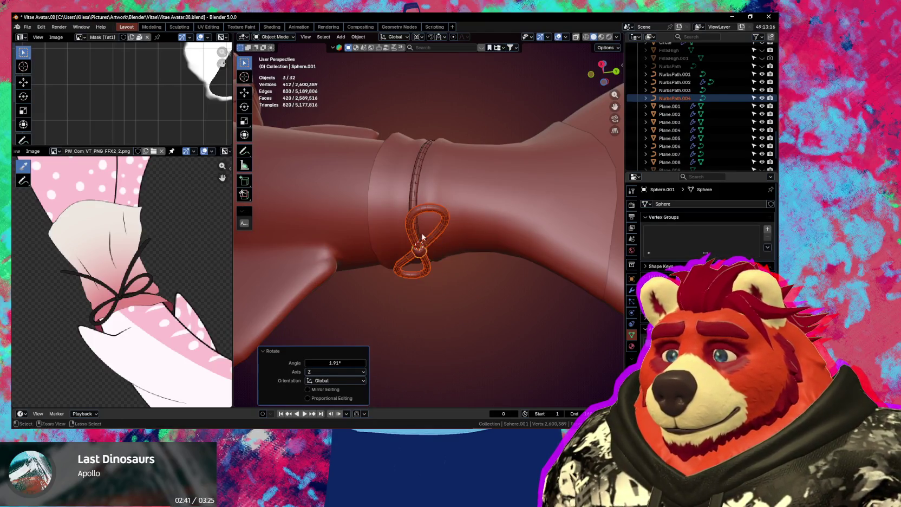
pyautogui.hotkey('ctrl', 'a')
pyautogui.click(403, 267)
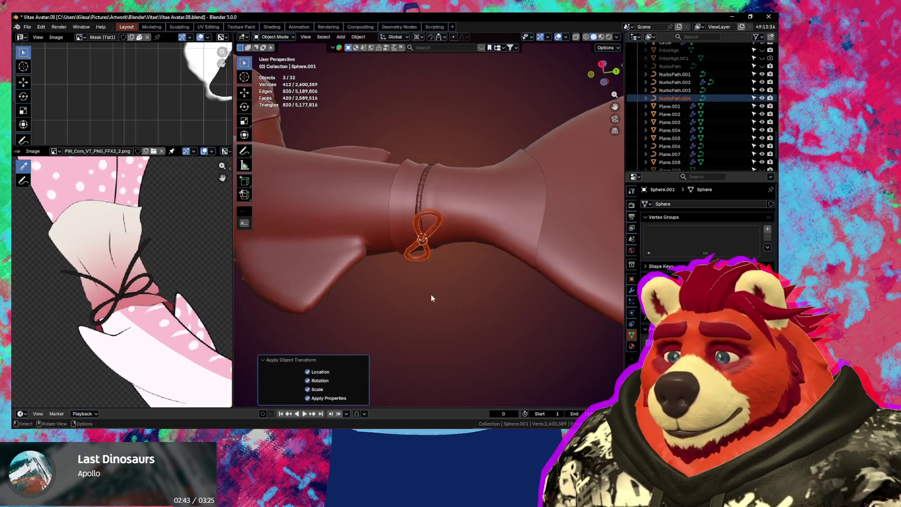
# Step: Select the bow curve NurbsPath.004 and bring up its object menu
pyautogui.moveTo(431, 298)
pyautogui.mouseDown(button='middle')
pyautogui.moveTo(433, 309)
pyautogui.moveTo(420, 250)
pyautogui.mouseUp(button='middle')
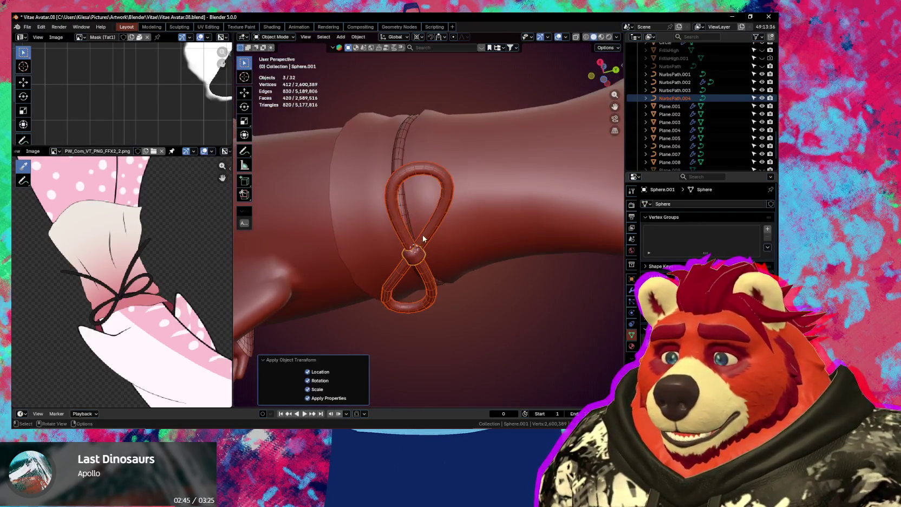
pyautogui.click(424, 238)
pyautogui.rightClick(428, 235)
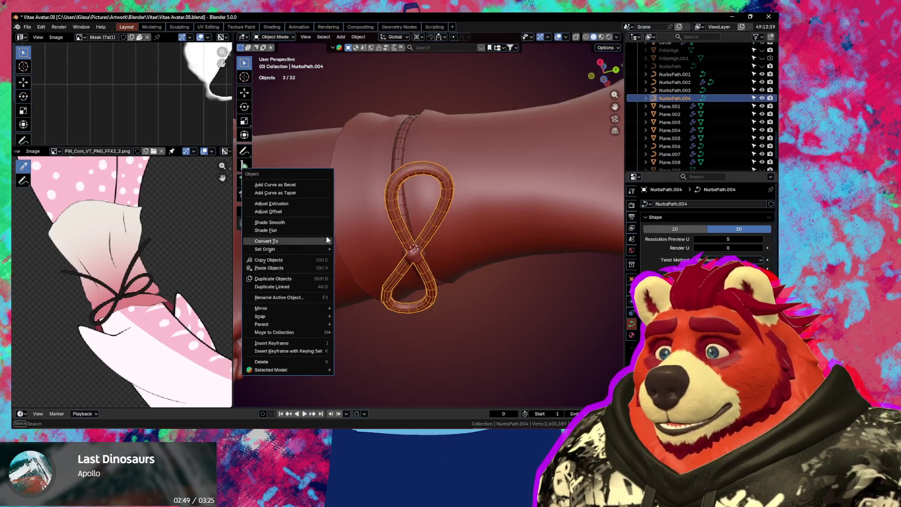
# Step: Select the boot mesh Plane.005 and show its Multires modifier settings
pyautogui.scroll(-4, 432, 157)
pyautogui.moveTo(416, 186)
pyautogui.mouseDown(button='middle')
pyautogui.moveTo(392, 208)
pyautogui.moveTo(516, 220)
pyautogui.moveTo(493, 260)
pyautogui.moveTo(512, 242)
pyautogui.moveTo(453, 249)
pyautogui.moveTo(488, 288)
pyautogui.mouseUp(button='middle')
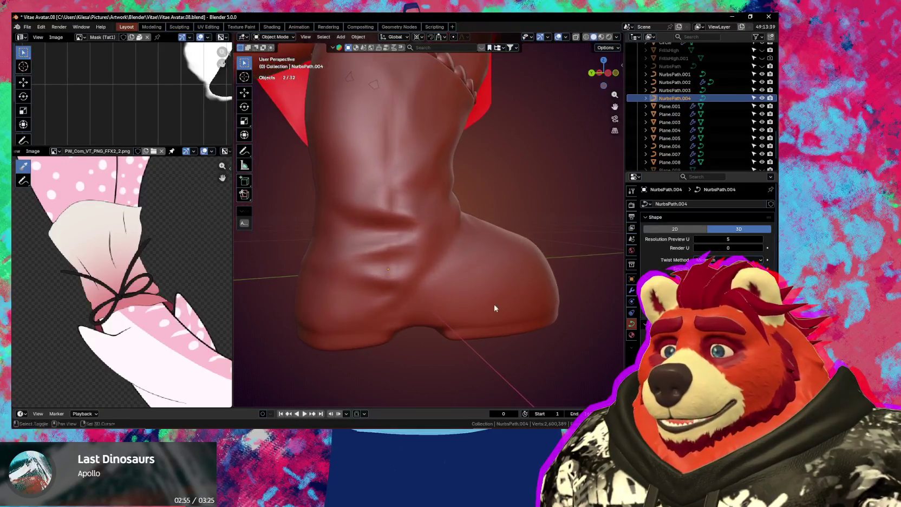
pyautogui.click(488, 289)
pyautogui.click(631, 291)
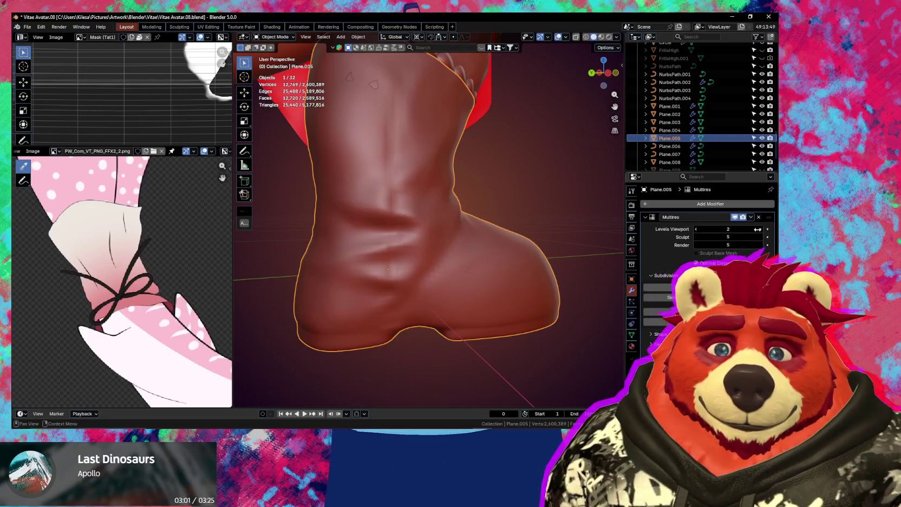
# Step: Raise Plane.005's Multires viewport level from 2 to 4 and view the boot from behind
pyautogui.click(760, 230)
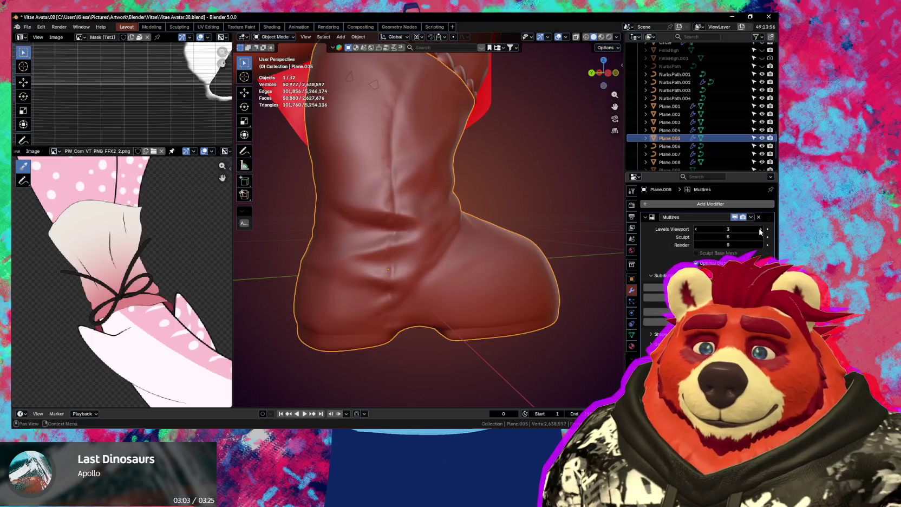
pyautogui.click(761, 230)
pyautogui.moveTo(466, 245)
pyautogui.mouseDown(button='middle')
pyautogui.moveTo(496, 244)
pyautogui.moveTo(493, 232)
pyautogui.mouseUp(button='middle')
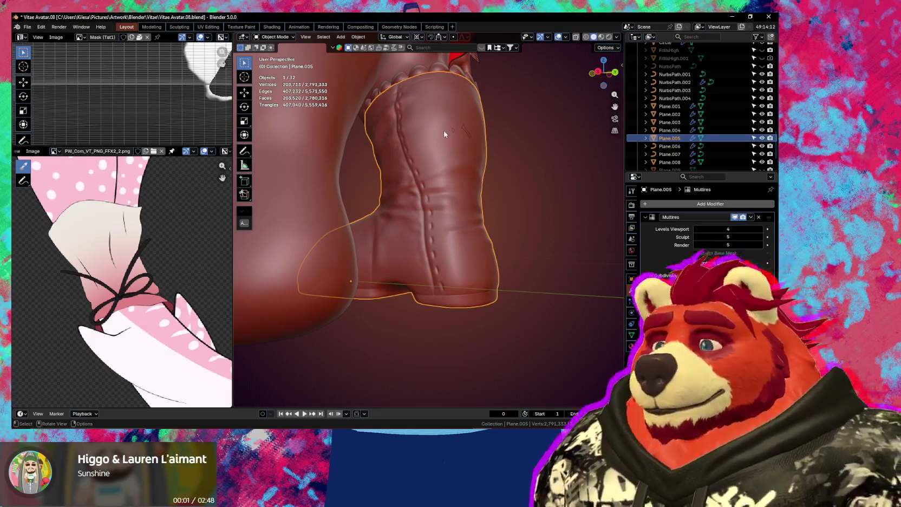
# Step: Orbit above the boot and zoom the reference image onto the drawn boots
pyautogui.moveTo(431, 210)
pyautogui.mouseDown(button='middle')
pyautogui.moveTo(511, 221)
pyautogui.moveTo(489, 206)
pyautogui.moveTo(488, 235)
pyautogui.moveTo(433, 248)
pyautogui.moveTo(565, 252)
pyautogui.moveTo(502, 245)
pyautogui.moveTo(526, 258)
pyautogui.moveTo(483, 265)
pyautogui.moveTo(369, 257)
pyautogui.moveTo(529, 269)
pyautogui.moveTo(467, 268)
pyautogui.mouseUp(button='middle')
pyautogui.scroll(-5, 441, 260)
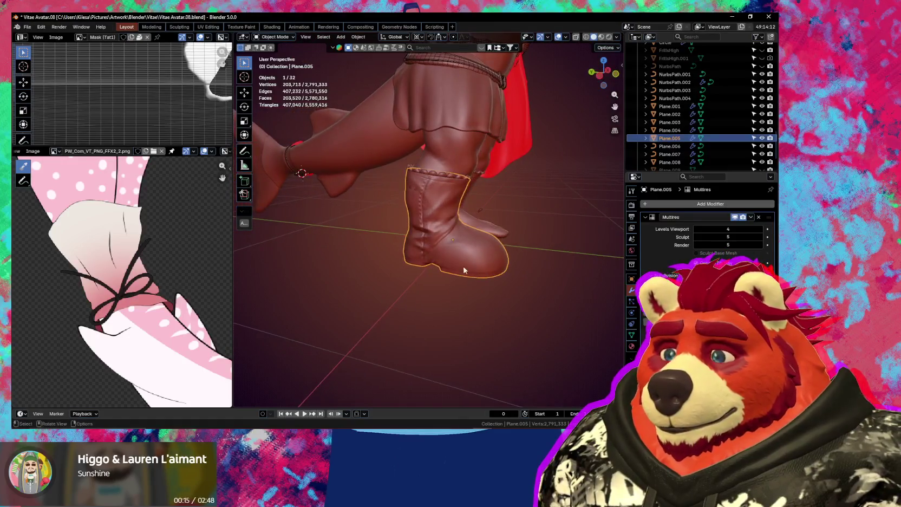
pyautogui.scroll(-2, 138, 287)
pyautogui.scroll(-3, 138, 287)
pyautogui.scroll(2, 137, 288)
pyautogui.scroll(2, 163, 293)
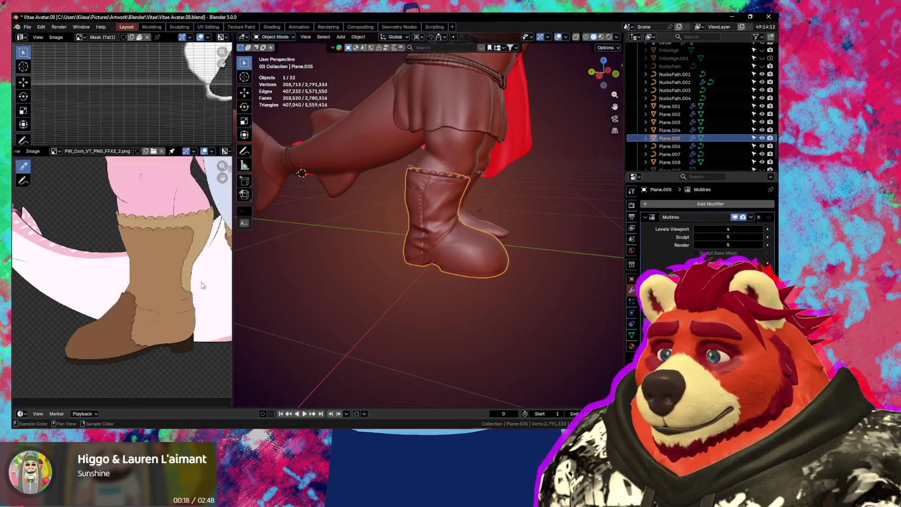
pyautogui.scroll(2, 195, 296)
pyautogui.scroll(1, 200, 296)
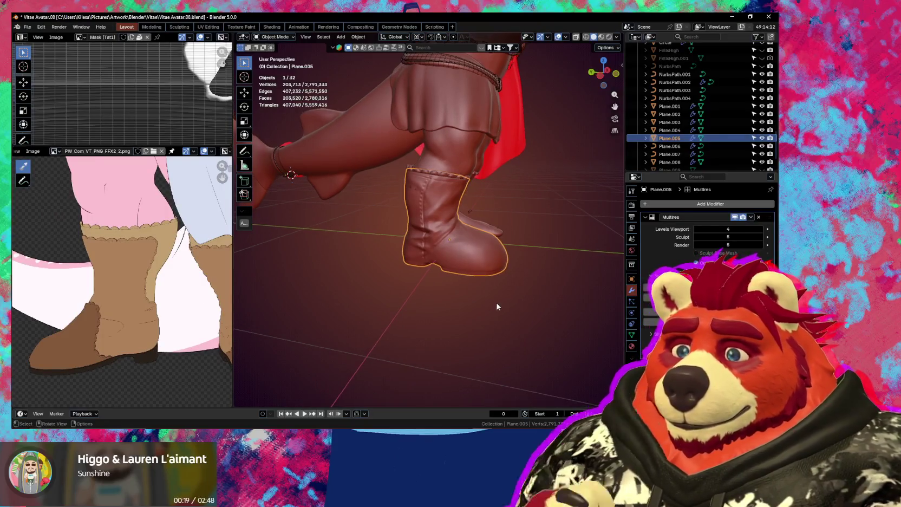
pyautogui.scroll(3, 493, 306)
# Step: Look down on the boot's scalloped top and select the frill
pyautogui.moveTo(467, 158)
pyautogui.mouseDown(button='middle')
pyautogui.moveTo(456, 141)
pyautogui.moveTo(442, 232)
pyautogui.mouseUp(button='middle')
pyautogui.scroll(3, 442, 231)
pyautogui.click(442, 232)
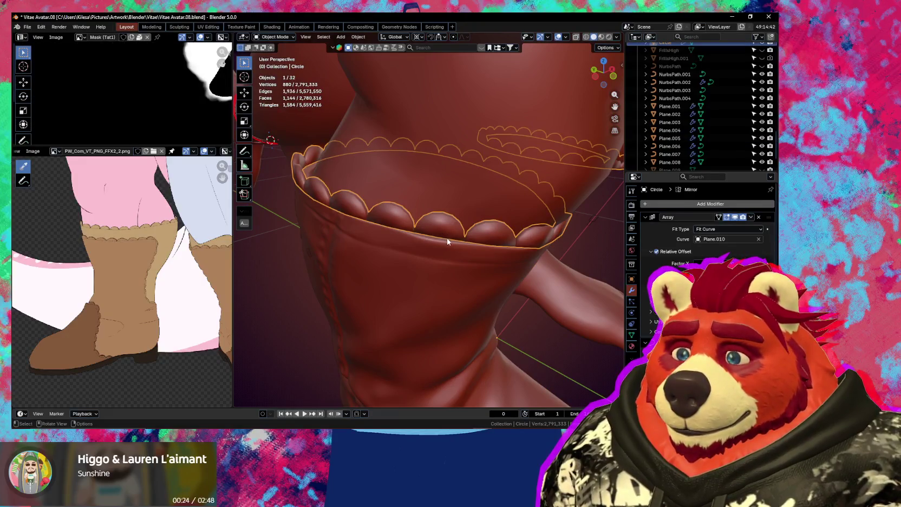
# Step: Orbit around the scalloped boot top, briefly entering and leaving the frill's Edit Mode
pyautogui.scroll(1, 466, 243)
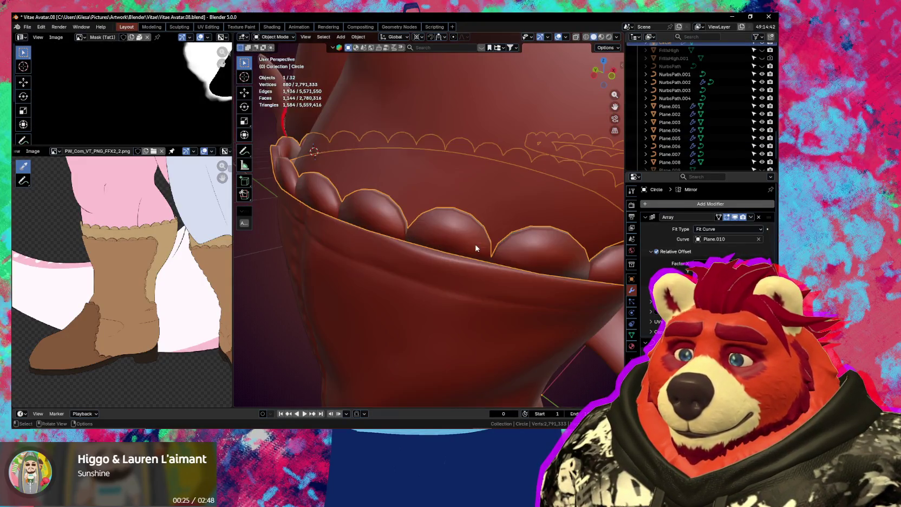
pyautogui.scroll(1, 470, 237)
pyautogui.moveTo(470, 237); pyautogui.dragTo(504, 265, button='middle')
pyautogui.scroll(1, 526, 279)
pyautogui.scroll(-2, 525, 279)
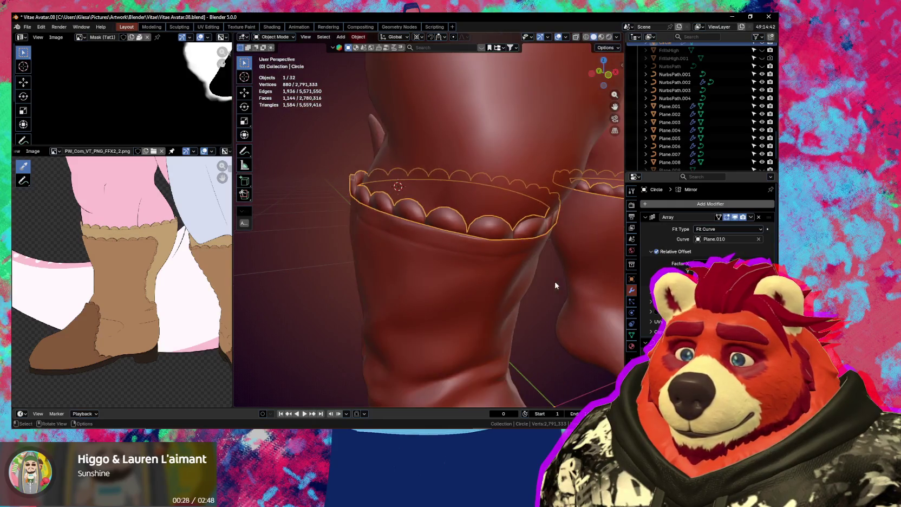
pyautogui.moveTo(559, 282)
pyautogui.mouseDown(button='middle')
pyautogui.moveTo(483, 276)
pyautogui.moveTo(521, 273)
pyautogui.moveTo(538, 301)
pyautogui.moveTo(532, 283)
pyautogui.mouseUp(button='middle')
pyautogui.scroll(3, 482, 276)
pyautogui.scroll(1, 479, 268)
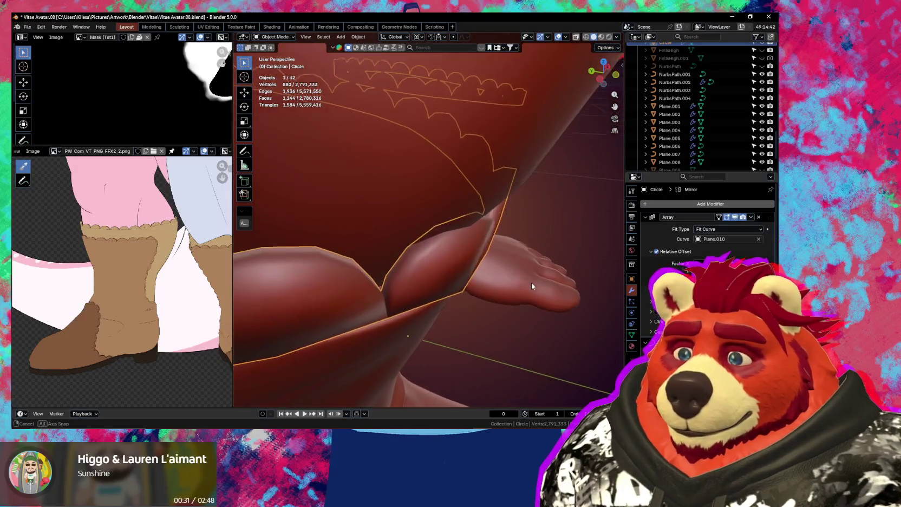
pyautogui.press('Tab')
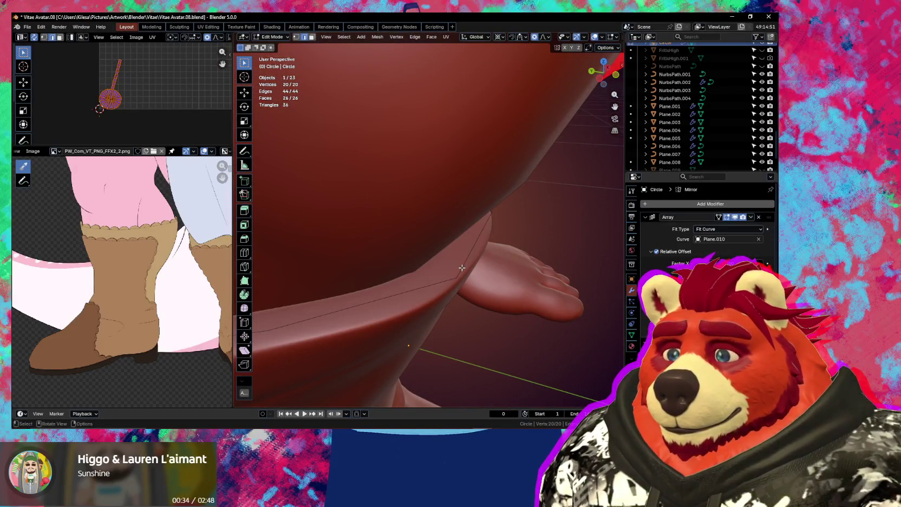
pyautogui.press('Tab')
# Step: Select the guide curve Plane.010 and start moving it along global Z
pyautogui.click(464, 271)
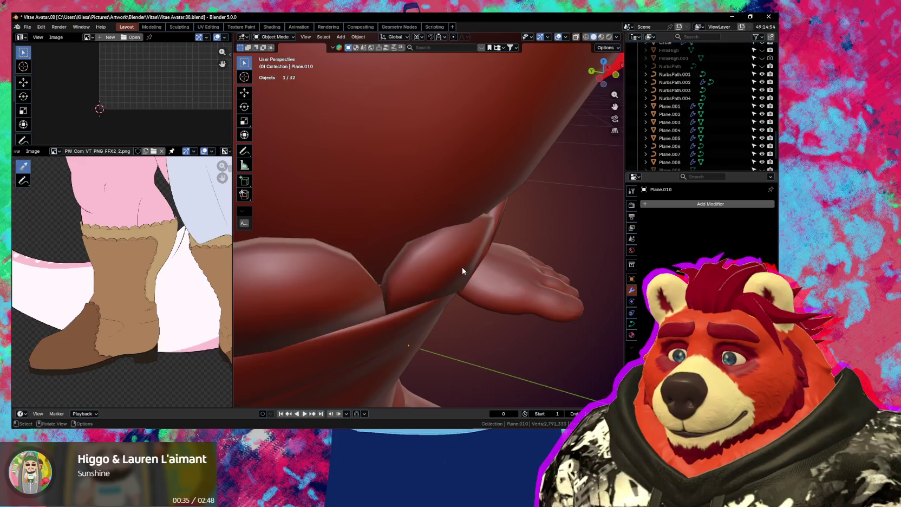
pyautogui.moveTo(466, 268)
pyautogui.mouseDown(button='middle')
pyautogui.moveTo(433, 230)
pyautogui.moveTo(437, 218)
pyautogui.moveTo(469, 281)
pyautogui.mouseUp(button='middle')
pyautogui.press('g')
pyautogui.press('z')
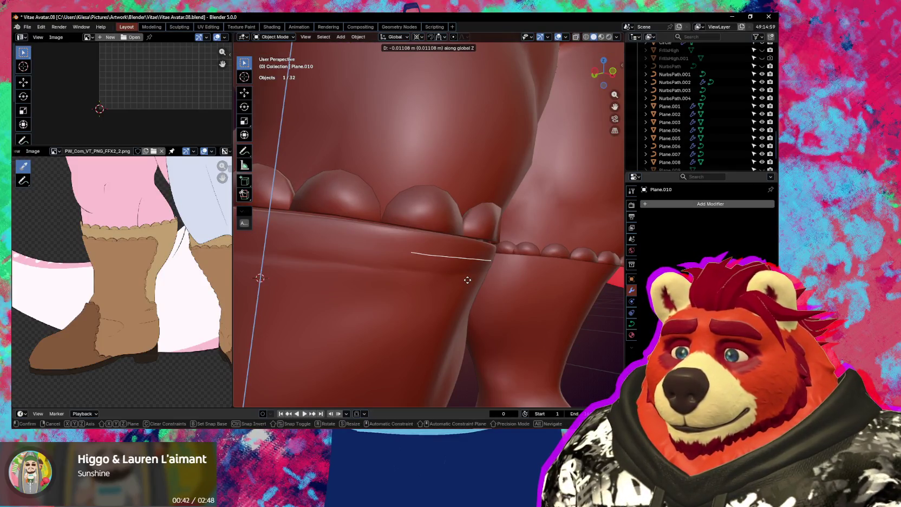
# Step: Confirm lowering Plane.010, then shift its control points vertically in Edit Mode
pyautogui.click(468, 280)
pyautogui.press('Tab')
pyautogui.moveTo(468, 280); pyautogui.dragTo(499, 299, button='middle')
pyautogui.press('g')
pyautogui.press('z')
pyautogui.click(476, 277)
# Step: Shrink the curve points slightly and tilt them to −19.5°
pyautogui.press('s')
pyautogui.click(484, 284)
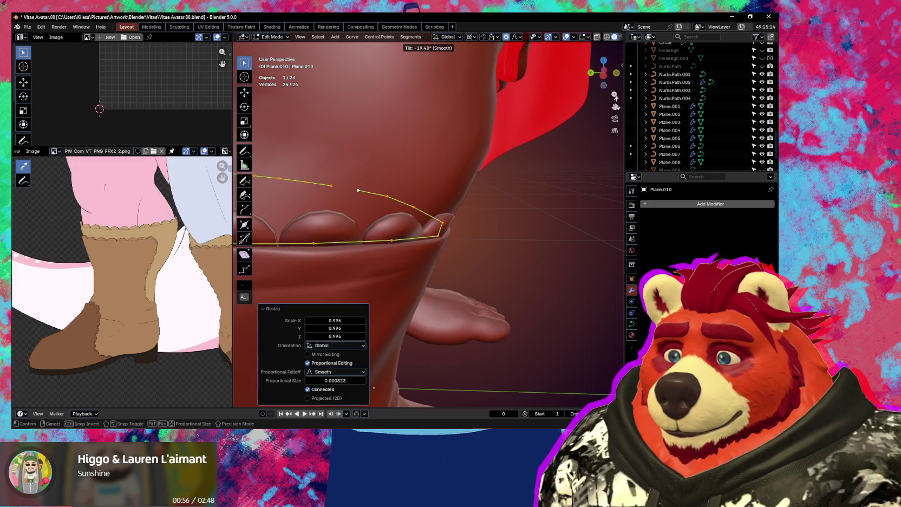
pyautogui.click(480, 217)
pyautogui.moveTo(479, 217)
pyautogui.mouseDown(button='middle')
pyautogui.moveTo(529, 229)
pyautogui.moveTo(485, 240)
pyautogui.moveTo(544, 262)
pyautogui.mouseUp(button='middle')
# Step: Change the pivot point, scale the cuff ring to 0.968, and select a single curve point
pyautogui.press('s')
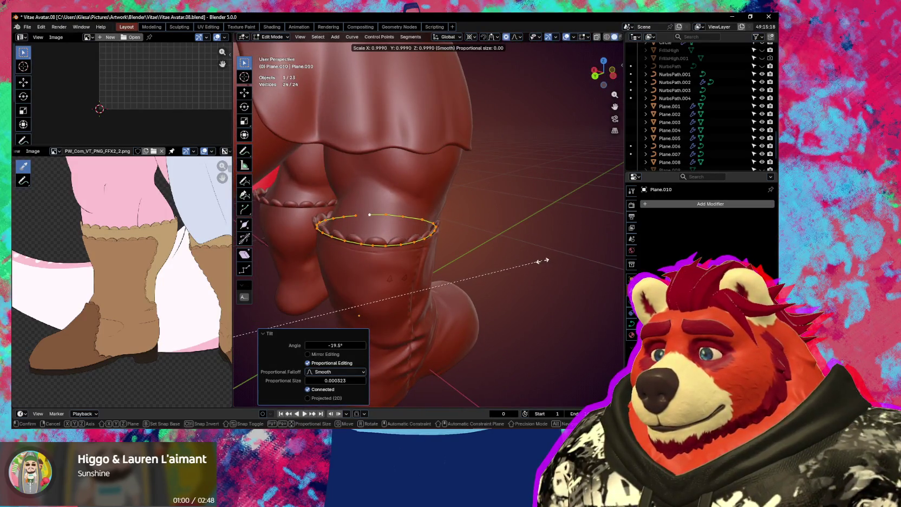
pyautogui.press('Escape')
pyautogui.press('.')
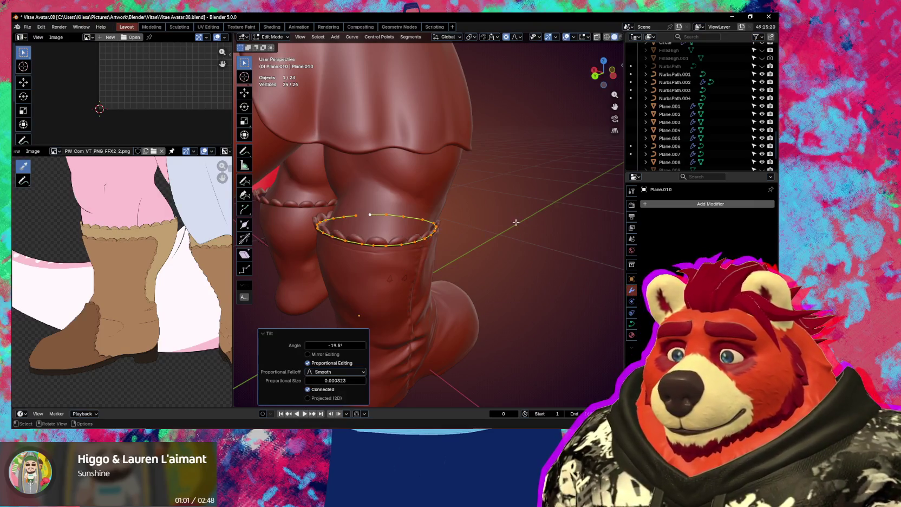
pyautogui.press('s')
pyautogui.moveTo(544, 272); pyautogui.dragTo(404, 249, button='middle')
pyautogui.click(538, 270)
pyautogui.scroll(4, 403, 249)
pyautogui.scroll(1, 433, 239)
pyautogui.click(466, 232)
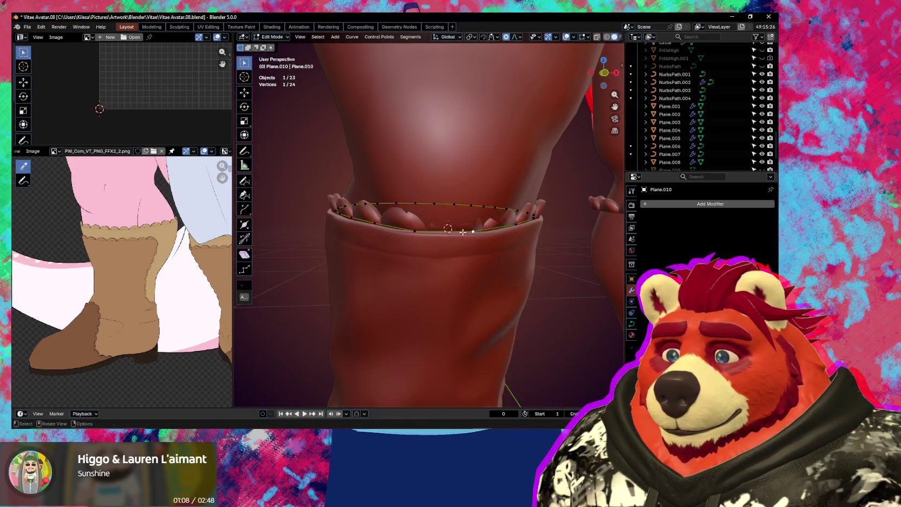
# Step: Tilt a single cuff-curve point to −12.5°
pyautogui.click(529, 226)
pyautogui.moveTo(529, 225); pyautogui.dragTo(492, 234, button='middle')
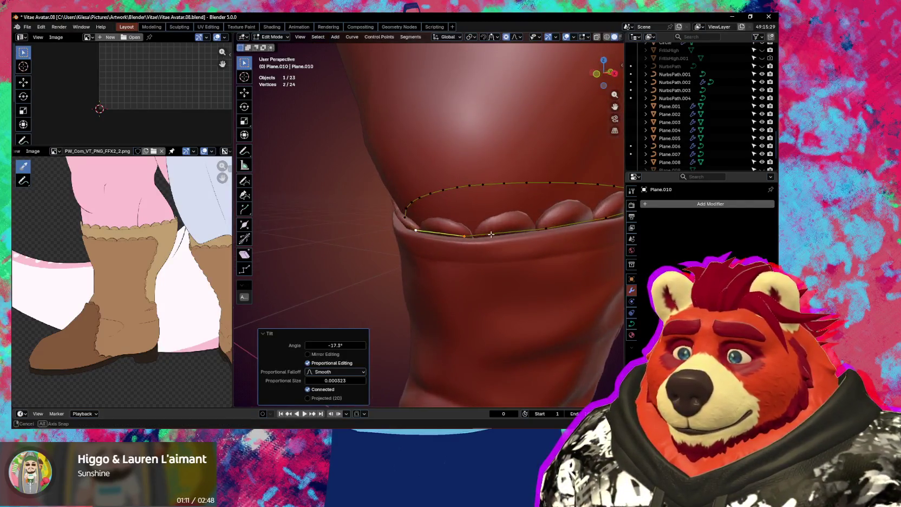
pyautogui.click(544, 232)
pyautogui.hotkey('ctrl', 't')
pyautogui.press('Escape')
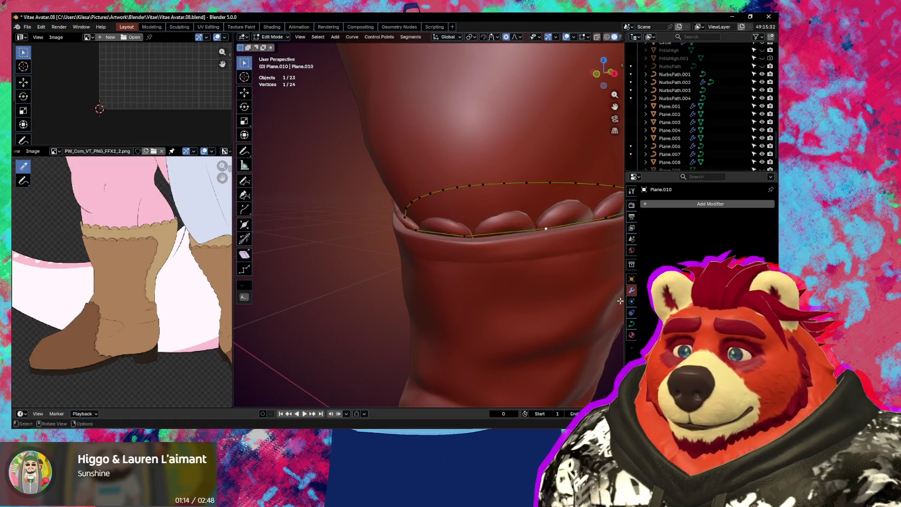
pyautogui.click(594, 282)
pyautogui.moveTo(594, 282)
pyautogui.mouseDown(button='middle')
pyautogui.moveTo(475, 274)
pyautogui.moveTo(558, 258)
pyautogui.moveTo(511, 275)
pyautogui.mouseUp(button='middle')
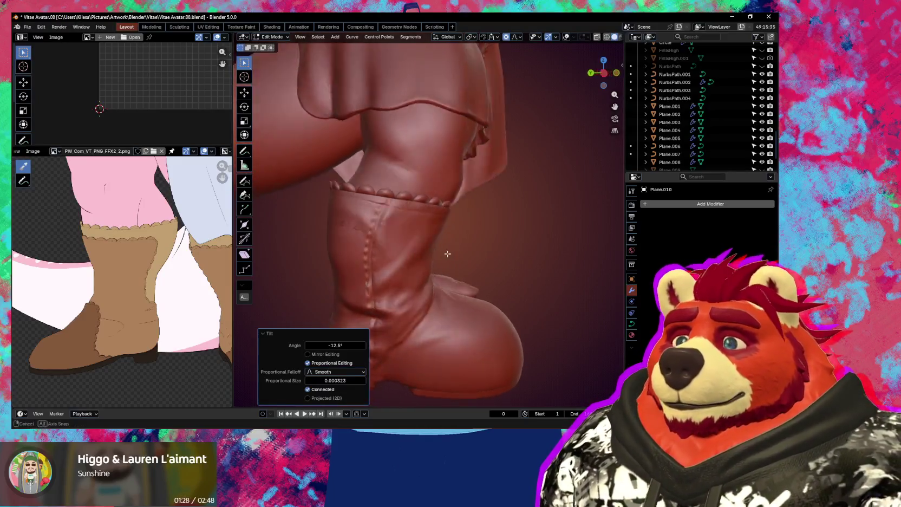
# Step: Move two curve points 0.003279 m in X and −0.001515 m in Y with smooth falloff
pyautogui.moveTo(548, 267)
pyautogui.mouseDown(button='middle')
pyautogui.moveTo(428, 233)
pyautogui.moveTo(454, 266)
pyautogui.moveTo(450, 233)
pyautogui.moveTo(467, 216)
pyautogui.mouseUp(button='middle')
pyautogui.scroll(3, 450, 230)
pyautogui.keyDown('shift'); pyautogui.click(472, 175); pyautogui.keyUp('shift')
pyautogui.press('g')
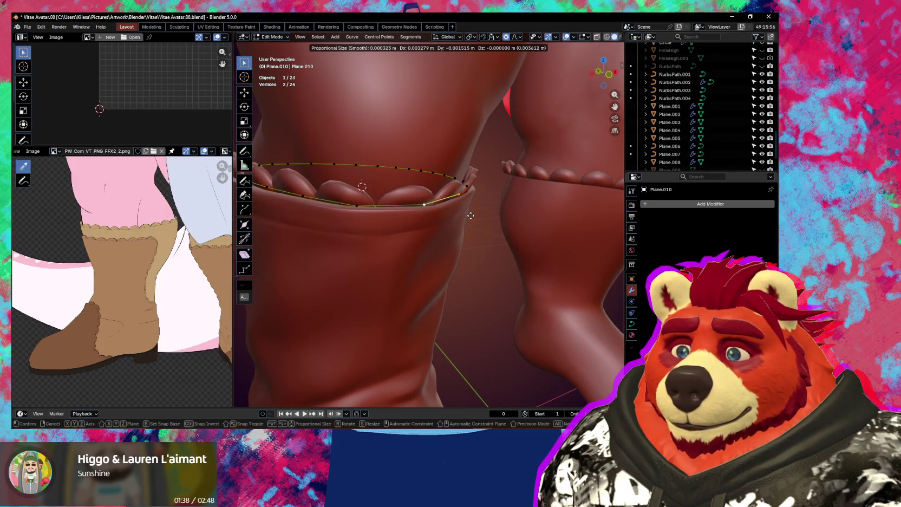
pyautogui.click(470, 215)
# Step: View the cuff from above with viewport overlays hidden to judge the frill
pyautogui.moveTo(471, 216)
pyautogui.mouseDown(button='middle')
pyautogui.moveTo(440, 219)
pyautogui.moveTo(459, 201)
pyautogui.moveTo(372, 223)
pyautogui.moveTo(449, 212)
pyautogui.moveTo(447, 245)
pyautogui.moveTo(551, 282)
pyautogui.mouseUp(button='middle')
pyautogui.hotkey('shift', 'alt', 'z')
pyautogui.scroll(-5, 450, 212)
pyautogui.hotkey('ctrl', 'Tab')
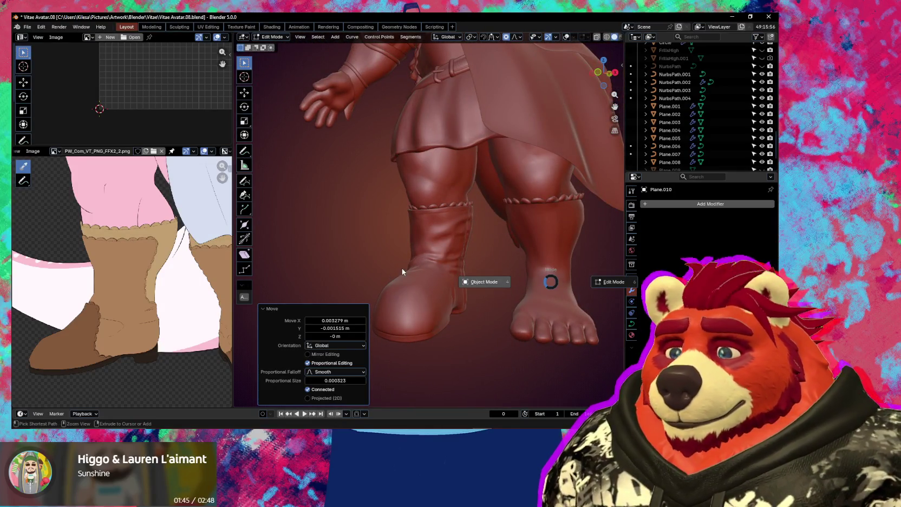
# Step: Return to Object Mode, select boot mesh Plane.005, and zoom the reference image onto its boots
pyautogui.click(402, 268)
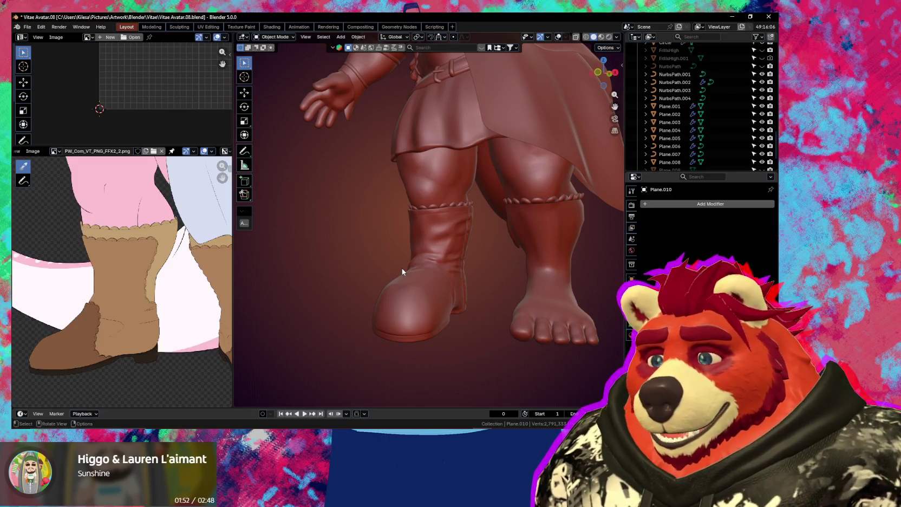
pyautogui.click(402, 268)
pyautogui.moveTo(403, 264); pyautogui.dragTo(426, 280, button='middle')
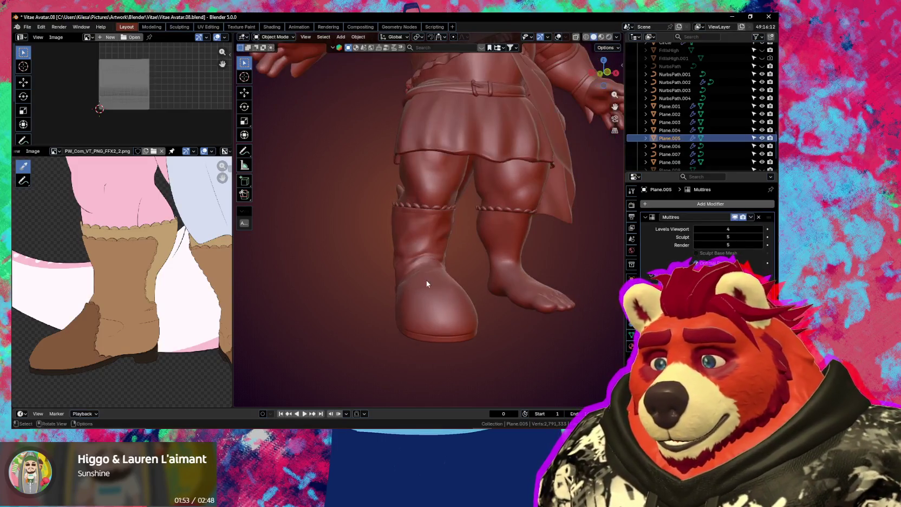
pyautogui.scroll(3, 373, 217)
pyautogui.keyDown('ctrl'); pyautogui.hscroll(-2, 148, 246); pyautogui.keyUp('ctrl')
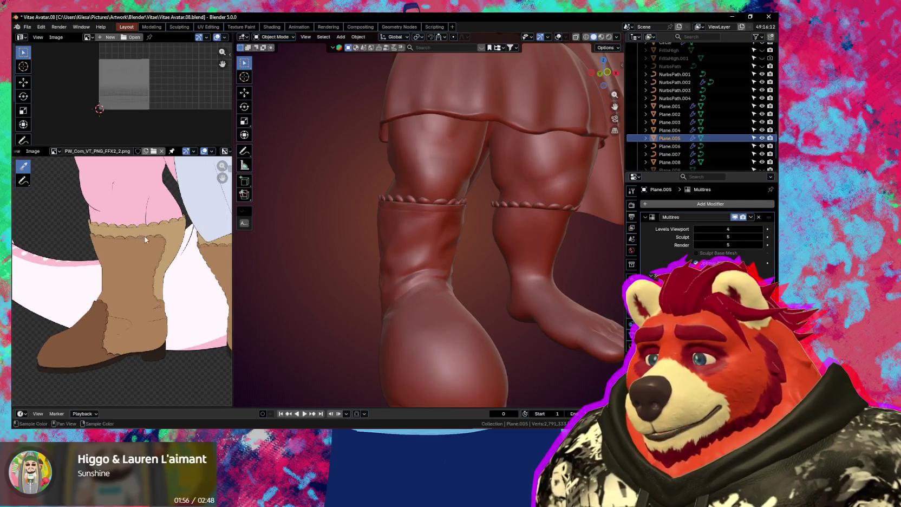
pyautogui.scroll(3, 95, 238)
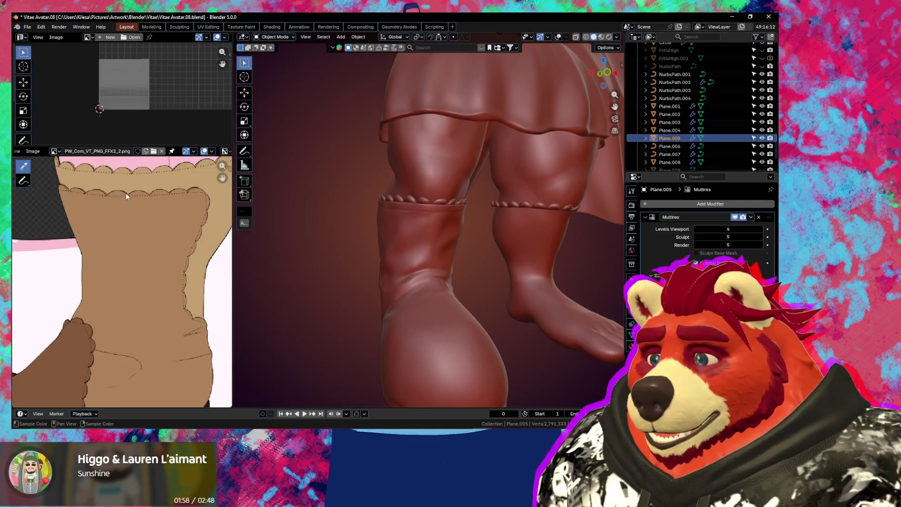
pyautogui.scroll(-2, 135, 263)
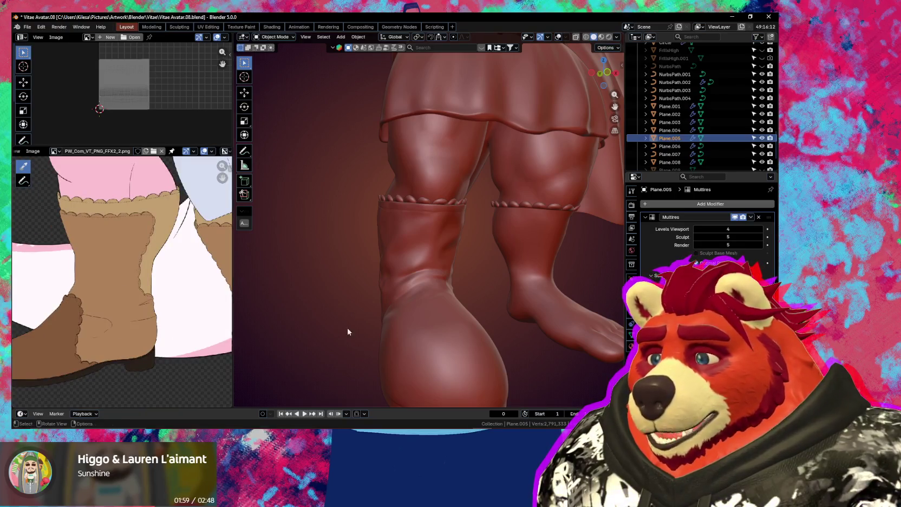
# Step: Orbit the boot from several side angles and reselect the scalloped Circle trim
pyautogui.moveTo(347, 331)
pyautogui.mouseDown(button='middle')
pyautogui.moveTo(467, 318)
pyautogui.moveTo(467, 338)
pyautogui.moveTo(407, 278)
pyautogui.moveTo(445, 270)
pyautogui.mouseUp(button='middle')
pyautogui.scroll(2, 407, 279)
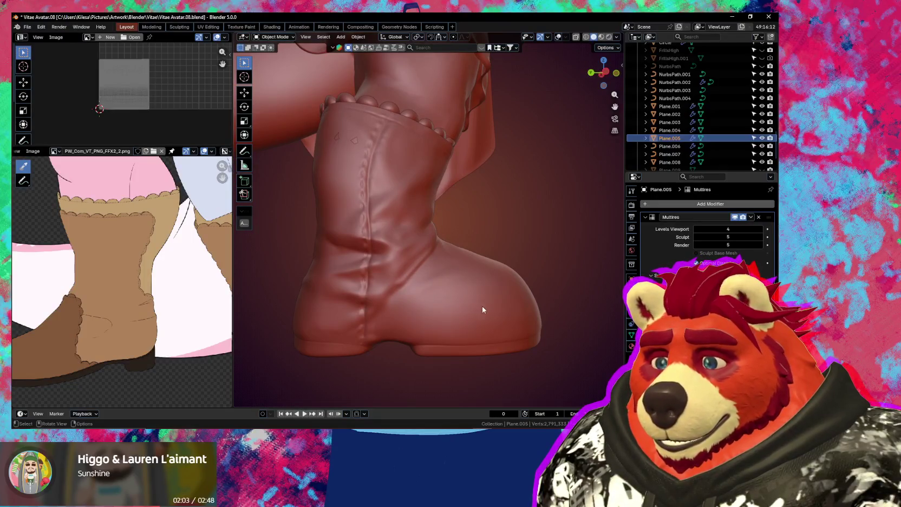
pyautogui.moveTo(483, 310); pyautogui.dragTo(469, 320, button='middle')
pyautogui.moveTo(456, 288)
pyautogui.mouseDown(button='middle')
pyautogui.moveTo(332, 271)
pyautogui.moveTo(374, 296)
pyautogui.moveTo(518, 313)
pyautogui.moveTo(451, 283)
pyautogui.moveTo(485, 314)
pyautogui.mouseUp(button='middle')
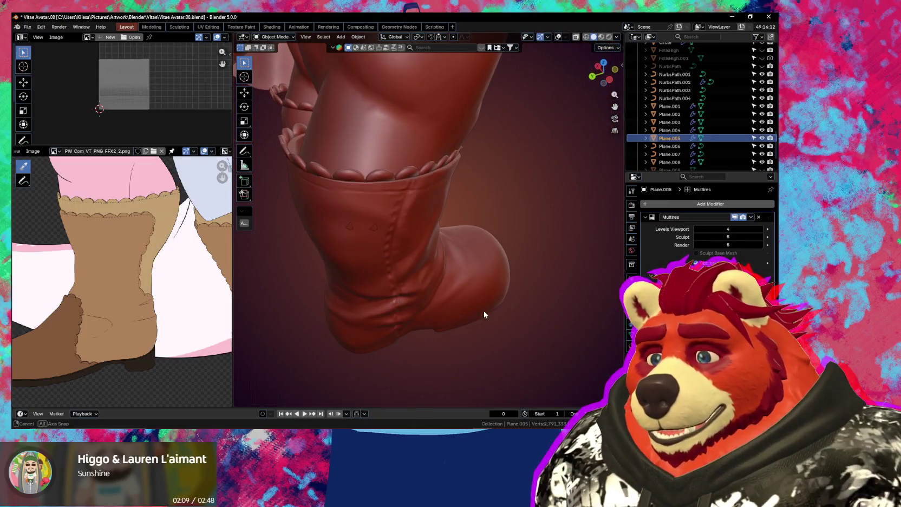
pyautogui.click(405, 168)
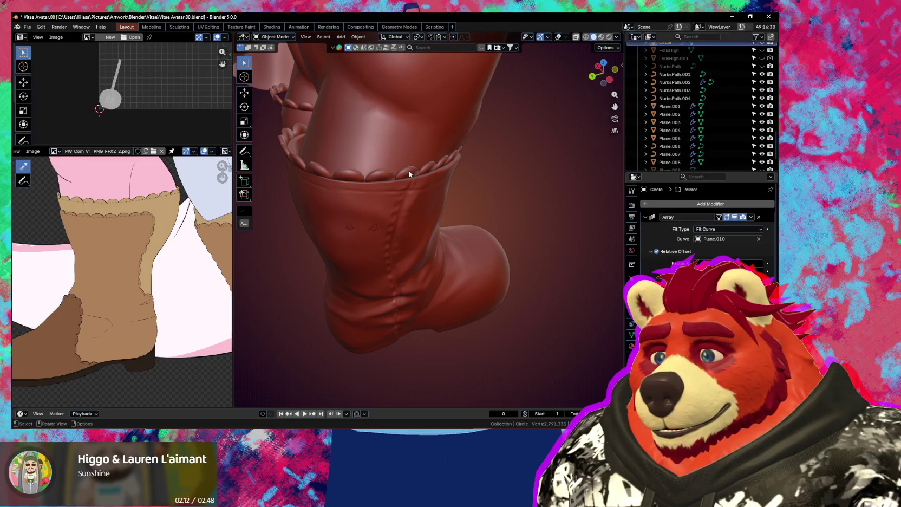
# Step: Turn overlays back on and switch to Material Preview to see the white boot and pink legs
pyautogui.moveTo(440, 189); pyautogui.dragTo(436, 176, button='middle')
pyautogui.hotkey('shift', 'alt', 'z')
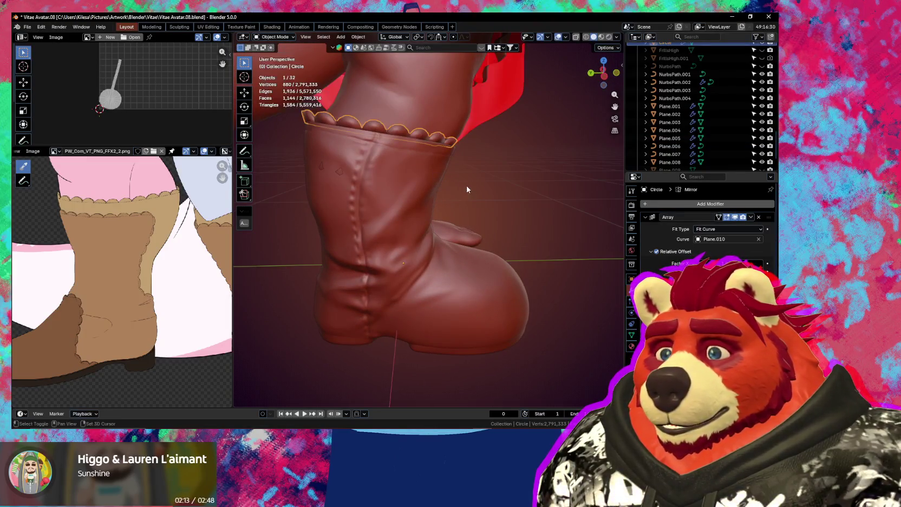
pyautogui.click(601, 38)
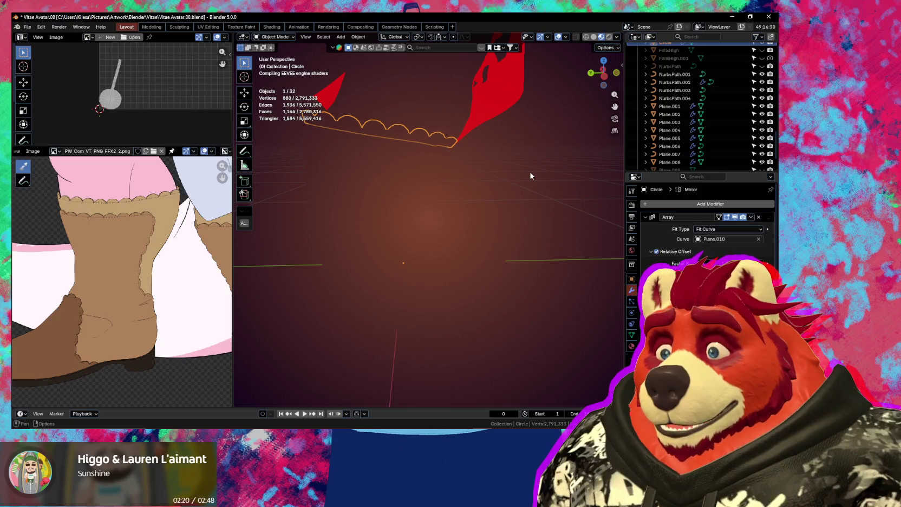
pyautogui.moveTo(530, 173); pyautogui.dragTo(497, 180, button='middle')
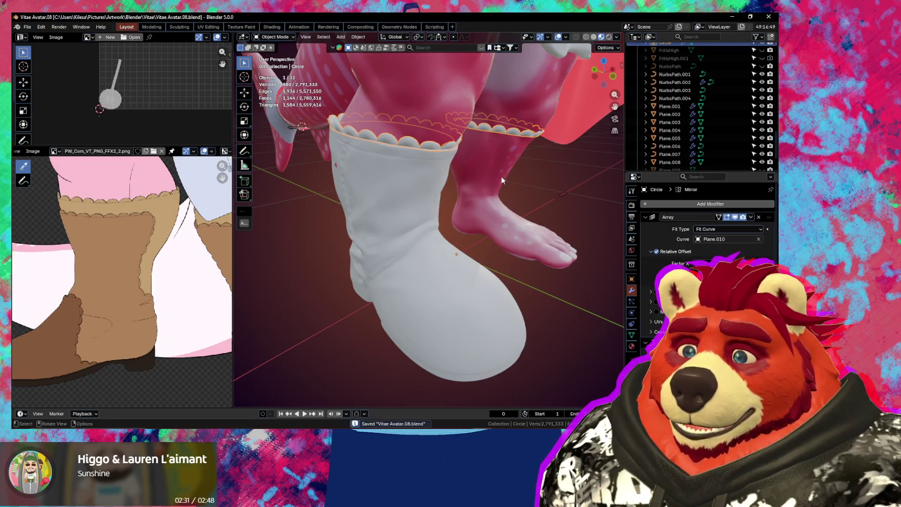
pyautogui.moveTo(470, 194); pyautogui.dragTo(545, 184, button='middle')
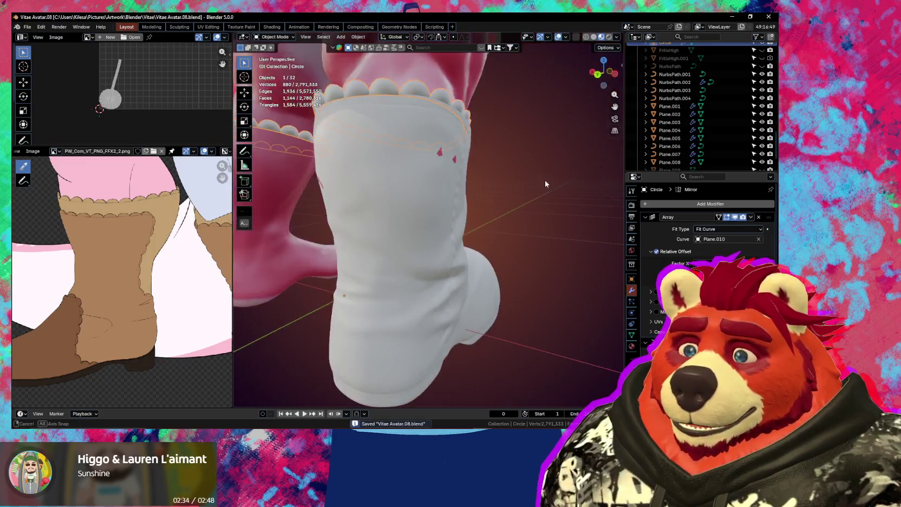
pyautogui.moveTo(494, 211)
pyautogui.mouseDown(button='middle')
pyautogui.moveTo(539, 213)
pyautogui.moveTo(442, 210)
pyautogui.moveTo(474, 234)
pyautogui.mouseUp(button='middle')
pyautogui.scroll(-4, 407, 217)
pyautogui.scroll(5, 540, 234)
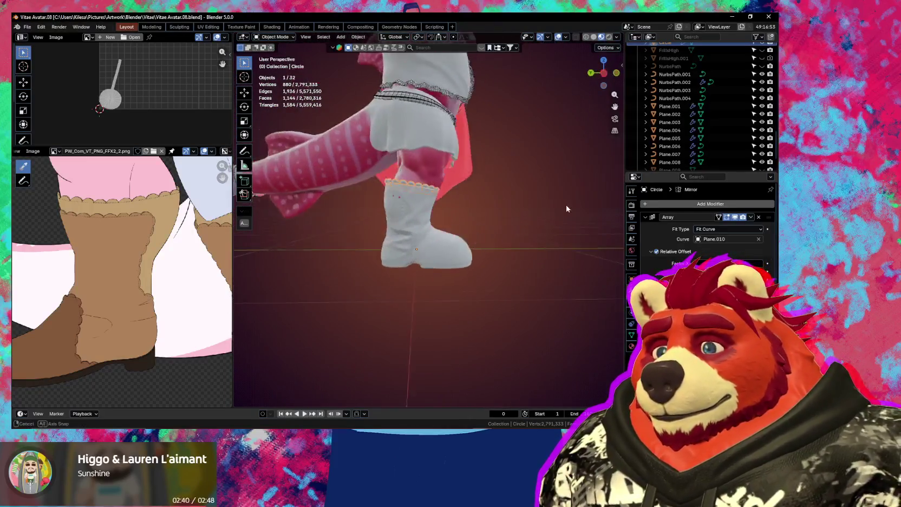
pyautogui.moveTo(540, 234)
pyautogui.mouseDown(button='middle')
pyautogui.moveTo(495, 206)
pyautogui.moveTo(341, 283)
pyautogui.mouseUp(button='middle')
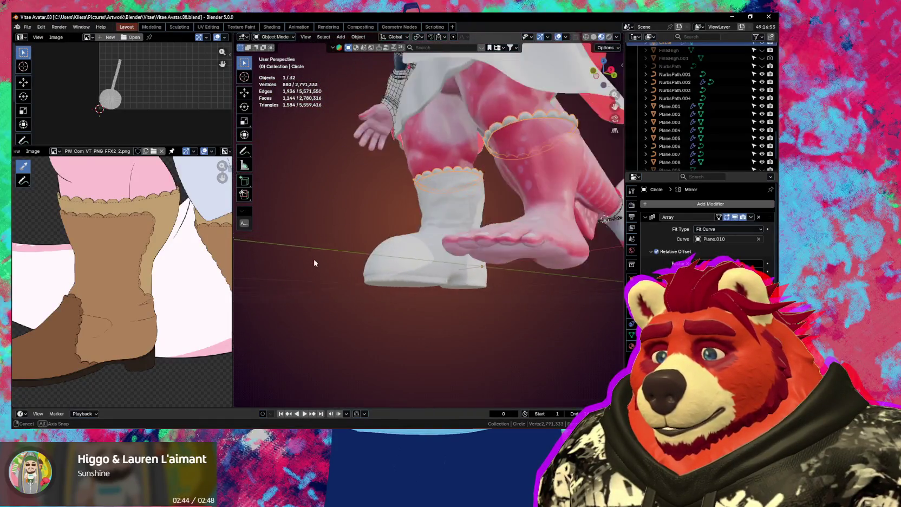
pyautogui.moveTo(340, 283); pyautogui.dragTo(487, 275, button='middle')
pyautogui.scroll(3, 487, 275)
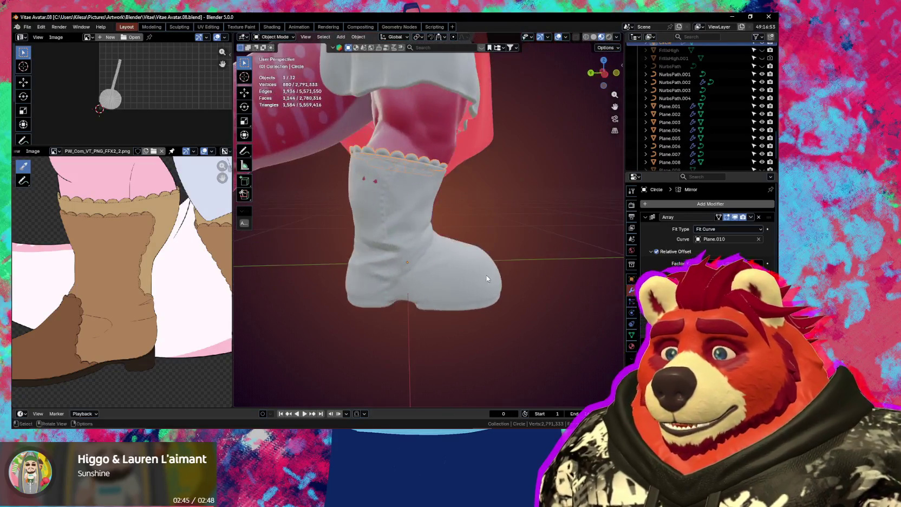
pyautogui.moveTo(394, 248)
pyautogui.mouseDown(button='middle')
pyautogui.moveTo(374, 234)
pyautogui.moveTo(415, 264)
pyautogui.mouseUp(button='middle')
pyautogui.scroll(3, 415, 264)
pyautogui.scroll(2, 417, 256)
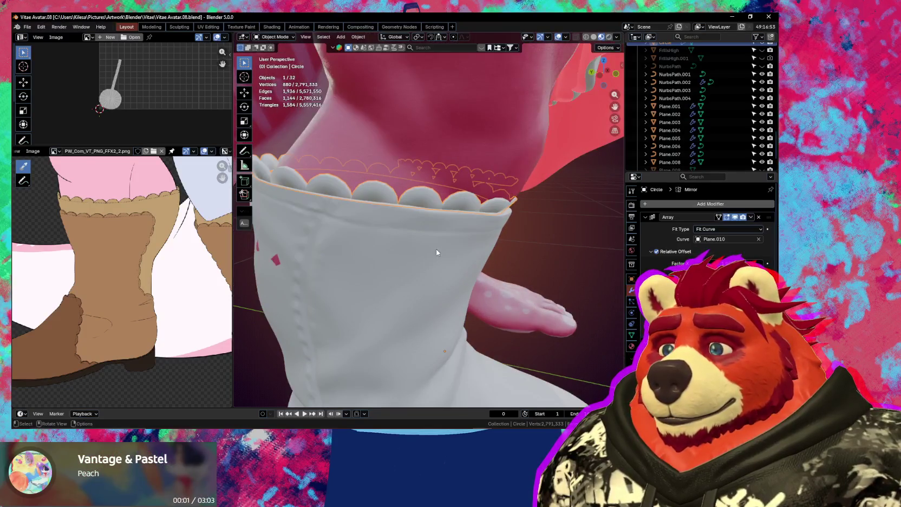
pyautogui.click(436, 238)
pyautogui.moveTo(437, 237)
pyautogui.mouseDown(button='middle')
pyautogui.moveTo(365, 238)
pyautogui.moveTo(398, 250)
pyautogui.moveTo(493, 243)
pyautogui.moveTo(495, 223)
pyautogui.mouseUp(button='middle')
pyautogui.scroll(-4, 399, 245)
pyautogui.scroll(2, 398, 251)
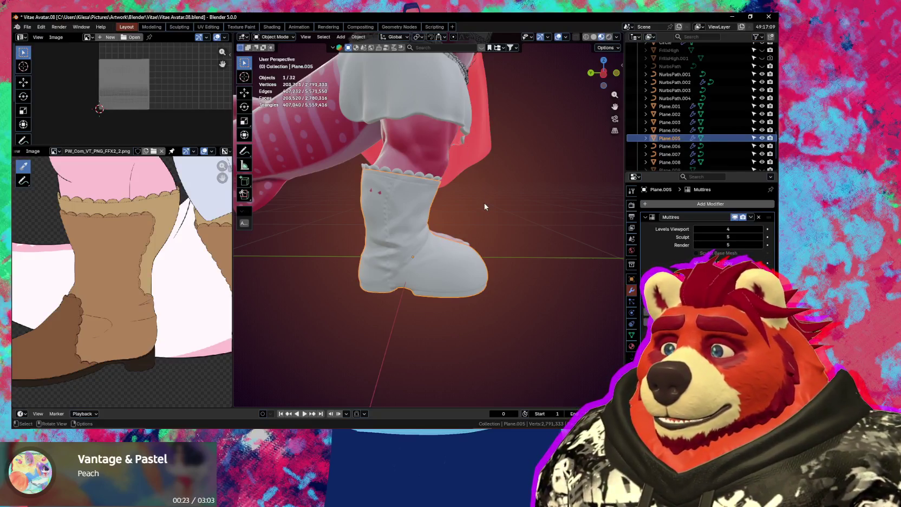
pyautogui.moveTo(484, 202); pyautogui.dragTo(421, 202, button='middle')
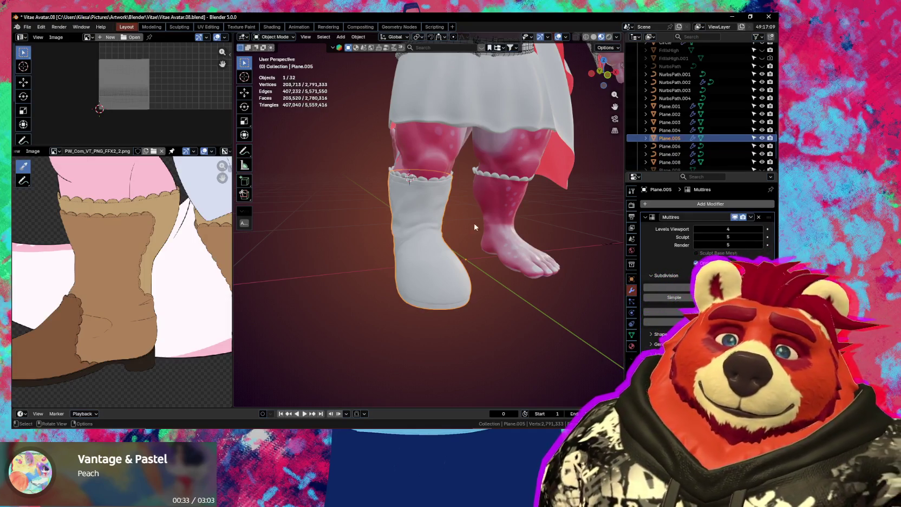
pyautogui.moveTo(475, 225)
pyautogui.mouseDown(button='middle')
pyautogui.moveTo(436, 224)
pyautogui.moveTo(507, 230)
pyautogui.moveTo(469, 239)
pyautogui.mouseUp(button='middle')
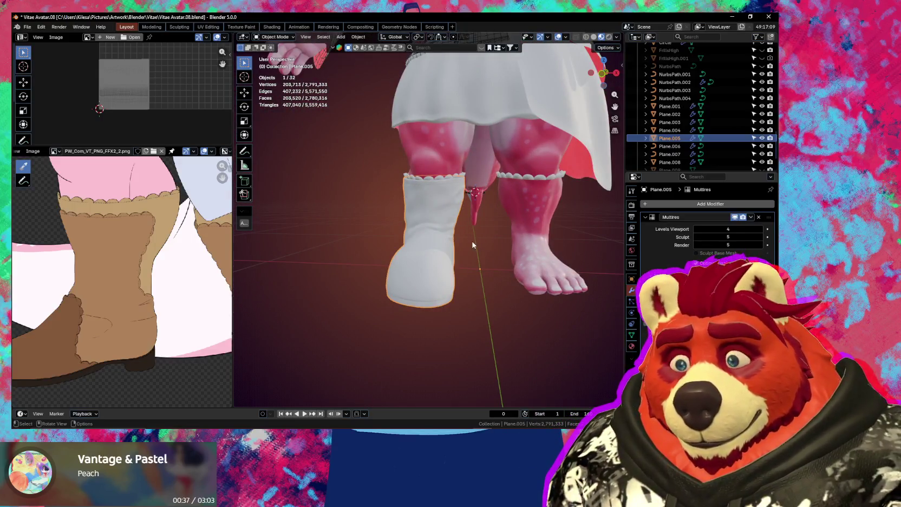
# Step: Symmetrize boot mesh Plane.005 from −X to +X via Quick Favorites, then return to Object Mode
pyautogui.press('Tab')
pyautogui.press('q')
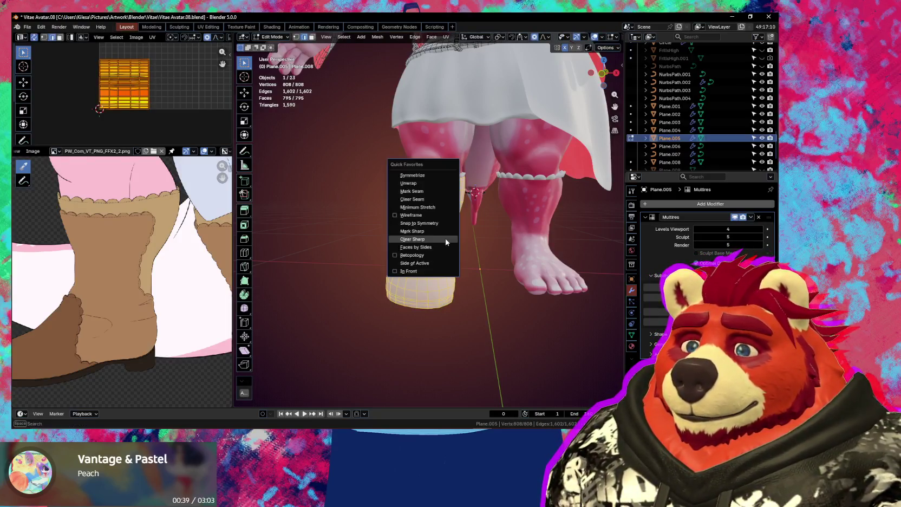
pyautogui.click(434, 175)
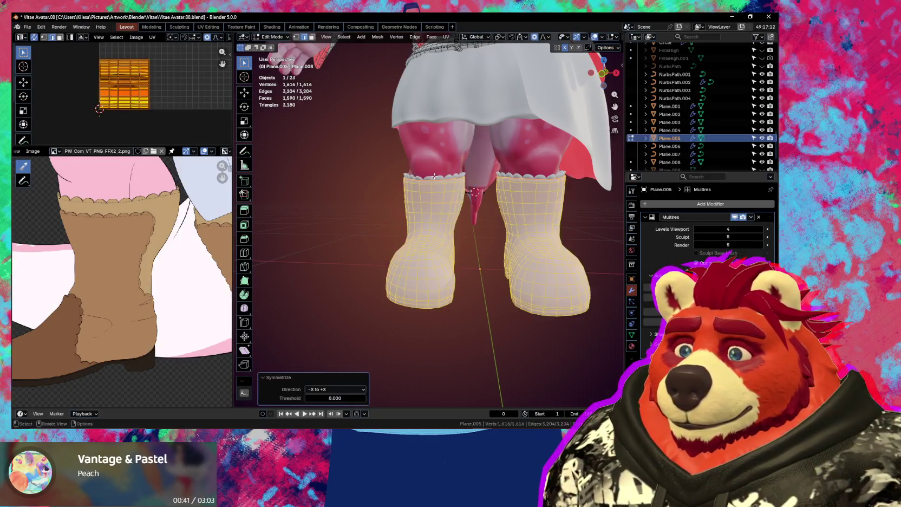
pyautogui.hotkey('ctrl', 'Tab')
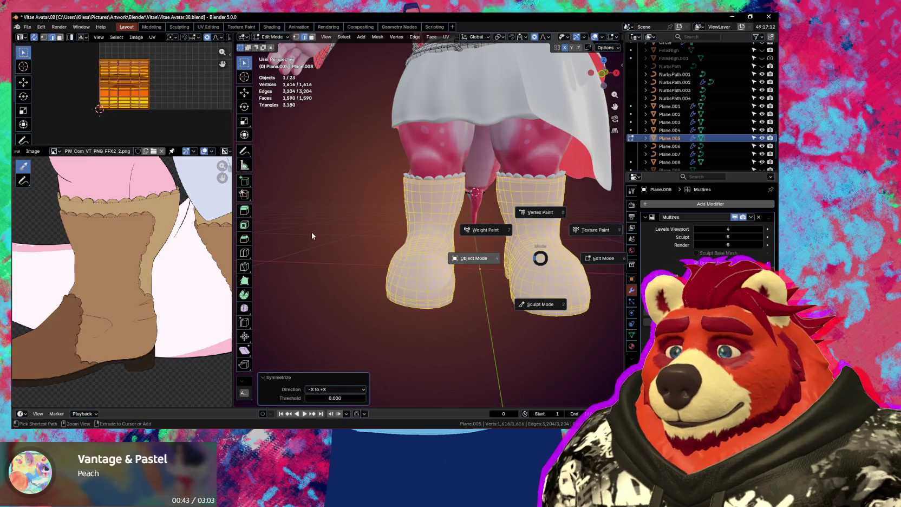
pyautogui.click(344, 228)
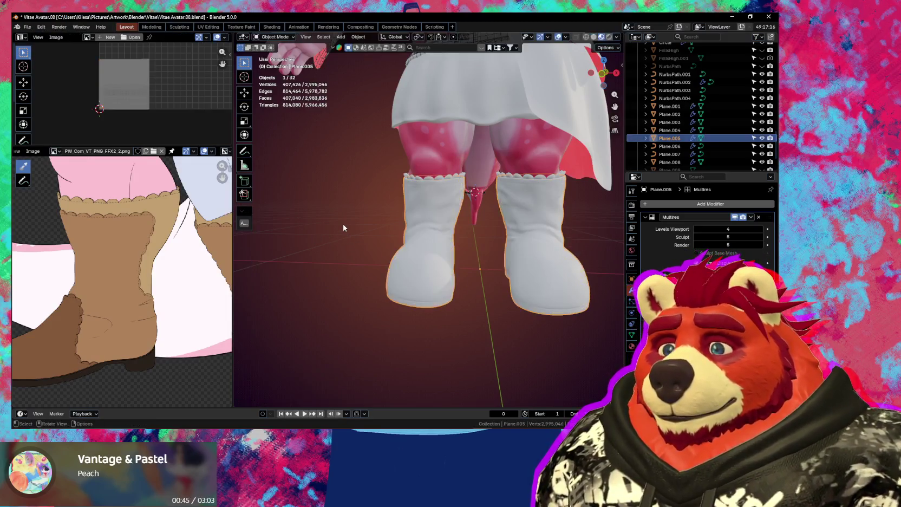
pyautogui.moveTo(344, 227)
pyautogui.mouseDown(button='middle')
pyautogui.moveTo(396, 226)
pyautogui.moveTo(419, 291)
pyautogui.moveTo(507, 293)
pyautogui.moveTo(399, 299)
pyautogui.moveTo(365, 262)
pyautogui.moveTo(362, 172)
pyautogui.moveTo(369, 189)
pyautogui.mouseUp(button='middle')
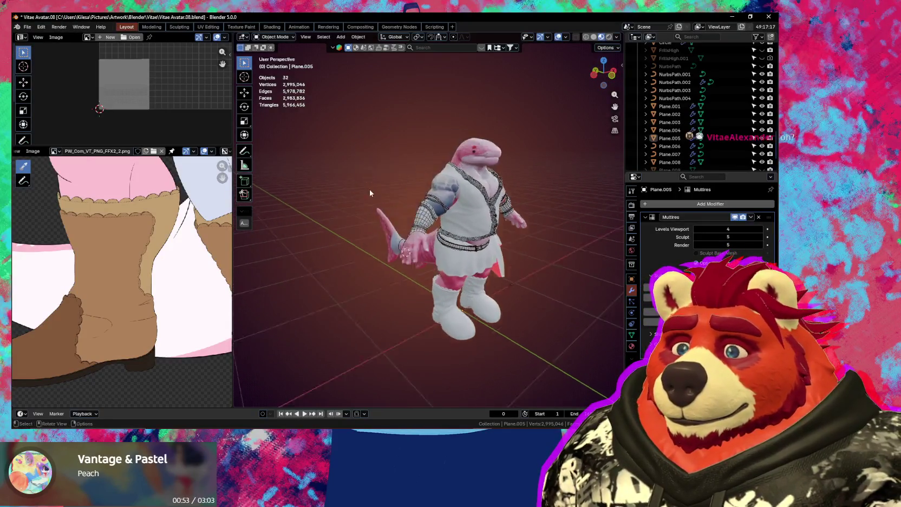
# Step: View the whole figure, select everything, and toggle Display Wire on then off
pyautogui.scroll(3, 370, 188)
pyautogui.scroll(3, 433, 206)
pyautogui.scroll(2, 496, 220)
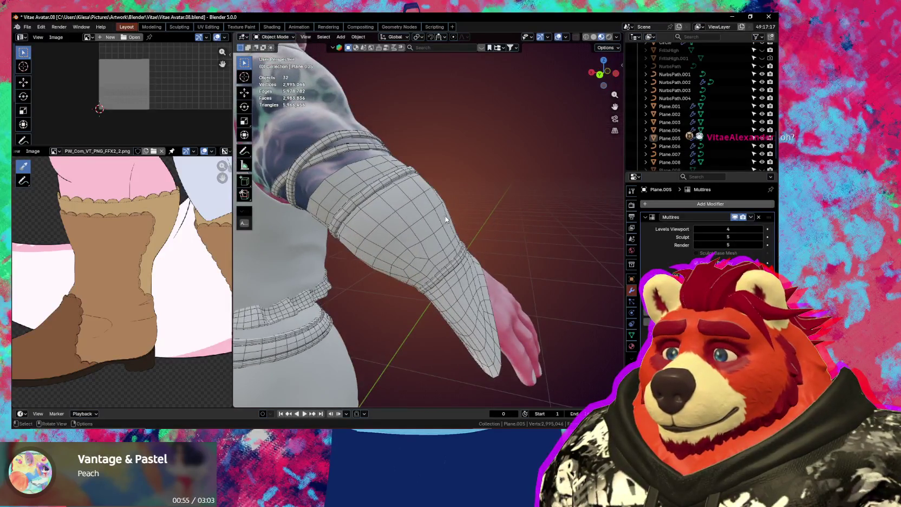
pyautogui.moveTo(445, 219); pyautogui.dragTo(471, 287, button='middle')
pyautogui.scroll(-5, 471, 287)
pyautogui.press('a')
pyautogui.press('q')
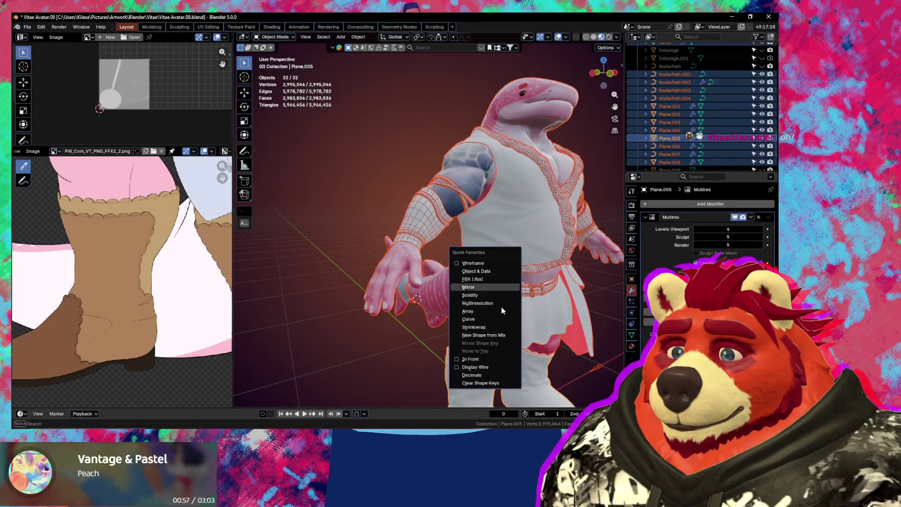
pyautogui.click(484, 366)
pyautogui.press('q')
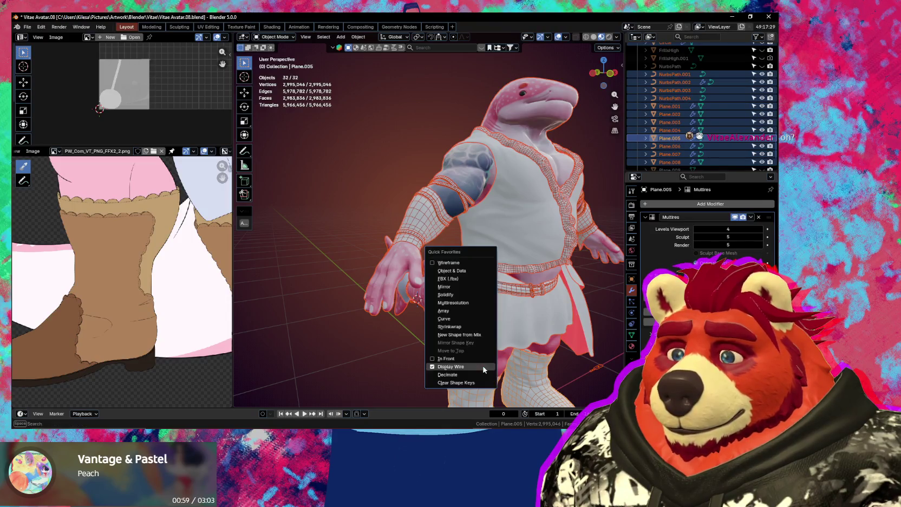
pyautogui.click(484, 366)
# Step: Turn off wireframe display on the arm wrap, then on the wrist and upper-arm bands
pyautogui.click(434, 214)
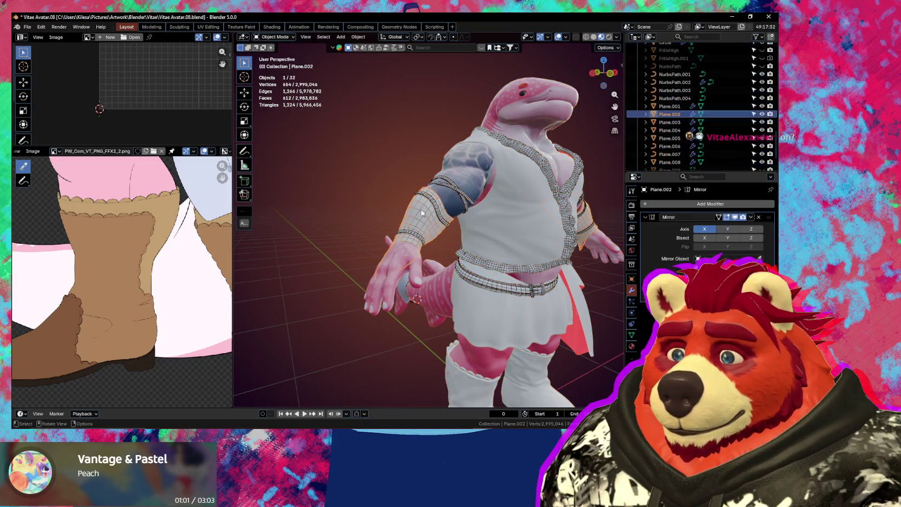
pyautogui.press('q')
pyautogui.click(436, 222)
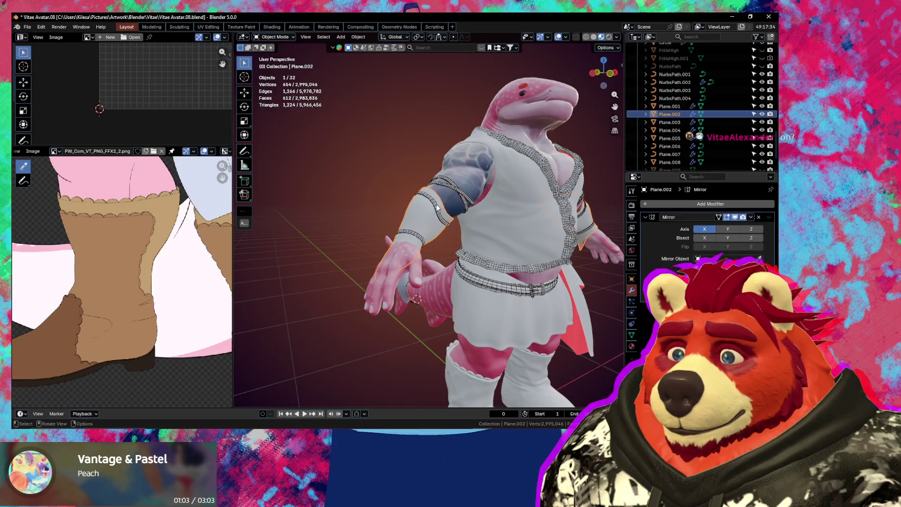
pyautogui.click(437, 207)
pyautogui.keyDown('shift'); pyautogui.click(415, 235); pyautogui.keyUp('shift')
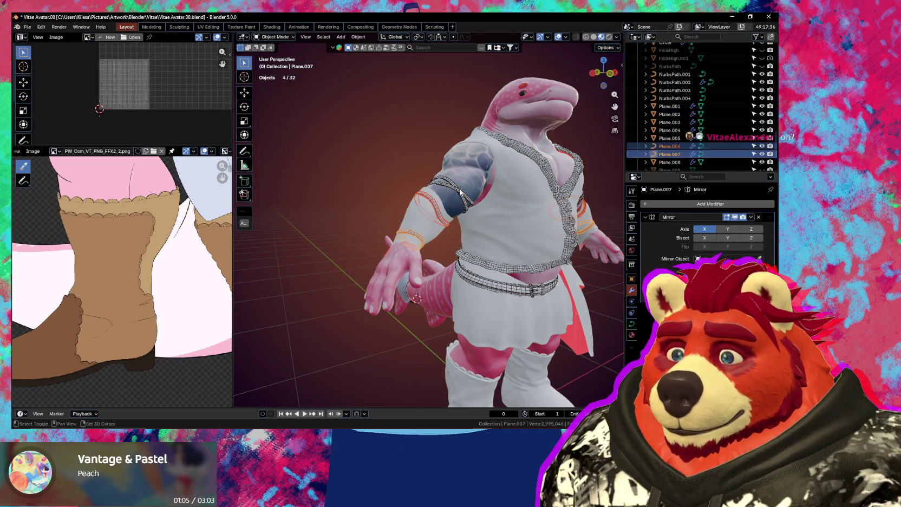
pyautogui.keyDown('shift'); pyautogui.click(459, 194); pyautogui.keyUp('shift')
pyautogui.press('q')
pyautogui.click(454, 197)
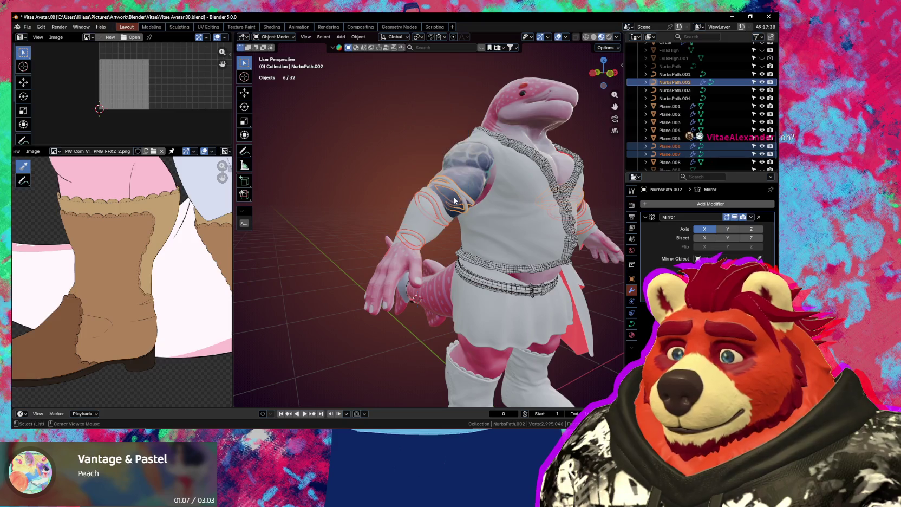
# Step: Turn off the vest frill's wireframe, then select the belt and a buckle
pyautogui.keyDown('shift'); pyautogui.moveTo(454, 197); pyautogui.dragTo(433, 186, button='middle'); pyautogui.keyUp('shift')
pyautogui.keyDown('alt'); pyautogui.click(481, 149); pyautogui.keyUp('alt')
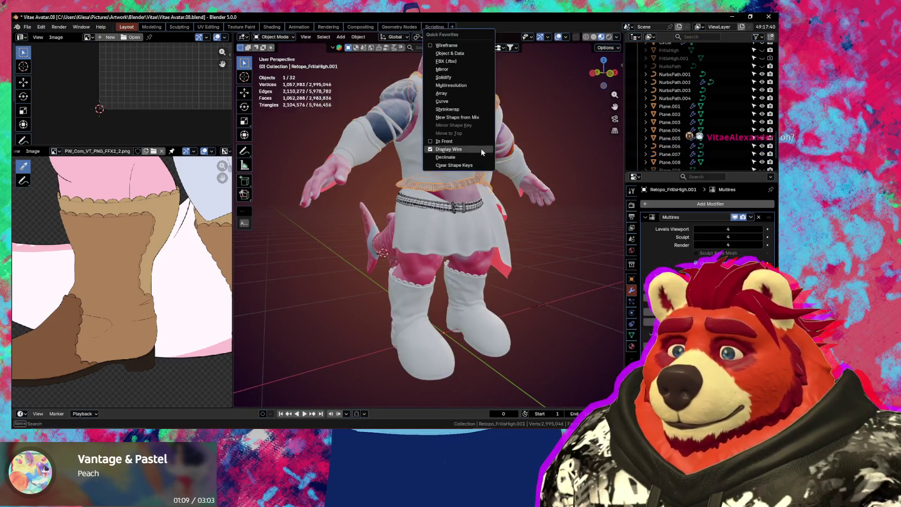
pyautogui.click(481, 148)
pyautogui.click(441, 208)
pyautogui.scroll(2, 487, 209)
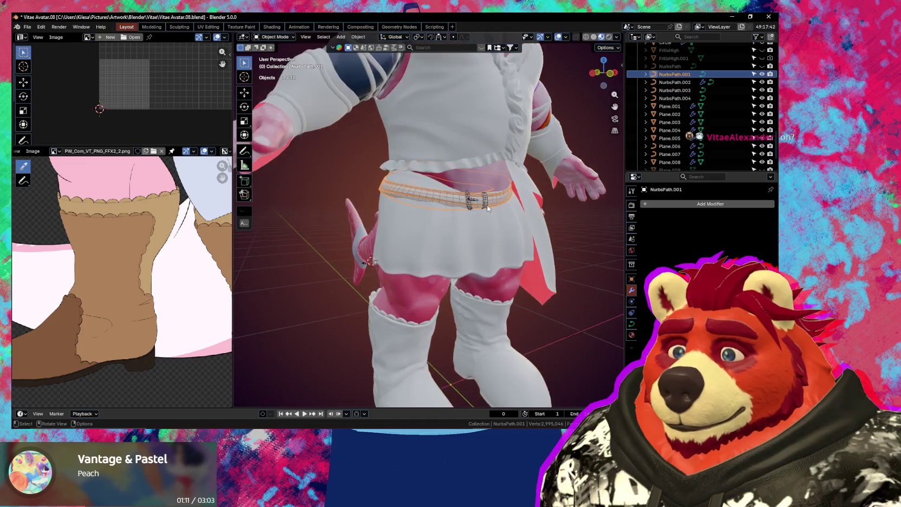
pyautogui.scroll(2, 487, 209)
pyautogui.keyDown('shift'); pyautogui.click(485, 193); pyautogui.keyUp('shift')
pyautogui.keyDown('shift'); pyautogui.click(482, 189); pyautogui.keyUp('shift')
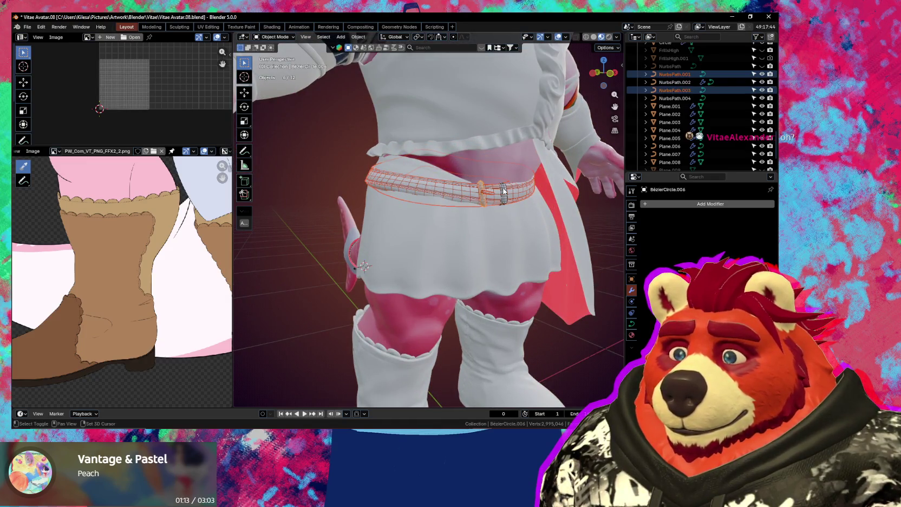
pyautogui.rightClick(504, 191)
pyautogui.scroll(-3, 497, 205)
pyautogui.moveTo(497, 205)
pyautogui.mouseDown(button='middle')
pyautogui.moveTo(336, 262)
pyautogui.moveTo(601, 221)
pyautogui.mouseUp(button='middle')
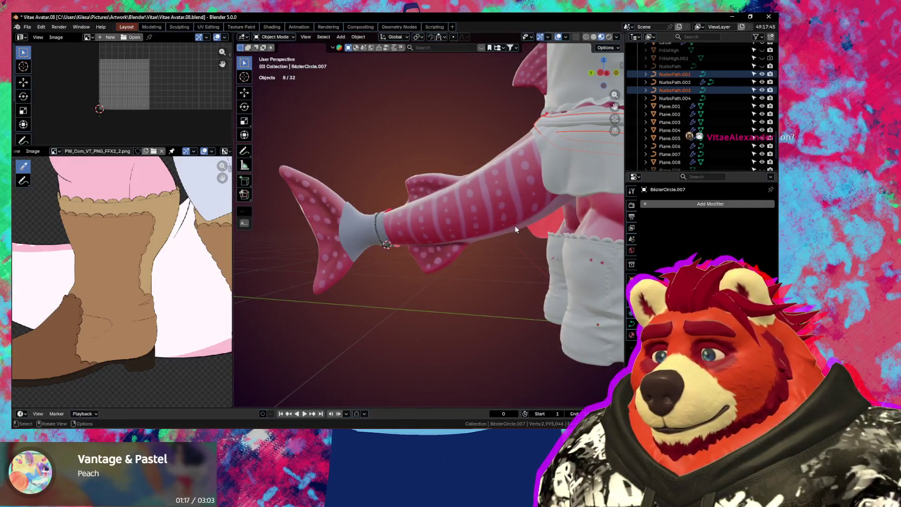
# Step: Select the tail band, then the rope bow, checking Quick Favorites for each
pyautogui.moveTo(515, 226); pyautogui.dragTo(376, 228, button='middle')
pyautogui.click(362, 233)
pyautogui.scroll(2, 428, 255)
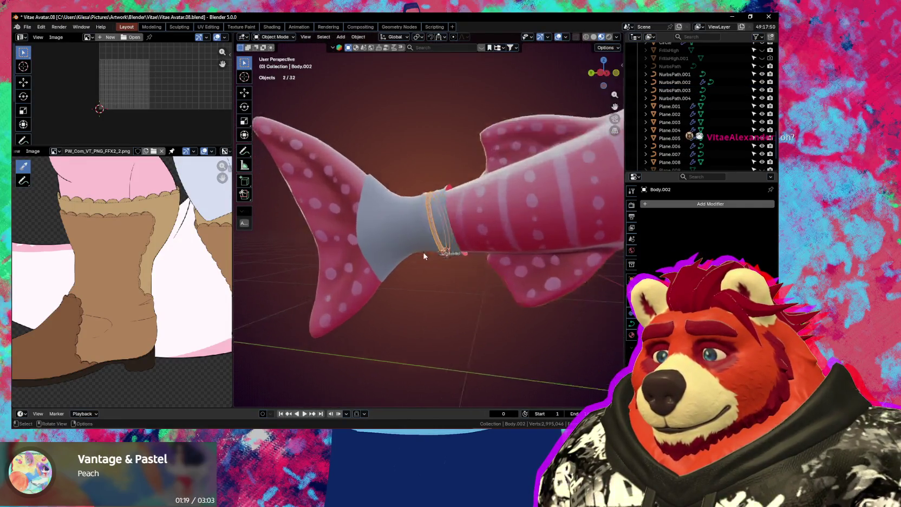
pyautogui.scroll(4, 490, 263)
pyautogui.press('q')
pyautogui.click(490, 263)
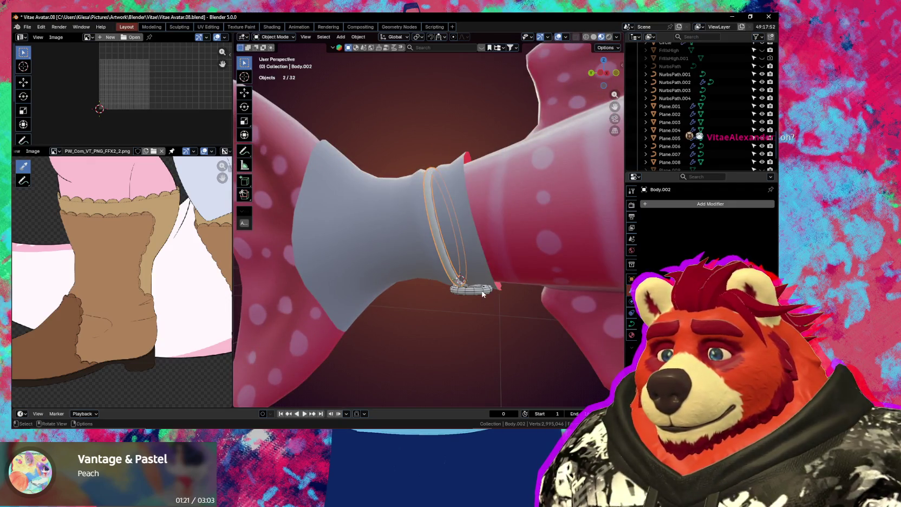
pyautogui.click(484, 293)
pyautogui.press('q')
pyautogui.click(484, 291)
# Step: Zoom onto the figure-eight rope and select the knot together with the other rope pieces
pyautogui.moveTo(456, 206)
pyautogui.mouseDown(button='middle')
pyautogui.moveTo(523, 300)
pyautogui.moveTo(467, 253)
pyautogui.moveTo(463, 226)
pyautogui.mouseUp(button='middle')
pyautogui.keyDown('shift'); pyautogui.click(462, 227); pyautogui.keyUp('shift')
pyautogui.keyDown('shift'); pyautogui.click(490, 207); pyautogui.keyUp('shift')
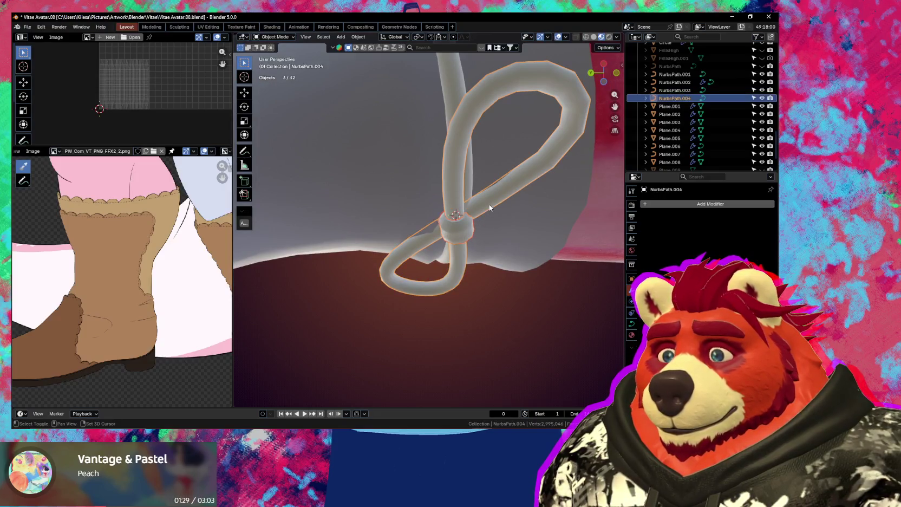
pyautogui.press('Tab')
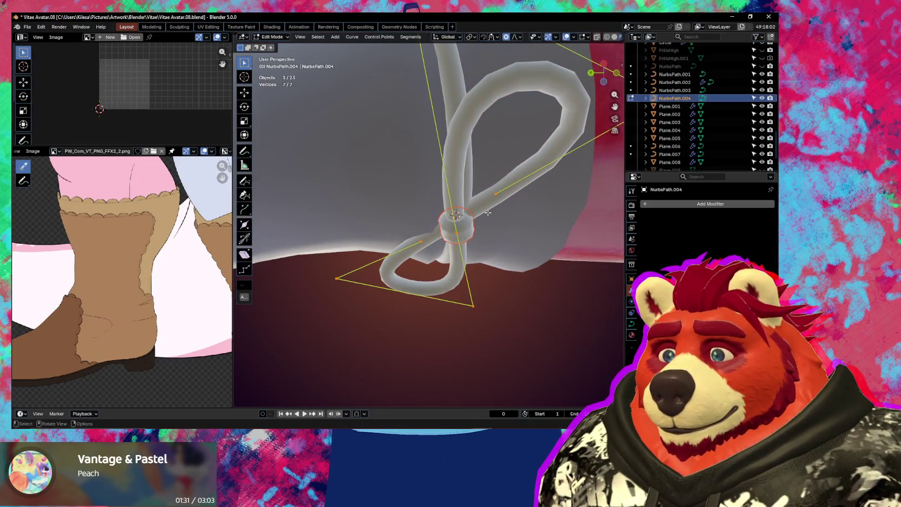
pyautogui.press('Tab')
# Step: Lower the rope bow pieces 0.00558 m along Z
pyautogui.press('g')
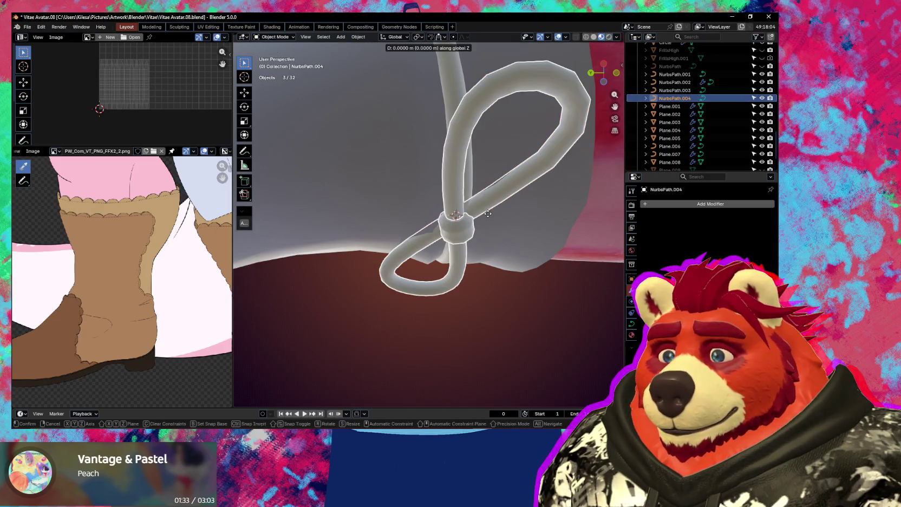
pyautogui.press('z')
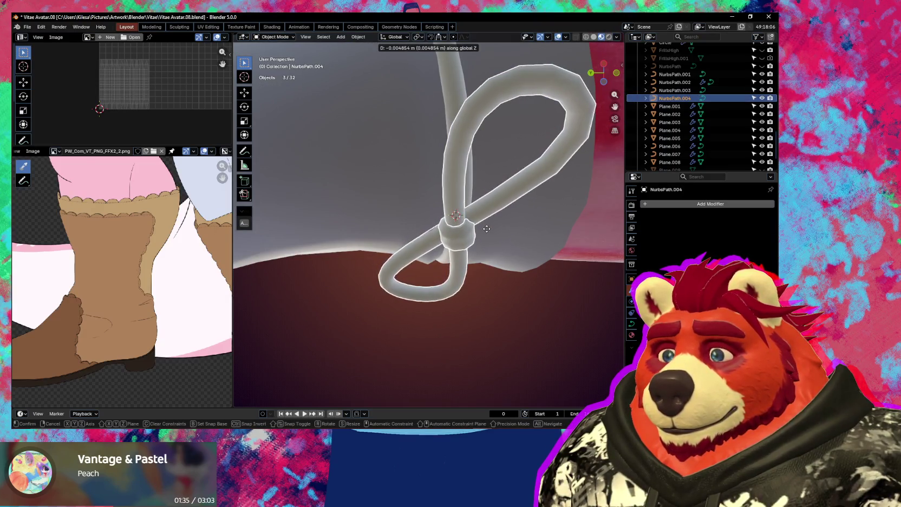
pyautogui.click(487, 229)
pyautogui.moveTo(487, 230)
pyautogui.mouseDown(button='middle')
pyautogui.moveTo(438, 247)
pyautogui.moveTo(402, 180)
pyautogui.moveTo(351, 261)
pyautogui.moveTo(412, 271)
pyautogui.moveTo(457, 232)
pyautogui.moveTo(484, 245)
pyautogui.mouseUp(button='middle')
pyautogui.scroll(5, 412, 271)
pyautogui.scroll(2, 426, 260)
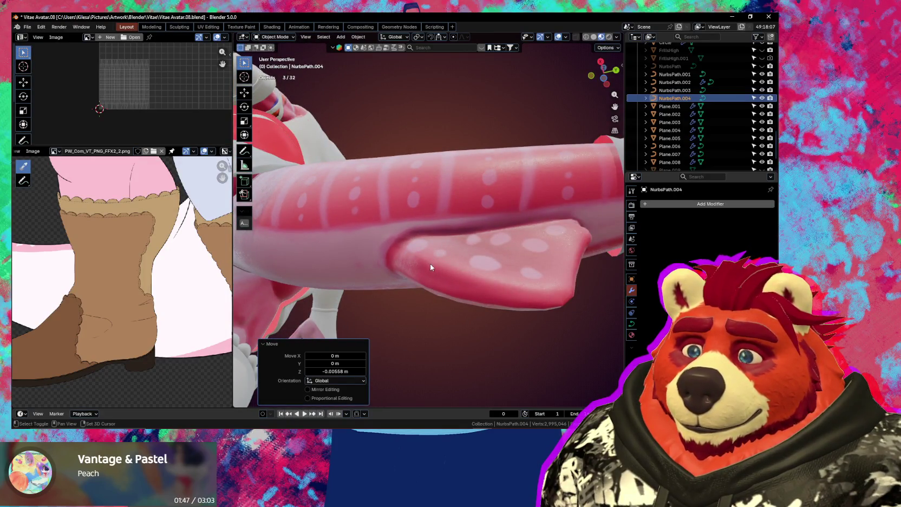
pyautogui.moveTo(432, 267)
pyautogui.mouseDown(button='middle')
pyautogui.moveTo(414, 232)
pyautogui.moveTo(480, 244)
pyautogui.moveTo(406, 213)
pyautogui.moveTo(497, 250)
pyautogui.moveTo(454, 243)
pyautogui.moveTo(511, 302)
pyautogui.moveTo(507, 291)
pyautogui.moveTo(456, 265)
pyautogui.moveTo(506, 308)
pyautogui.moveTo(504, 289)
pyautogui.moveTo(439, 269)
pyautogui.mouseUp(button='middle')
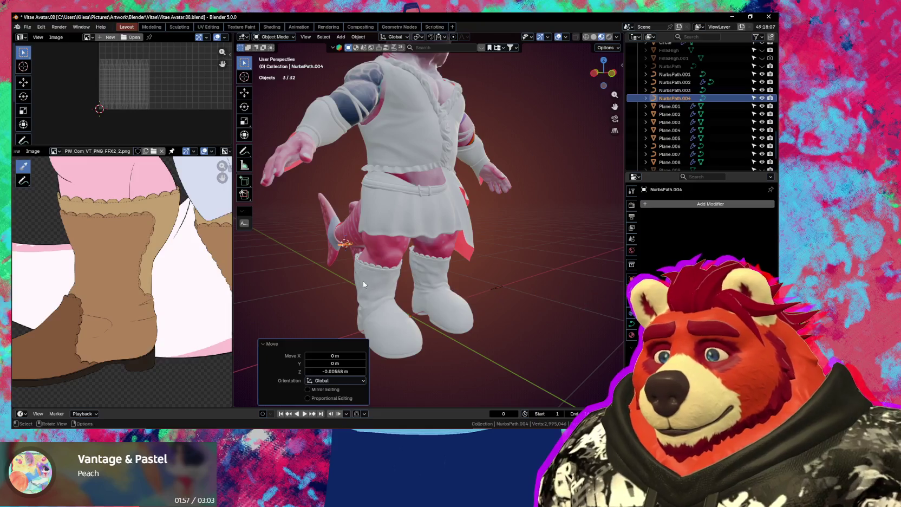
pyautogui.moveTo(363, 284)
pyautogui.mouseDown(button='middle')
pyautogui.moveTo(432, 234)
pyautogui.moveTo(385, 254)
pyautogui.moveTo(410, 264)
pyautogui.moveTo(427, 242)
pyautogui.mouseUp(button='middle')
pyautogui.scroll(2, 410, 264)
pyautogui.scroll(2, 409, 265)
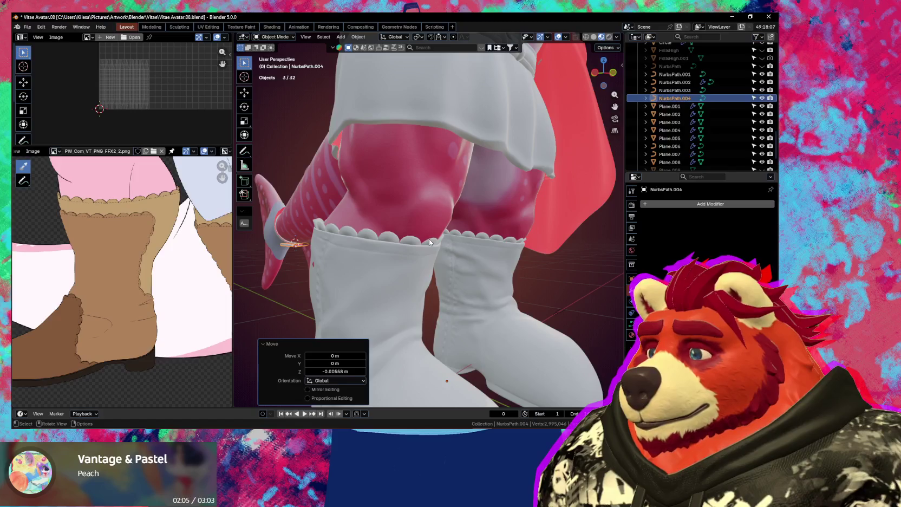
pyautogui.keyDown('alt'); pyautogui.click(428, 245); pyautogui.keyUp('alt')
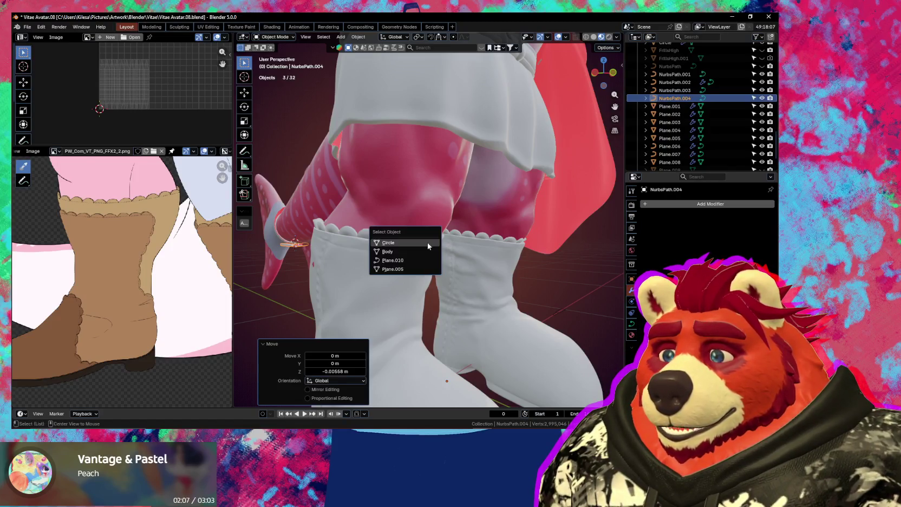
pyautogui.press('Escape')
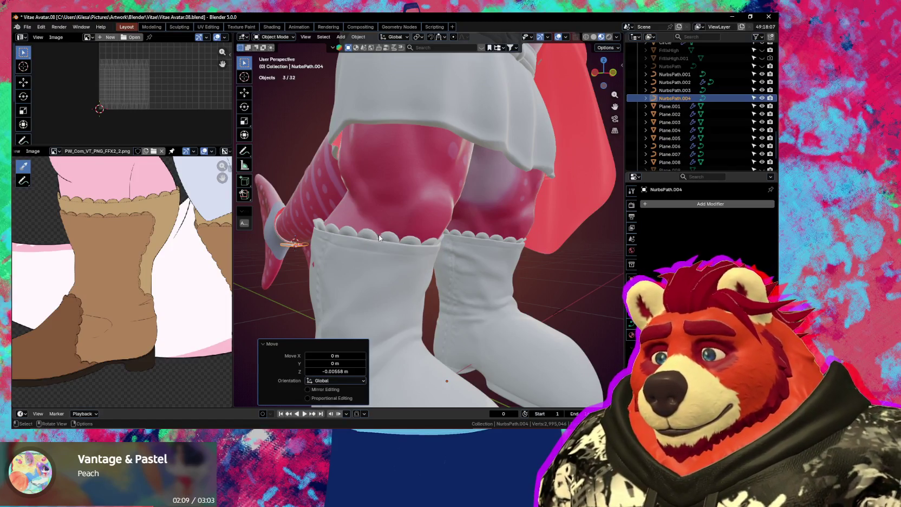
pyautogui.click(381, 235)
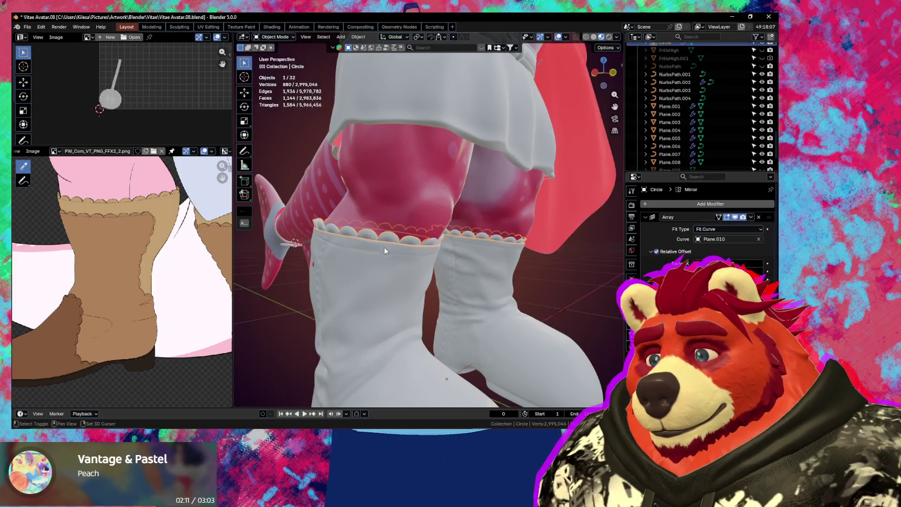
# Step: Enter Edit Mode on the frill circle, frame it, and try a trial Y-axis scale
pyautogui.scroll(4, 402, 231)
pyautogui.moveTo(405, 234)
pyautogui.mouseDown(button='middle')
pyautogui.moveTo(477, 285)
pyautogui.moveTo(513, 288)
pyautogui.moveTo(527, 277)
pyautogui.moveTo(493, 272)
pyautogui.moveTo(495, 262)
pyautogui.moveTo(486, 270)
pyautogui.mouseUp(button='middle')
pyautogui.press('Tab')
pyautogui.scroll(-5, 486, 270)
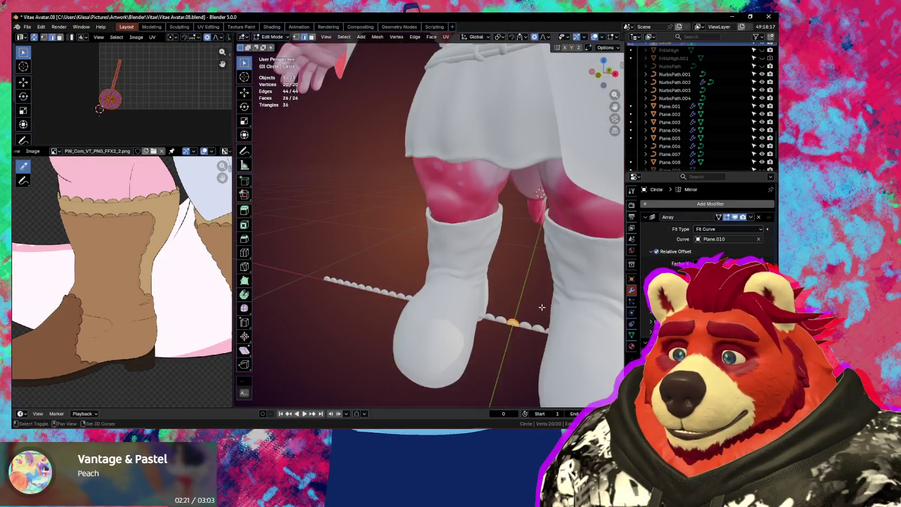
pyautogui.scroll(-2, 486, 271)
pyautogui.scroll(10, 419, 243)
pyautogui.moveTo(420, 244); pyautogui.dragTo(527, 296, button='middle')
pyautogui.press('KP_Decimal')
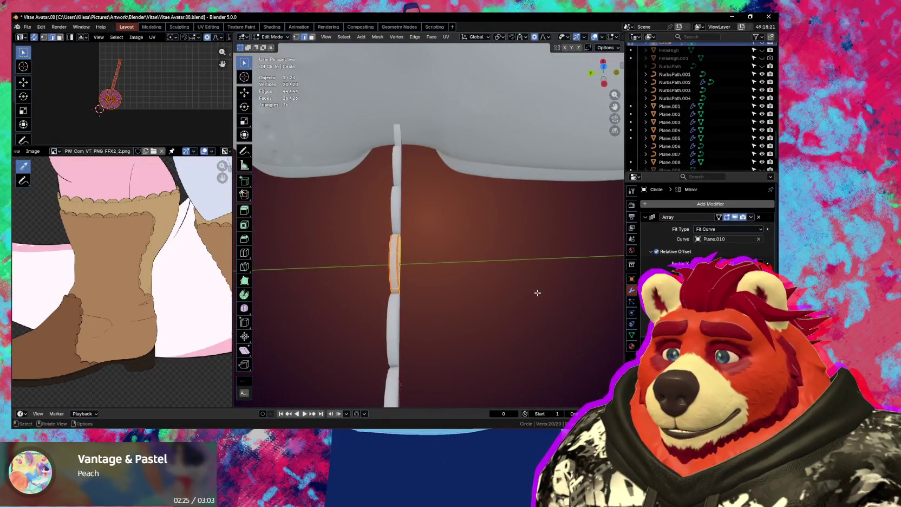
pyautogui.press('s')
pyautogui.press('y')
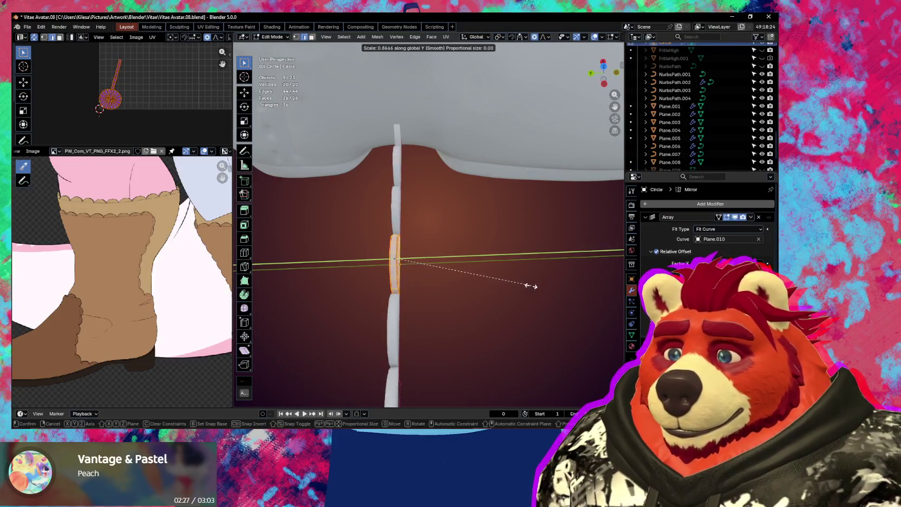
pyautogui.click(524, 284)
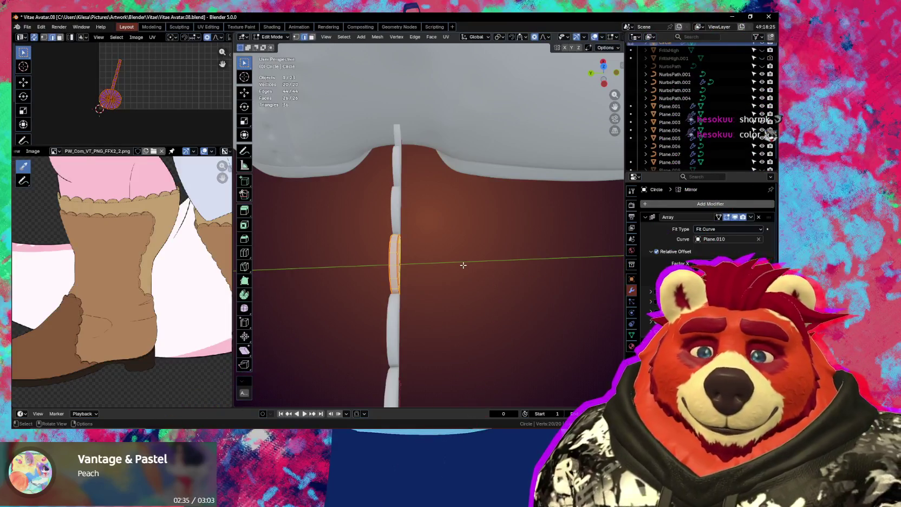
# Step: Set the pivot point to the 3D Cursor and snap the cursor onto the scallop piece
pyautogui.press('.')
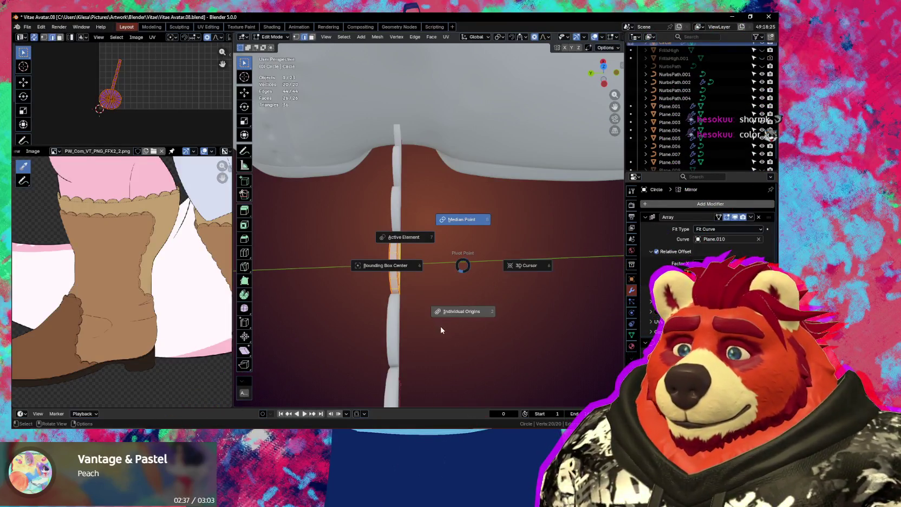
pyautogui.click(523, 269)
pyautogui.press('r')
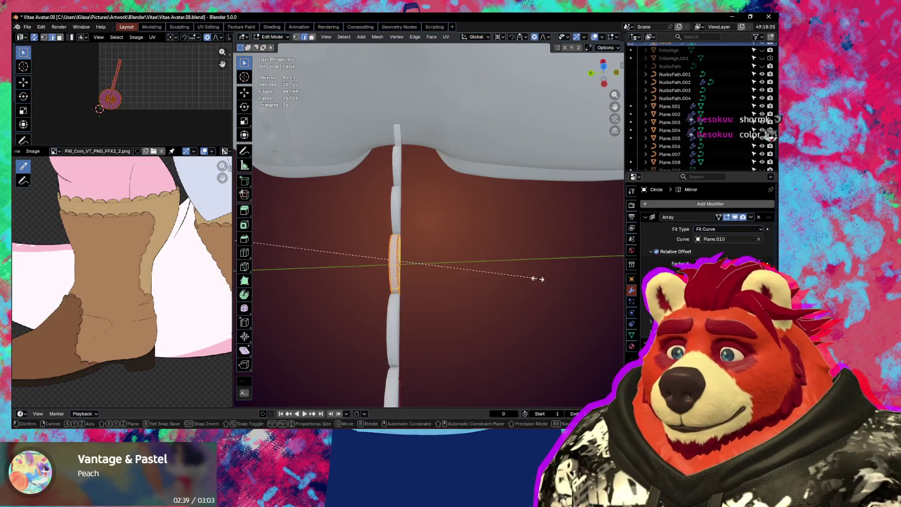
pyautogui.click(516, 278)
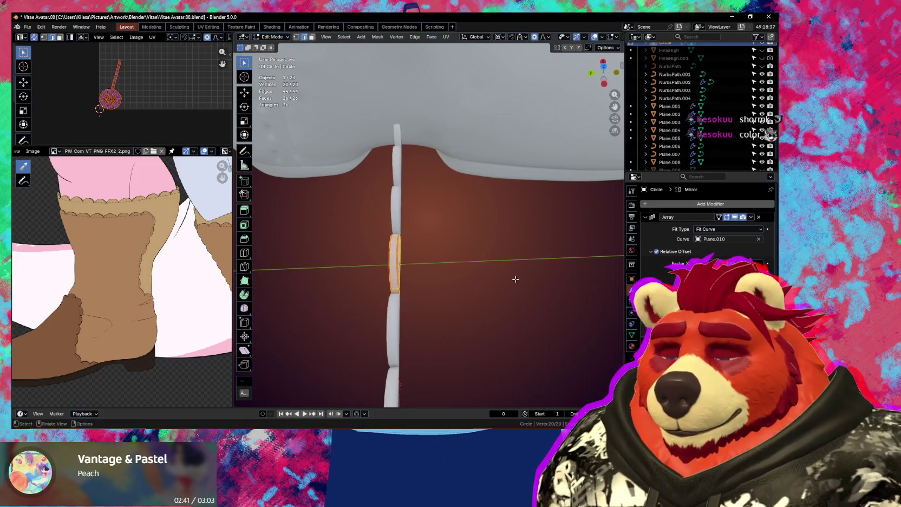
pyautogui.hotkey('shift', 's')
pyautogui.click(466, 311)
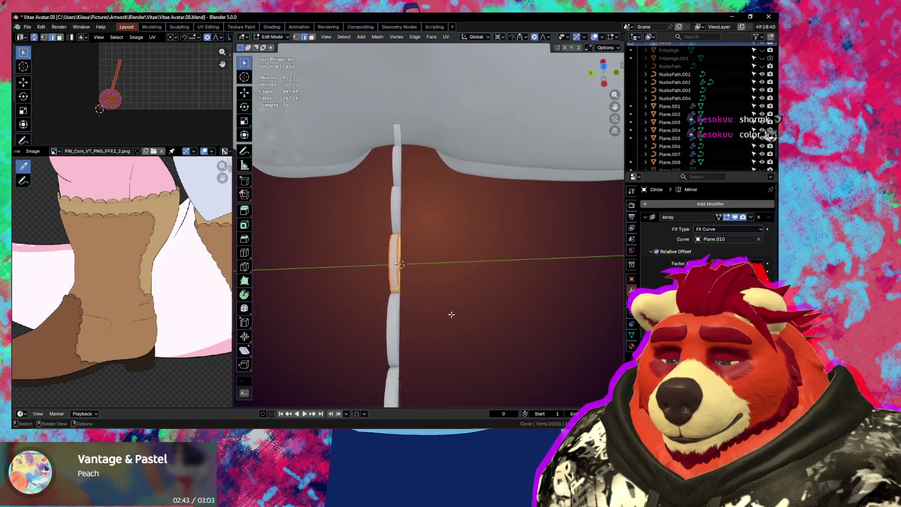
# Step: Scale the scallop piece to 0.705 along Y around the 3D cursor
pyautogui.press('.')
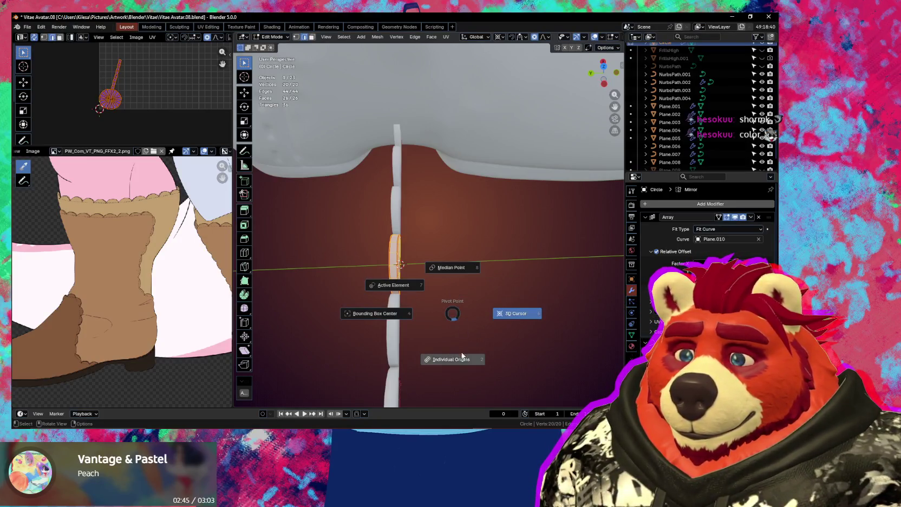
pyautogui.click(516, 312)
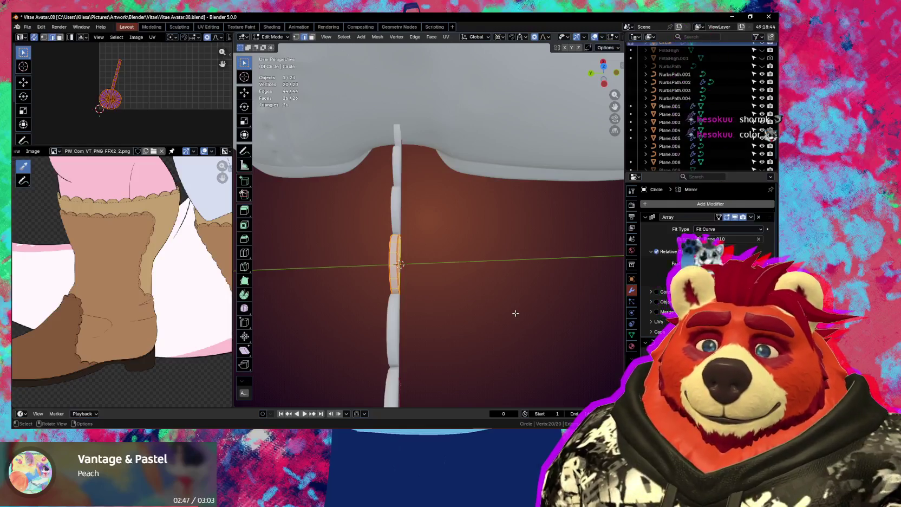
pyautogui.press('s')
pyautogui.press('y')
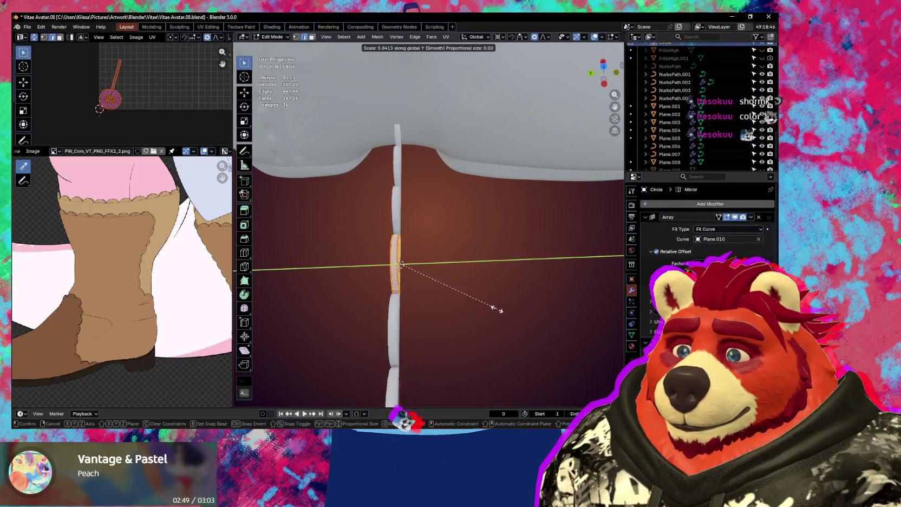
pyautogui.click(482, 304)
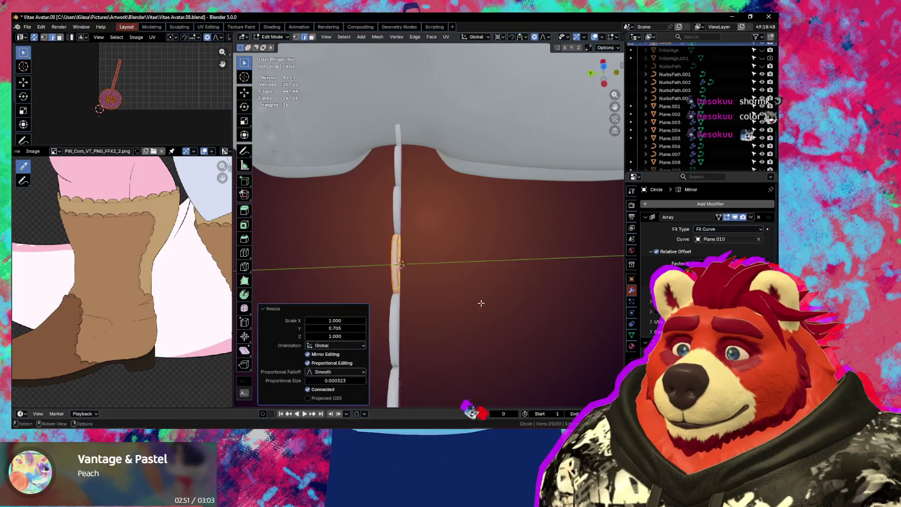
# Step: Return to Object Mode, deselect the scallop circle, and select the frill cuff object
pyautogui.moveTo(479, 305)
pyautogui.mouseDown(button='middle')
pyautogui.moveTo(409, 240)
pyautogui.moveTo(476, 271)
pyautogui.mouseUp(button='middle')
pyautogui.hotkey('ctrl', 'Tab')
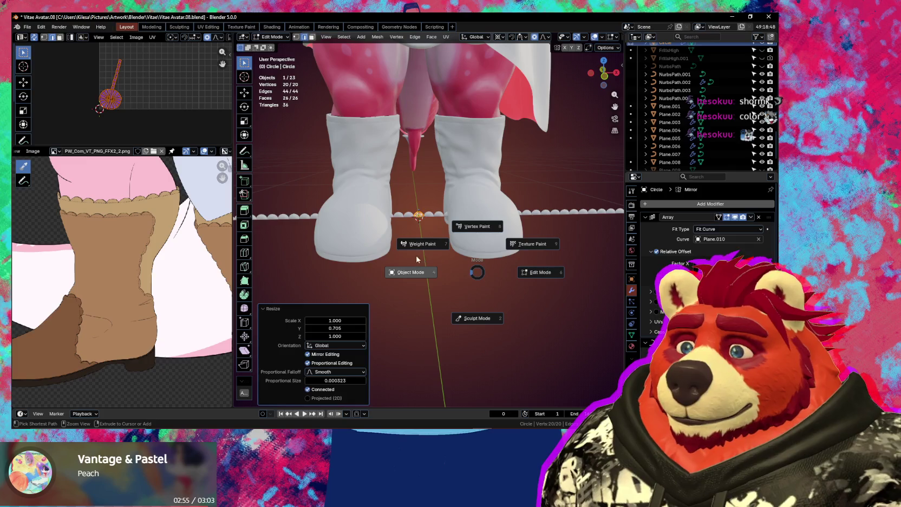
pyautogui.click(407, 259)
pyautogui.moveTo(412, 262)
pyautogui.mouseDown(button='middle')
pyautogui.moveTo(452, 256)
pyautogui.moveTo(477, 332)
pyautogui.moveTo(451, 324)
pyautogui.mouseUp(button='middle')
pyautogui.scroll(3, 480, 323)
pyautogui.click(437, 331)
pyautogui.moveTo(293, 247)
pyautogui.mouseDown(button='middle')
pyautogui.moveTo(382, 241)
pyautogui.moveTo(529, 306)
pyautogui.moveTo(439, 271)
pyautogui.mouseUp(button='middle')
pyautogui.keyDown('alt'); pyautogui.click(385, 241); pyautogui.keyUp('alt')
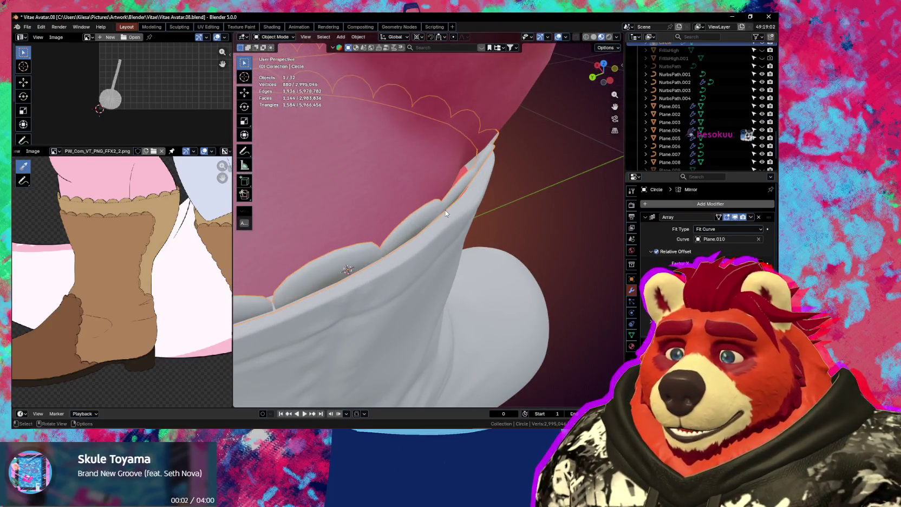
# Step: Select the guide curve Plane.010, enter Edit Mode, and move one control point
pyautogui.moveTo(454, 205)
pyautogui.mouseDown(button='middle')
pyautogui.moveTo(487, 200)
pyautogui.moveTo(417, 181)
pyautogui.mouseUp(button='middle')
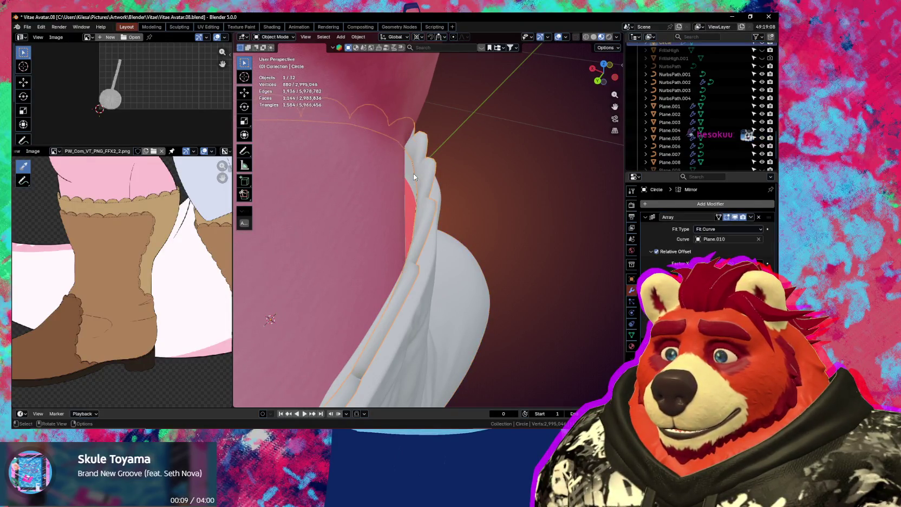
pyautogui.click(413, 174)
pyautogui.moveTo(413, 173)
pyautogui.mouseDown(button='middle')
pyautogui.moveTo(473, 199)
pyautogui.moveTo(460, 201)
pyautogui.moveTo(482, 189)
pyautogui.mouseUp(button='middle')
pyautogui.press('Tab')
pyautogui.click(460, 201)
pyautogui.press('g')
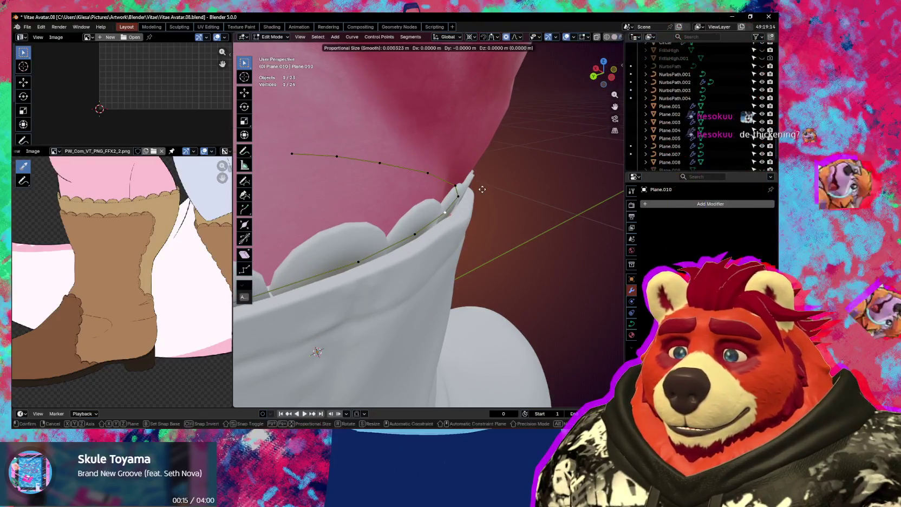
pyautogui.click(483, 191)
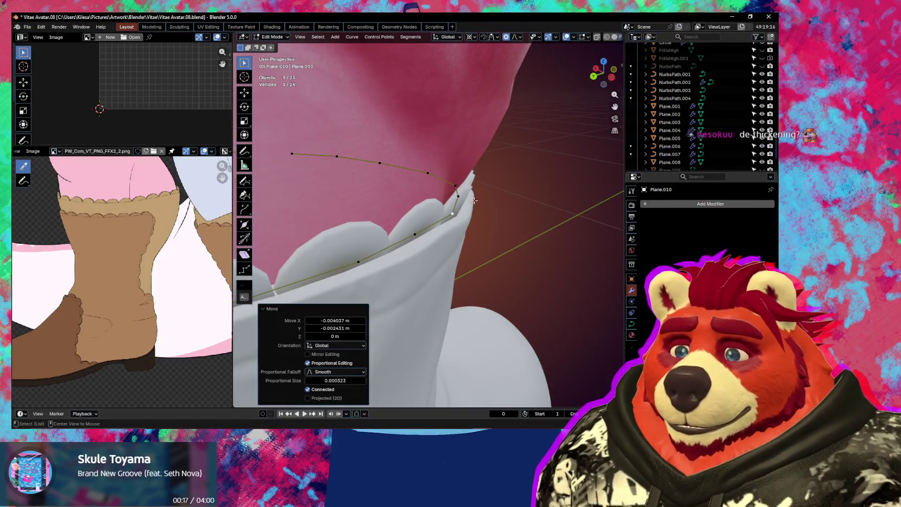
# Step: Move the rim control points horizontally (−0.001987 m X, −0.003331 m Y) so the cuff hugs the boot
pyautogui.moveTo(474, 201); pyautogui.dragTo(529, 237, button='middle')
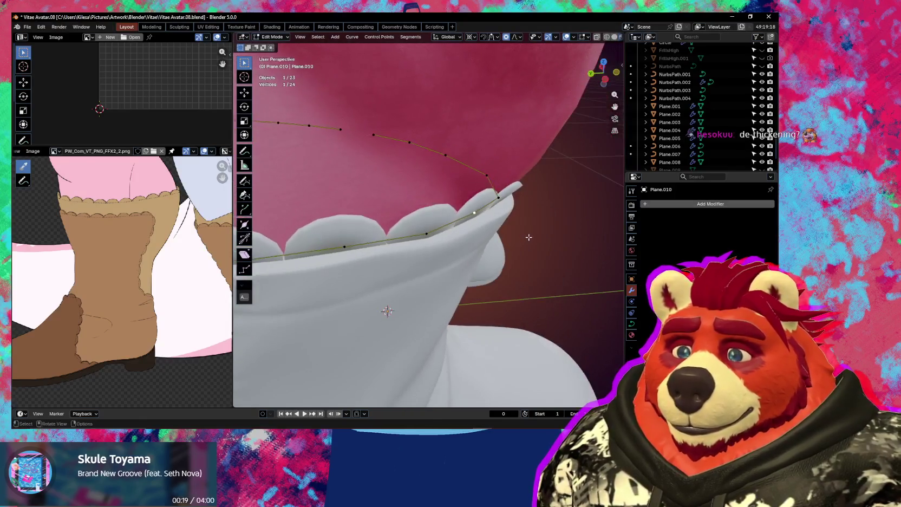
pyautogui.press('g')
pyautogui.hotkey('shift', 'z')
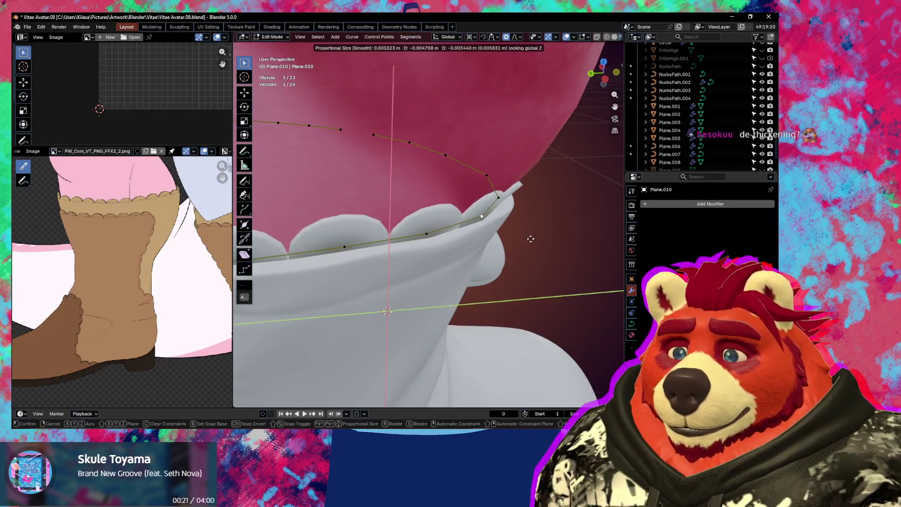
pyautogui.click(524, 234)
pyautogui.moveTo(523, 234); pyautogui.dragTo(479, 256, button='middle')
pyautogui.click(472, 247)
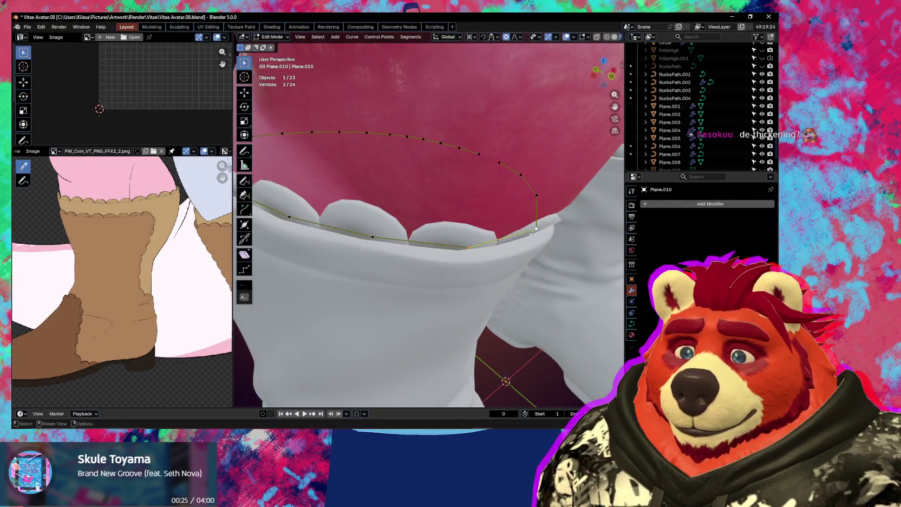
pyautogui.press('g')
pyautogui.hotkey('shift', 'z')
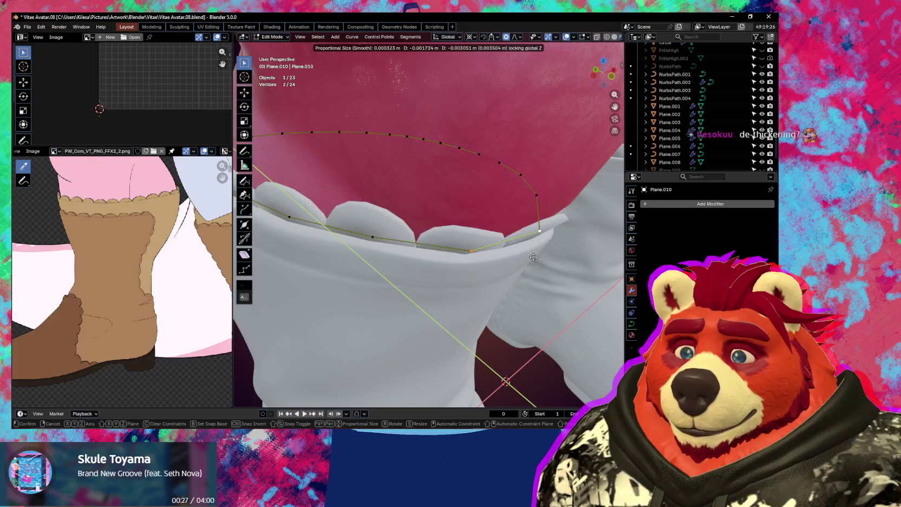
pyautogui.click(534, 259)
# Step: Zoom out to check how the cuff fits the boot and bring up the mode menu
pyautogui.moveTo(401, 233); pyautogui.dragTo(346, 247, button='middle')
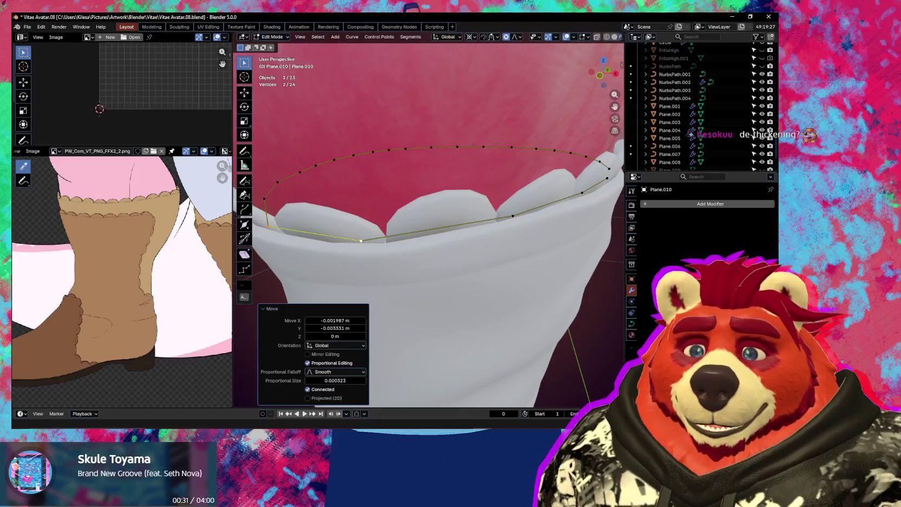
pyautogui.scroll(-2, 517, 307)
pyautogui.scroll(-1, 517, 308)
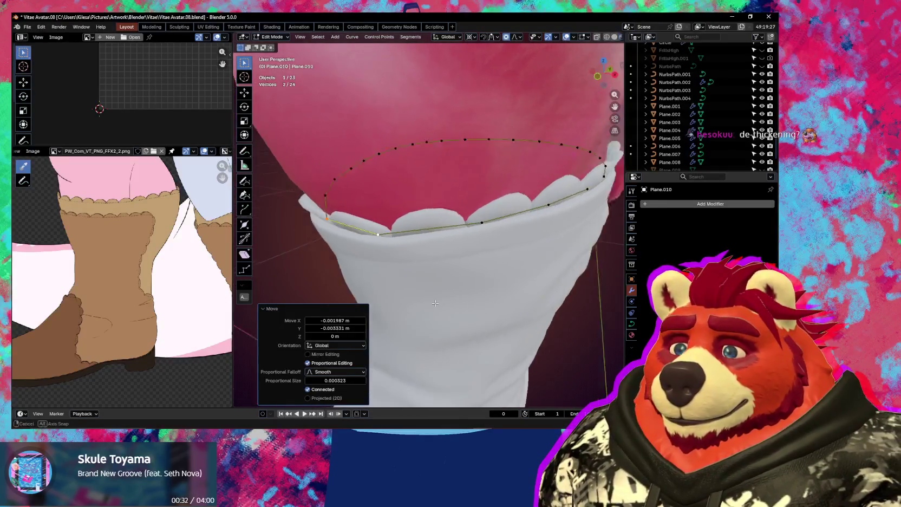
pyautogui.scroll(-2, 517, 307)
pyautogui.scroll(-1, 517, 307)
pyautogui.scroll(-2, 517, 307)
pyautogui.scroll(-2, 517, 307)
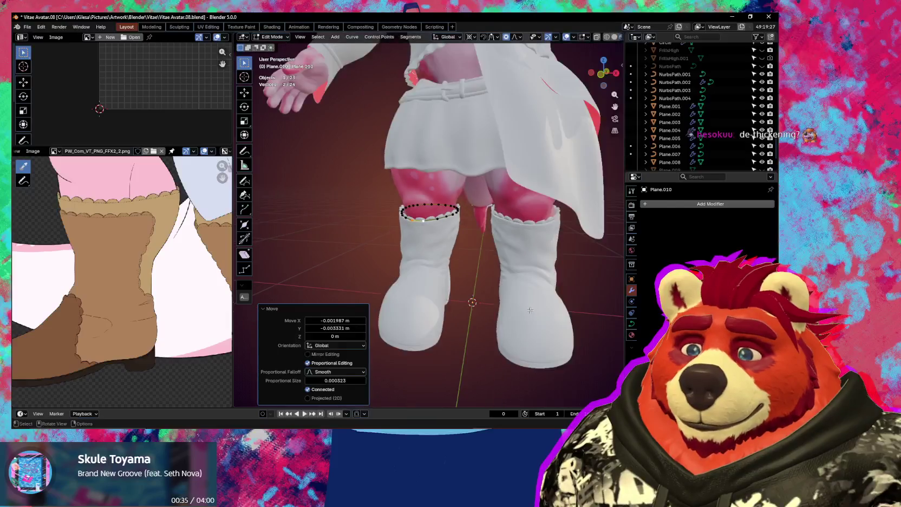
pyautogui.scroll(-2, 517, 307)
pyautogui.scroll(-1, 542, 320)
pyautogui.hotkey('ctrl', 'Tab')
# Step: Switch to Object Mode, select the boot mesh Plane.005, and enter its Edit Mode
pyautogui.click(473, 325)
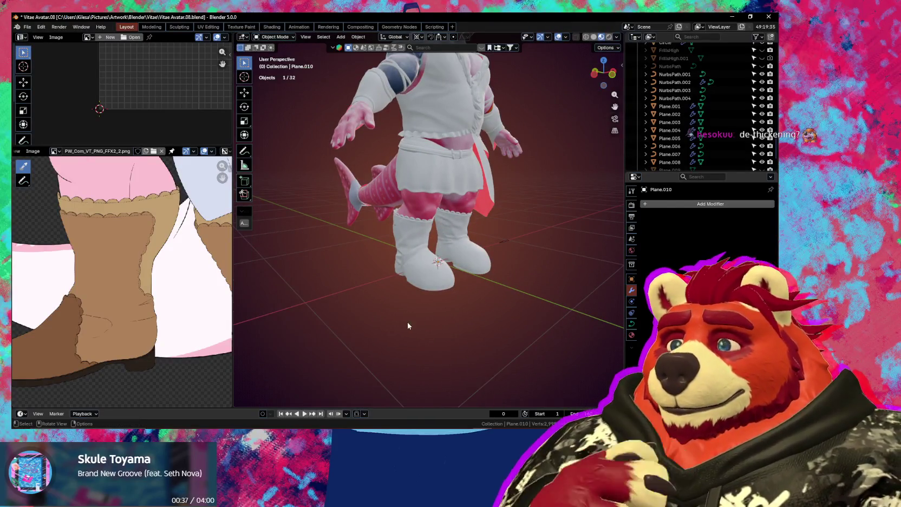
pyautogui.scroll(4, 400, 265)
pyautogui.moveTo(399, 264)
pyautogui.mouseDown(button='middle')
pyautogui.moveTo(548, 295)
pyautogui.moveTo(504, 269)
pyautogui.mouseUp(button='middle')
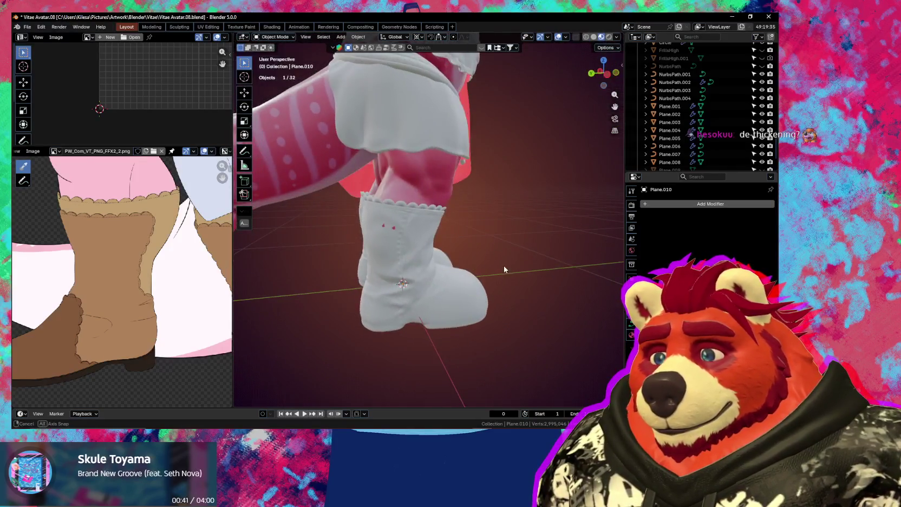
pyautogui.click(378, 250)
pyautogui.moveTo(378, 249)
pyautogui.mouseDown(button='middle')
pyautogui.moveTo(454, 298)
pyautogui.moveTo(409, 282)
pyautogui.mouseUp(button='middle')
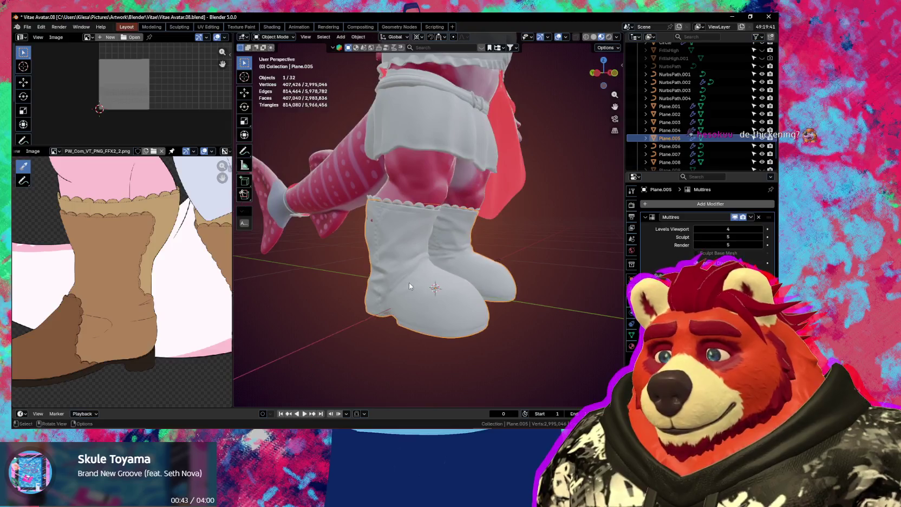
pyautogui.scroll(4, 506, 312)
pyautogui.moveTo(495, 311)
pyautogui.mouseDown(button='middle')
pyautogui.moveTo(476, 291)
pyautogui.moveTo(358, 271)
pyautogui.moveTo(419, 290)
pyautogui.moveTo(472, 272)
pyautogui.moveTo(518, 279)
pyautogui.mouseUp(button='middle')
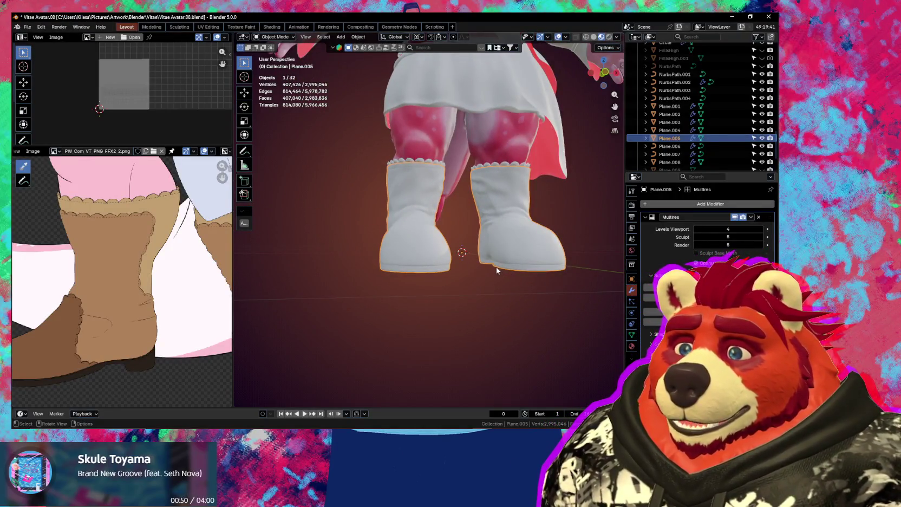
pyautogui.moveTo(469, 264); pyautogui.dragTo(509, 289, button='middle')
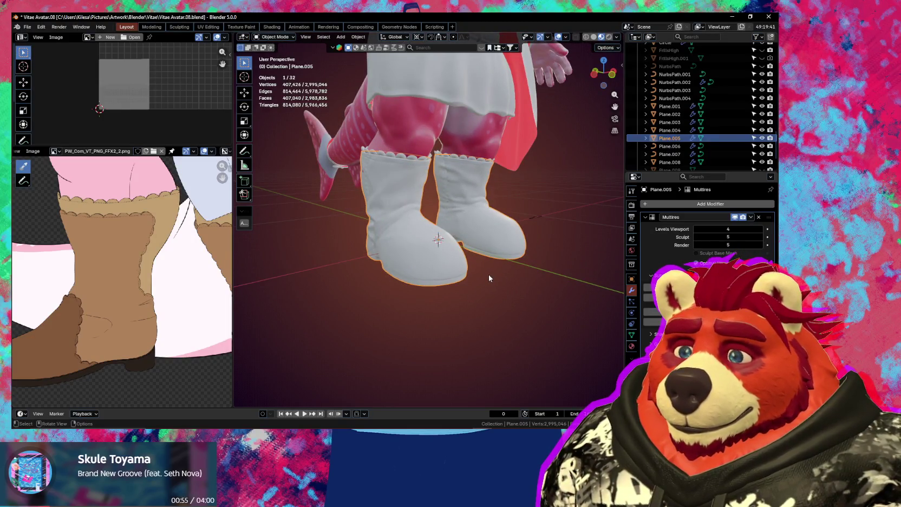
pyautogui.press('Tab')
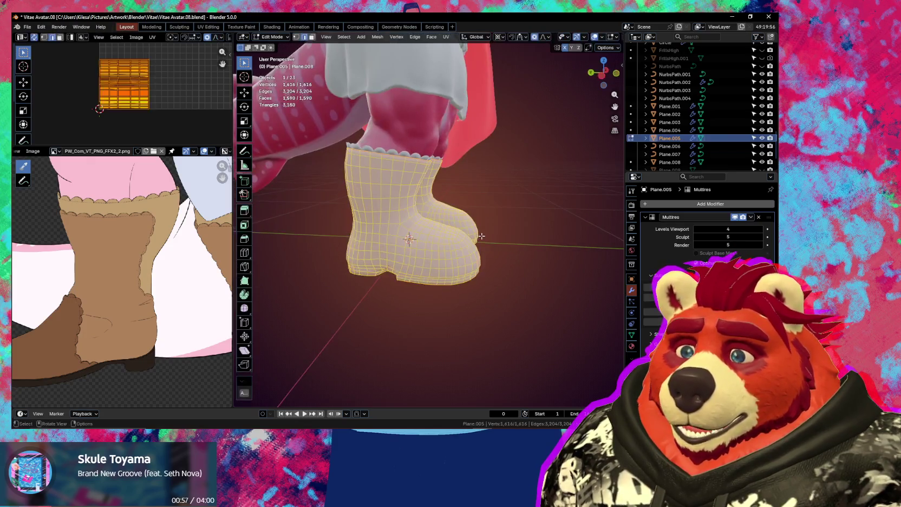
# Step: Orbit under the boot to inspect the underside of its base
pyautogui.moveTo(481, 237); pyautogui.dragTo(364, 253, button='middle')
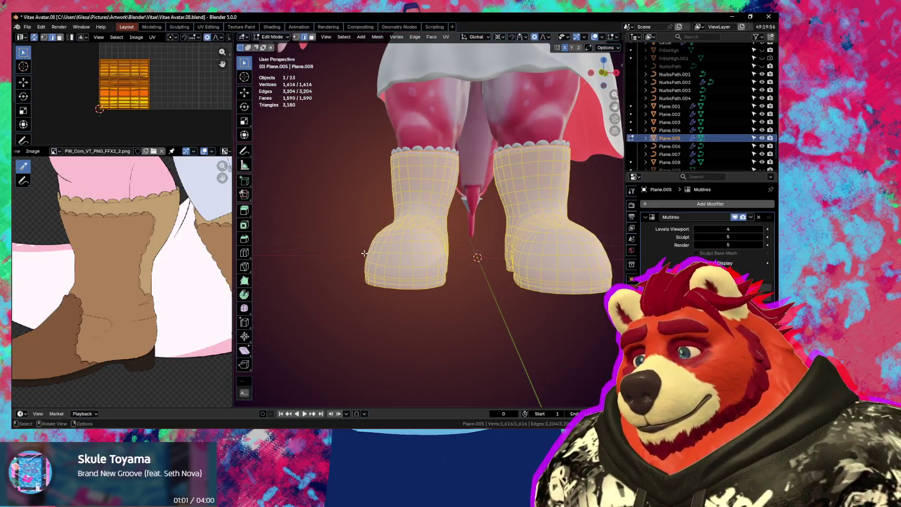
pyautogui.moveTo(364, 253); pyautogui.dragTo(346, 245, button='middle')
pyautogui.keyDown('alt'); pyautogui.middleClick(440, 273); pyautogui.keyUp('alt')
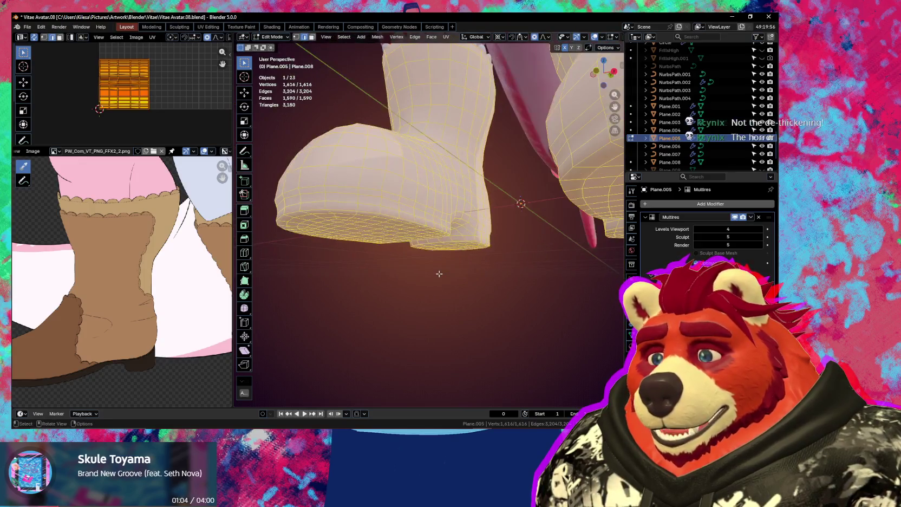
pyautogui.keyDown('alt'); pyautogui.click(388, 198); pyautogui.keyUp('alt')
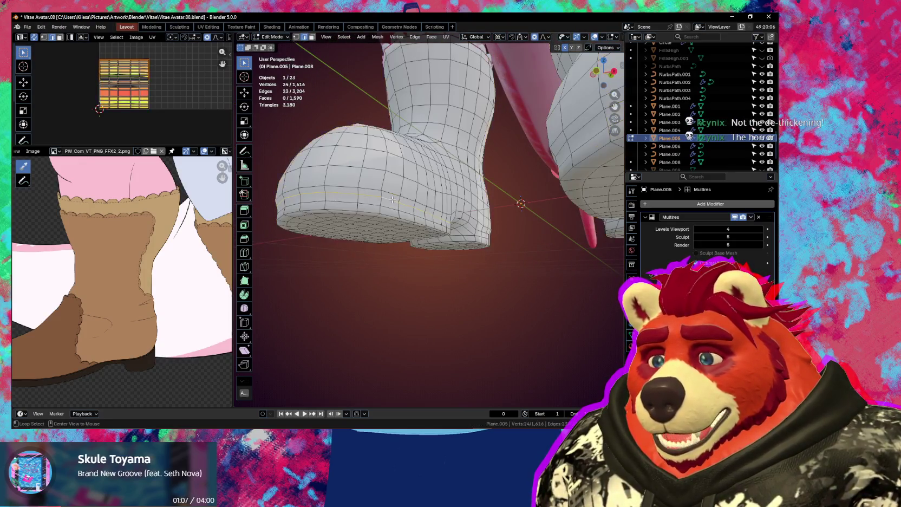
pyautogui.moveTo(387, 198); pyautogui.dragTo(487, 217, button='middle')
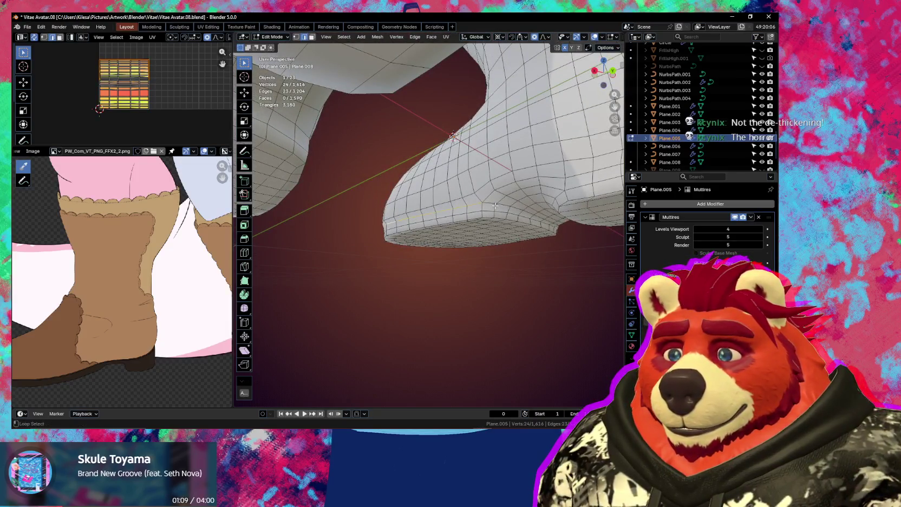
pyautogui.moveTo(546, 216)
pyautogui.mouseDown(button='middle')
pyautogui.moveTo(376, 215)
pyautogui.moveTo(420, 212)
pyautogui.mouseUp(button='middle')
pyautogui.scroll(3, 365, 204)
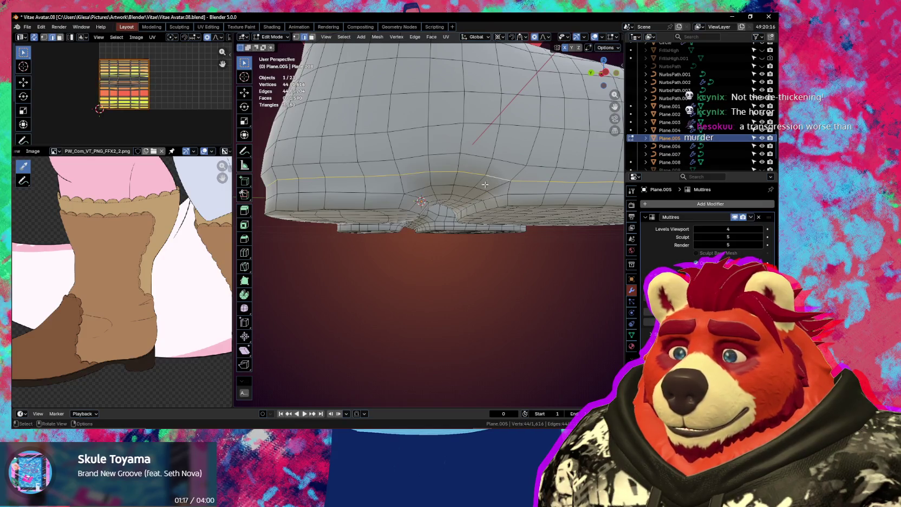
pyautogui.moveTo(485, 185)
pyautogui.mouseDown(button='middle')
pyautogui.moveTo(568, 291)
pyautogui.moveTo(379, 325)
pyautogui.mouseUp(button='middle')
# Step: Like the current song and skip ahead to Kimino Satellite in the music player
pyautogui.hotkey('alt', 'Tab')
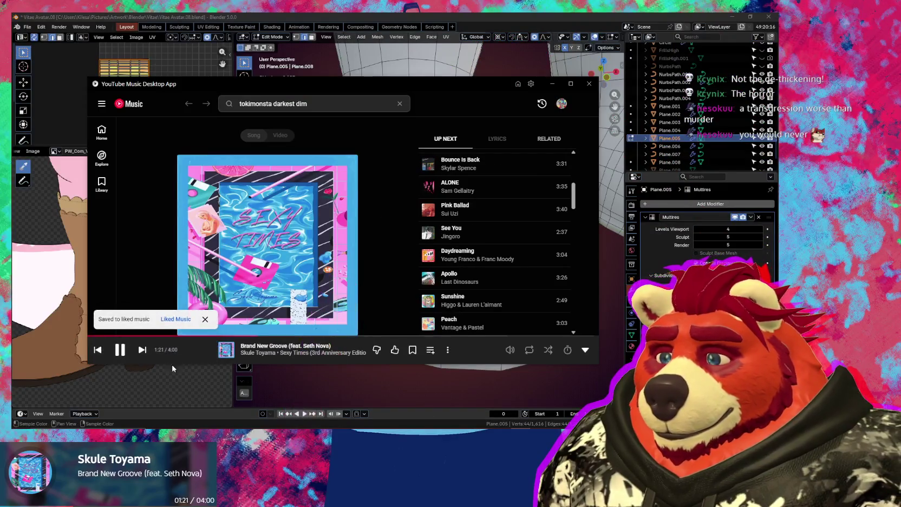
pyautogui.press('XF86AudioNext')
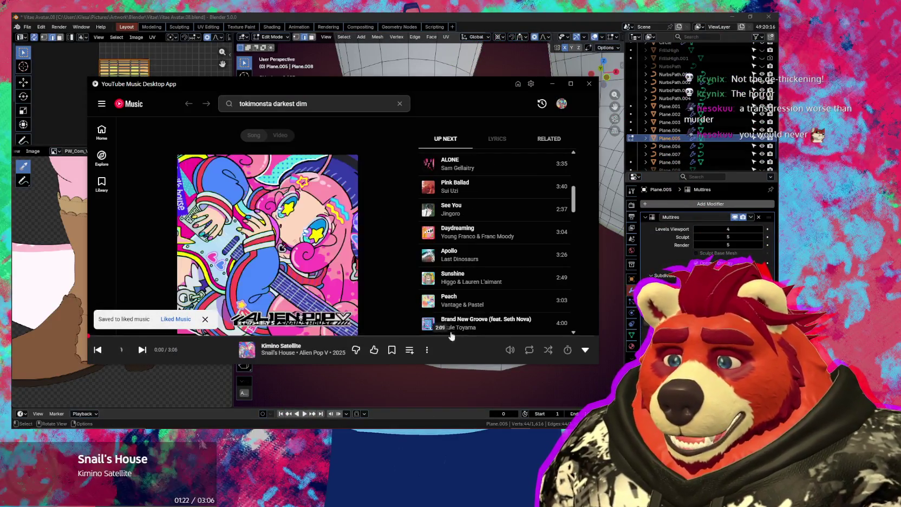
pyautogui.moveTo(426, 400)
pyautogui.mouseDown(button='middle')
pyautogui.moveTo(455, 332)
pyautogui.moveTo(547, 307)
pyautogui.moveTo(542, 244)
pyautogui.moveTo(509, 175)
pyautogui.moveTo(507, 195)
pyautogui.moveTo(571, 187)
pyautogui.moveTo(475, 198)
pyautogui.moveTo(516, 224)
pyautogui.moveTo(369, 236)
pyautogui.moveTo(533, 241)
pyautogui.moveTo(527, 228)
pyautogui.moveTo(474, 215)
pyautogui.mouseUp(button='middle')
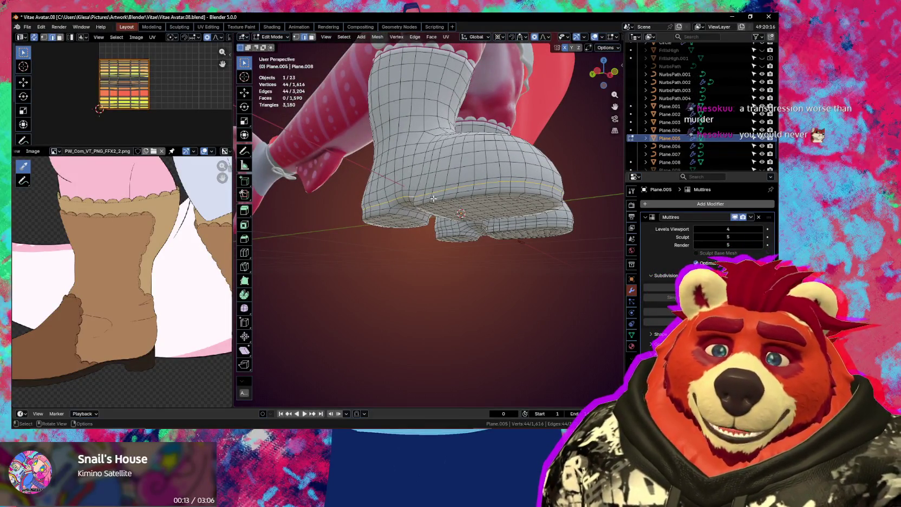
# Step: Mark the sole edge loop as a seam, mirror the selection, and mark the other boot's loop too
pyautogui.moveTo(464, 205)
pyautogui.mouseDown(button='middle')
pyautogui.moveTo(555, 204)
pyautogui.moveTo(468, 230)
pyautogui.moveTo(502, 242)
pyautogui.mouseUp(button='middle')
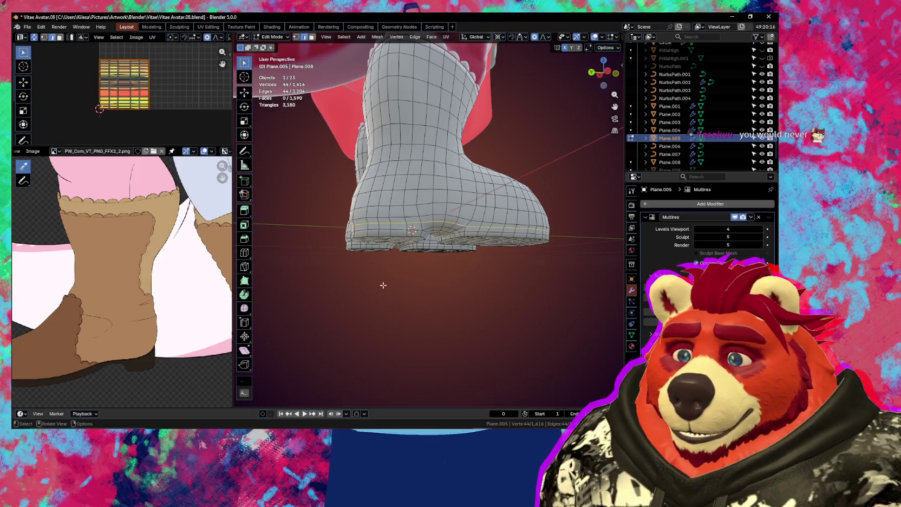
pyautogui.moveTo(383, 285)
pyautogui.mouseDown(button='middle')
pyautogui.moveTo(422, 250)
pyautogui.moveTo(413, 244)
pyautogui.mouseUp(button='middle')
pyautogui.scroll(3, 401, 271)
pyautogui.press('q')
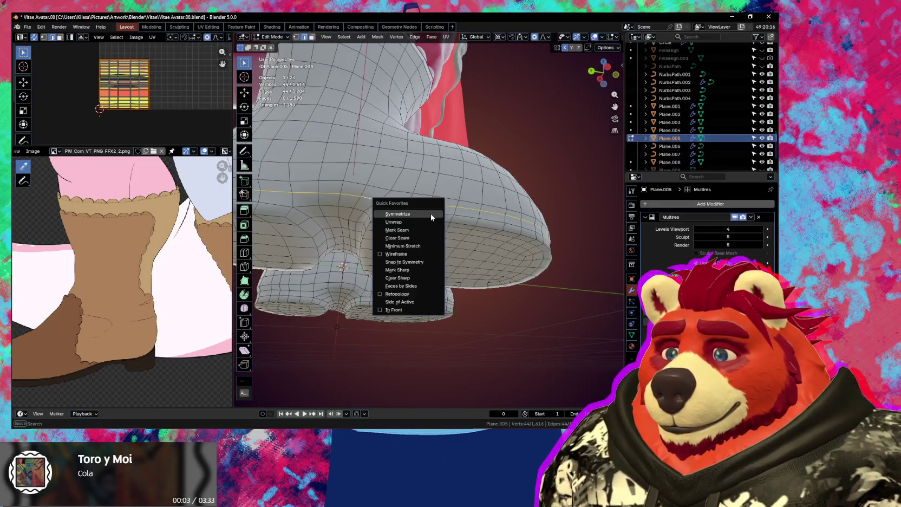
pyautogui.click(409, 230)
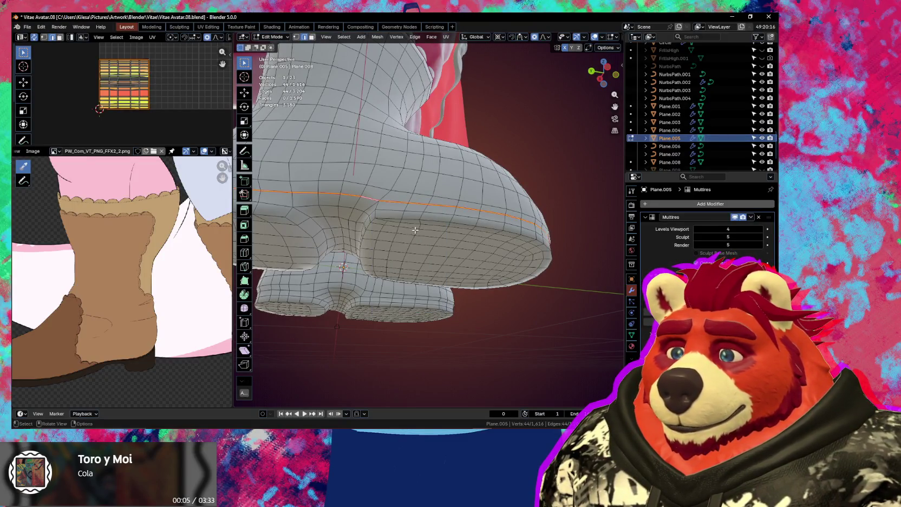
pyautogui.scroll(-5, 408, 234)
pyautogui.moveTo(409, 234); pyautogui.dragTo(393, 265, button='middle')
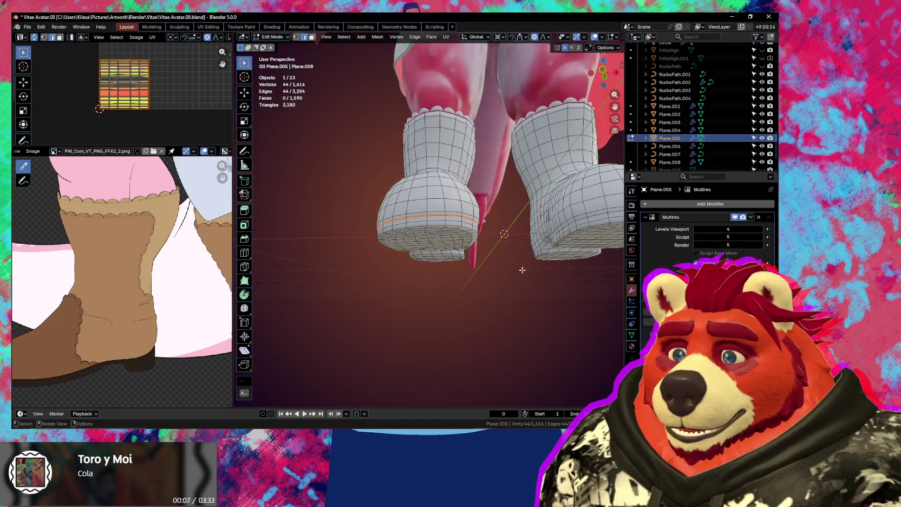
pyautogui.hotkey('shift', 'ctrl', 'm')
pyautogui.press('q')
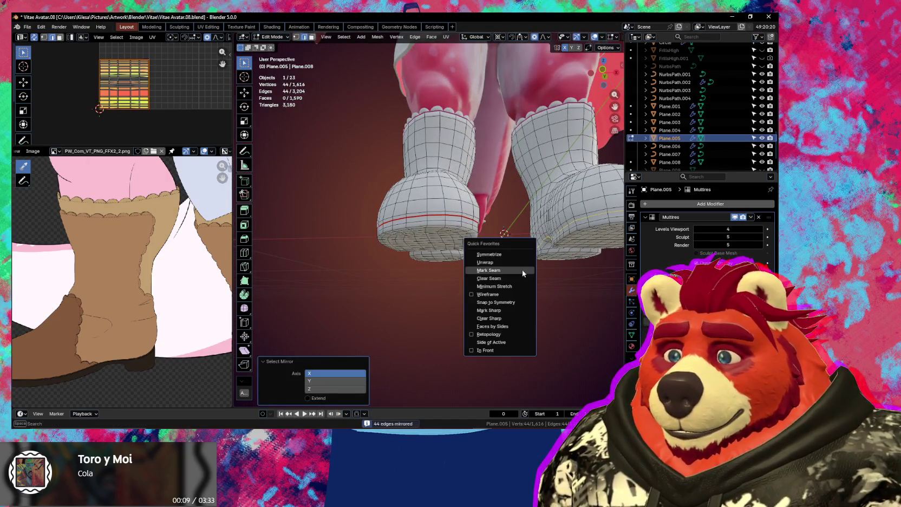
pyautogui.click(523, 270)
# Step: Select a shortest edge path along the frill rim and mirror it onto the other boot
pyautogui.scroll(3, 488, 249)
pyautogui.moveTo(487, 249)
pyautogui.mouseDown(button='middle')
pyautogui.moveTo(440, 231)
pyautogui.moveTo(452, 241)
pyautogui.moveTo(548, 237)
pyautogui.moveTo(465, 239)
pyautogui.mouseUp(button='middle')
pyautogui.scroll(-2, 494, 236)
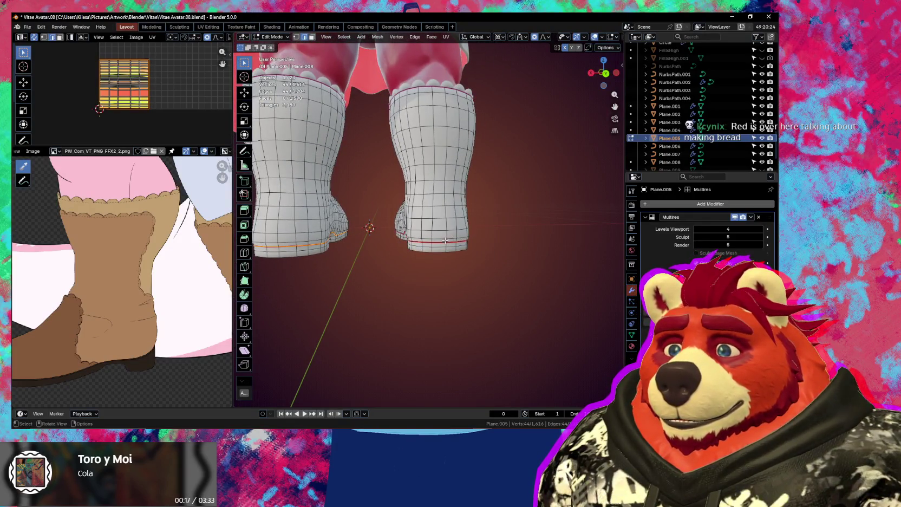
pyautogui.keyDown('ctrl'); pyautogui.click(444, 89); pyautogui.keyUp('ctrl')
pyautogui.moveTo(445, 89)
pyautogui.mouseDown(button='middle')
pyautogui.moveTo(408, 179)
pyautogui.moveTo(370, 219)
pyautogui.moveTo(378, 222)
pyautogui.moveTo(358, 215)
pyautogui.mouseUp(button='middle')
pyautogui.scroll(5, 407, 179)
pyautogui.scroll(3, 402, 229)
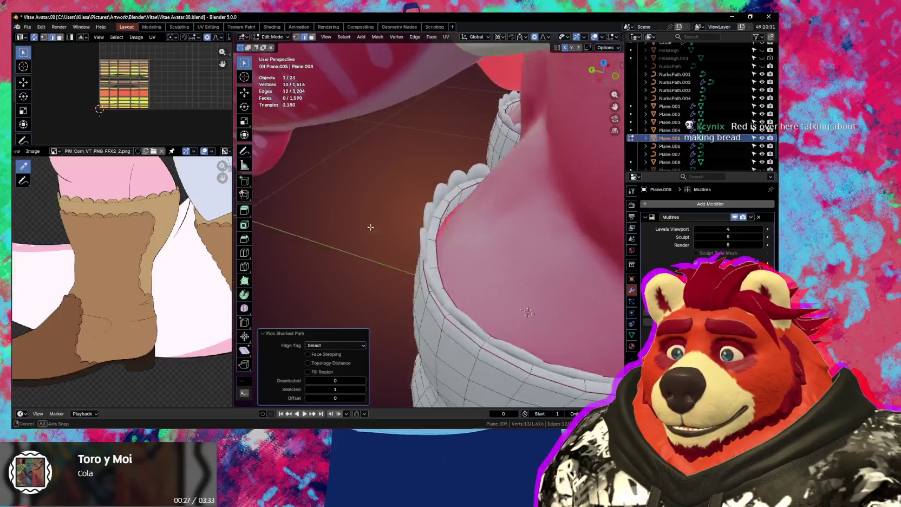
pyautogui.keyDown('ctrl'); pyautogui.click(434, 227); pyautogui.keyUp('ctrl')
pyautogui.scroll(-3, 492, 225)
pyautogui.scroll(-3, 492, 225)
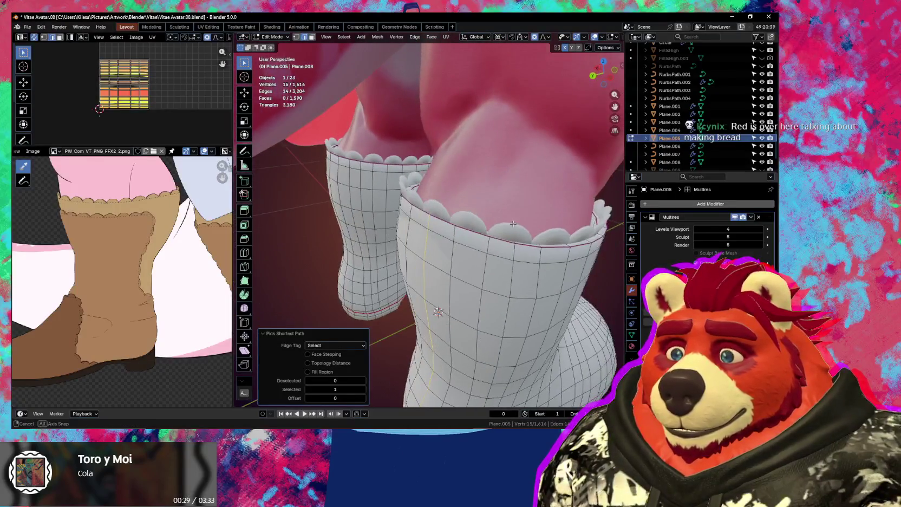
pyautogui.moveTo(492, 226)
pyautogui.mouseDown(button='middle')
pyautogui.moveTo(416, 213)
pyautogui.moveTo(448, 234)
pyautogui.mouseUp(button='middle')
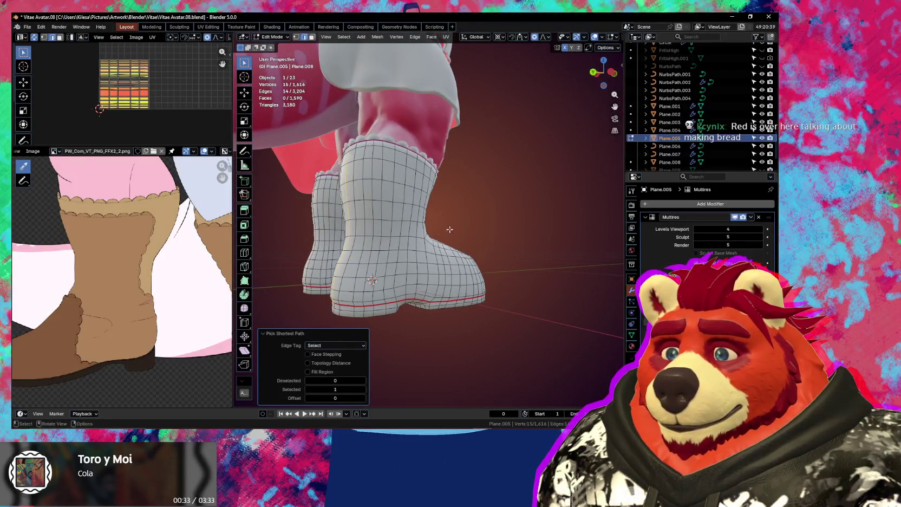
pyautogui.hotkey('shift', 'ctrl', 'm')
pyautogui.rightClick(450, 230)
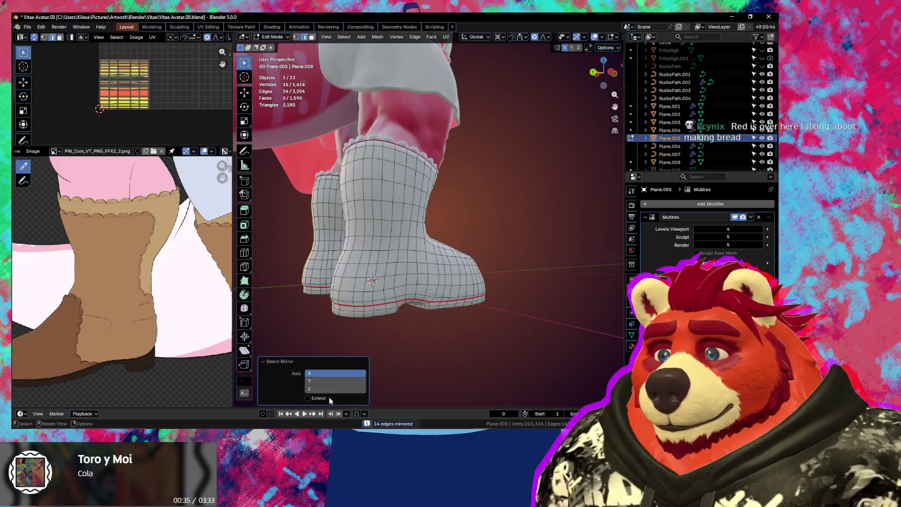
pyautogui.rightClick(464, 339)
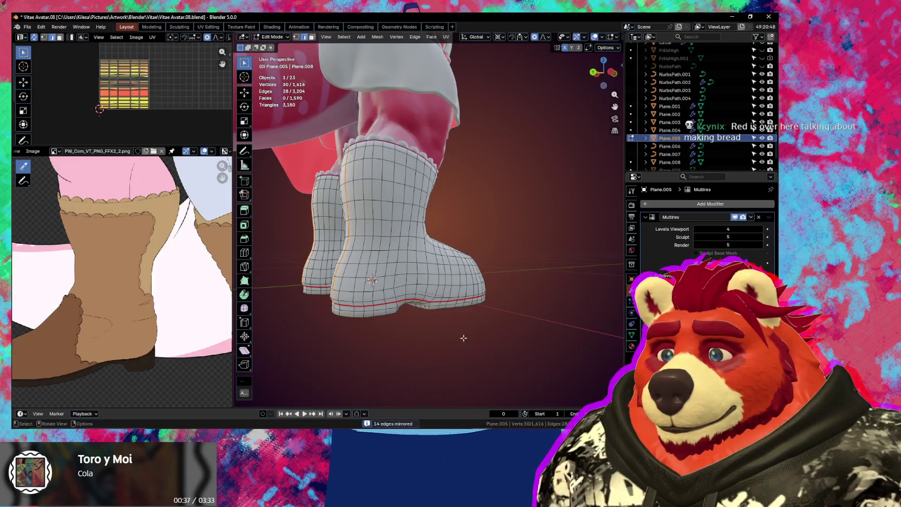
pyautogui.moveTo(463, 338)
pyautogui.mouseDown(button='middle')
pyautogui.moveTo(416, 335)
pyautogui.moveTo(439, 324)
pyautogui.moveTo(399, 322)
pyautogui.mouseUp(button='middle')
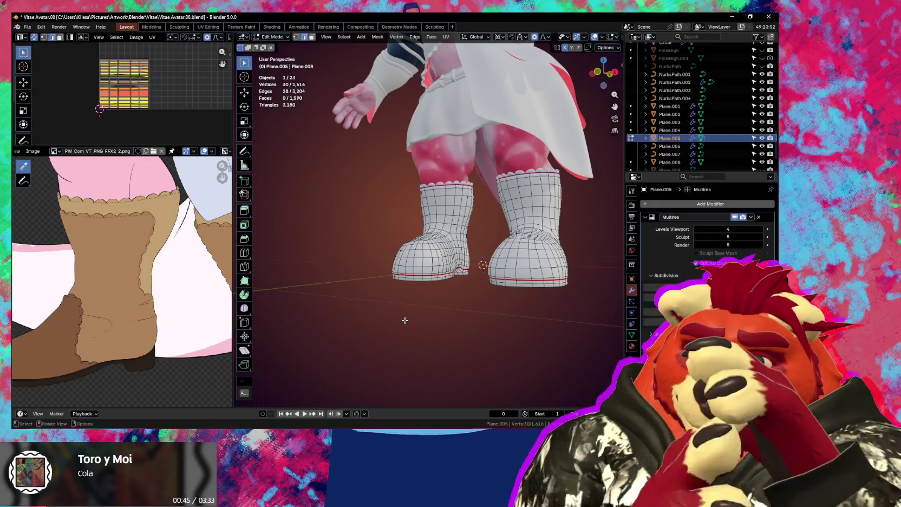
# Step: Drag the UV Editor/Image Editor border down to enlarge the UV view, then orbit around the seamed boots
pyautogui.moveTo(405, 320); pyautogui.dragTo(401, 300, button='middle')
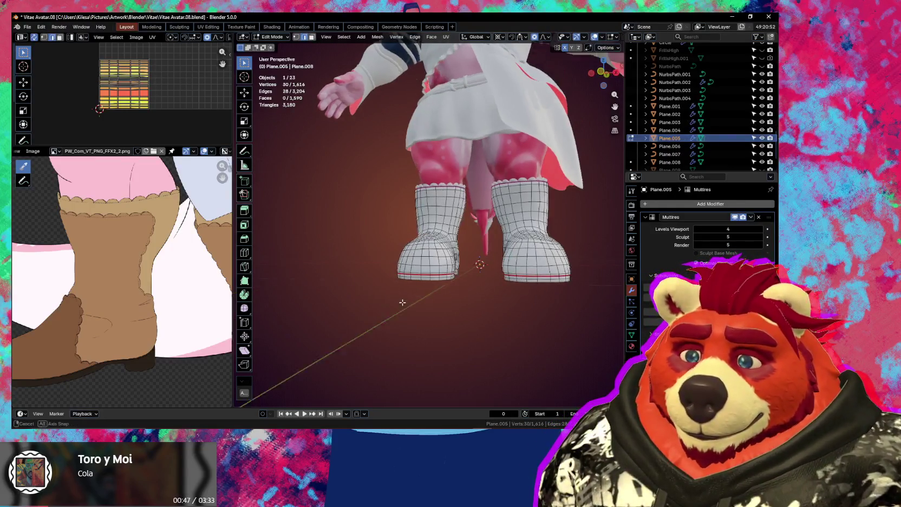
pyautogui.moveTo(358, 268); pyautogui.dragTo(371, 277, button='middle')
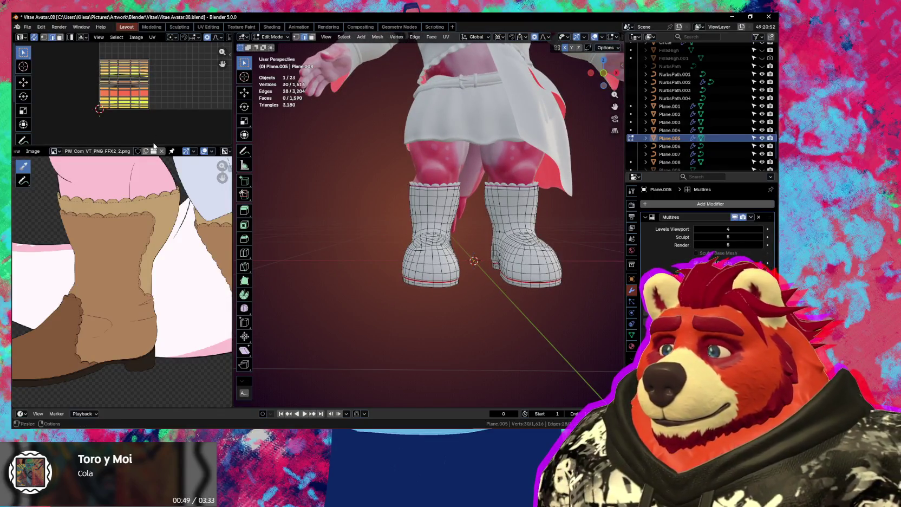
pyautogui.moveTo(155, 146); pyautogui.dragTo(157, 252)
pyautogui.scroll(-4, 163, 163)
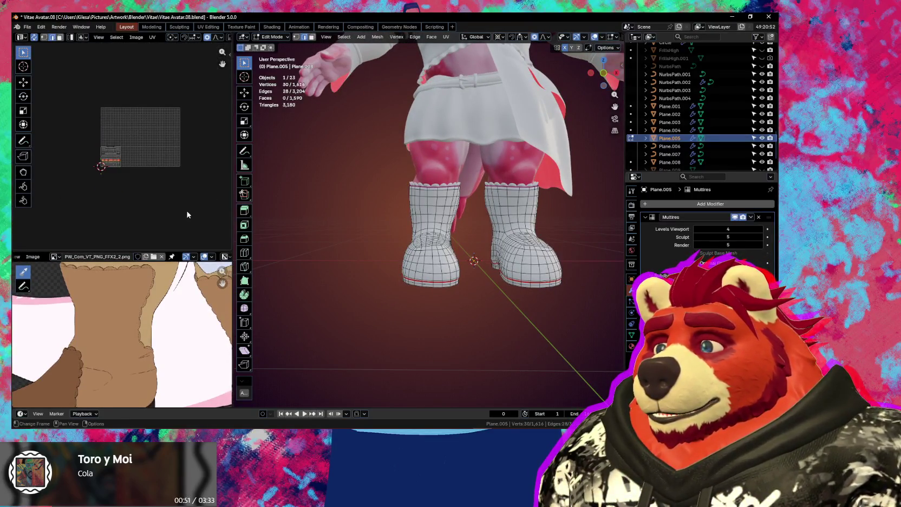
pyautogui.moveTo(437, 270)
pyautogui.mouseDown(button='middle')
pyautogui.moveTo(458, 269)
pyautogui.moveTo(432, 278)
pyautogui.mouseUp(button='middle')
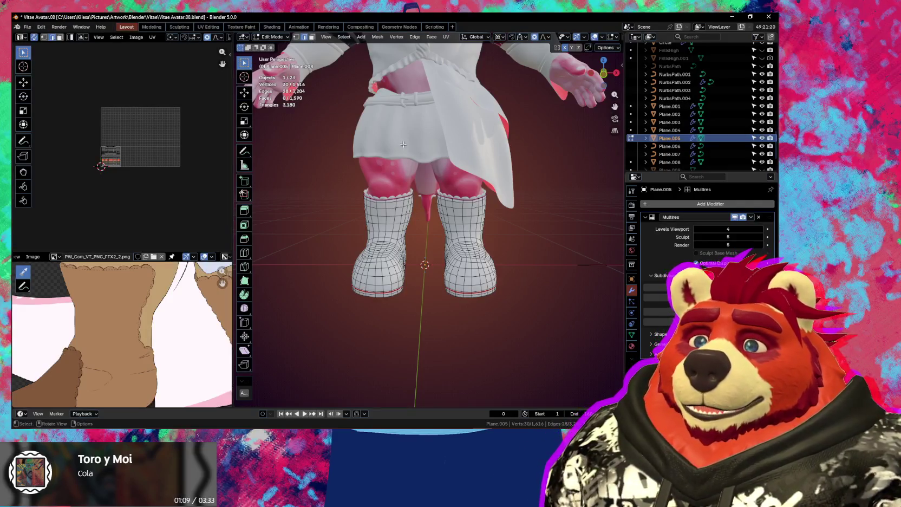
pyautogui.moveTo(330, 102); pyautogui.dragTo(384, 133, button='middle')
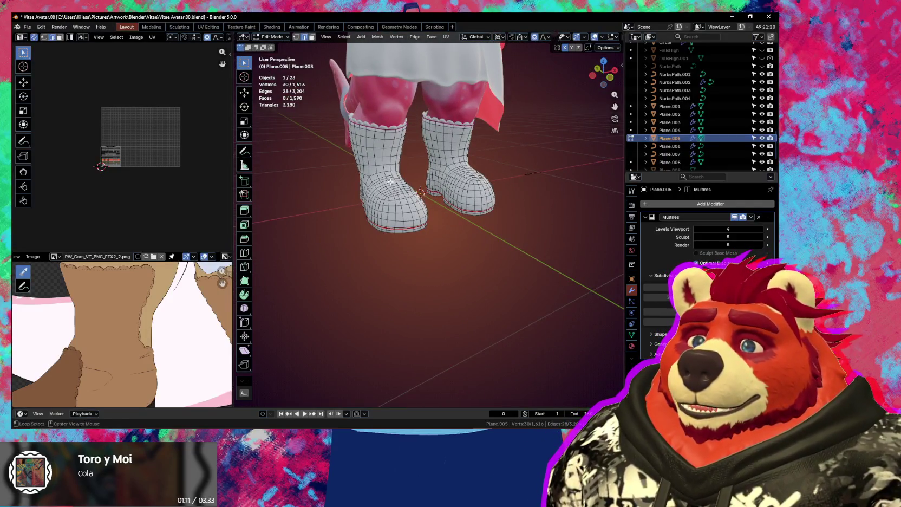
pyautogui.moveTo(390, 182)
pyautogui.mouseDown(button='middle')
pyautogui.moveTo(492, 163)
pyautogui.moveTo(370, 200)
pyautogui.moveTo(501, 218)
pyautogui.moveTo(426, 203)
pyautogui.mouseUp(button='middle')
# Step: Select the whole boot mesh and unwrap it with Minimum Stretch from Quick Favorites
pyautogui.press('a')
pyautogui.press('q')
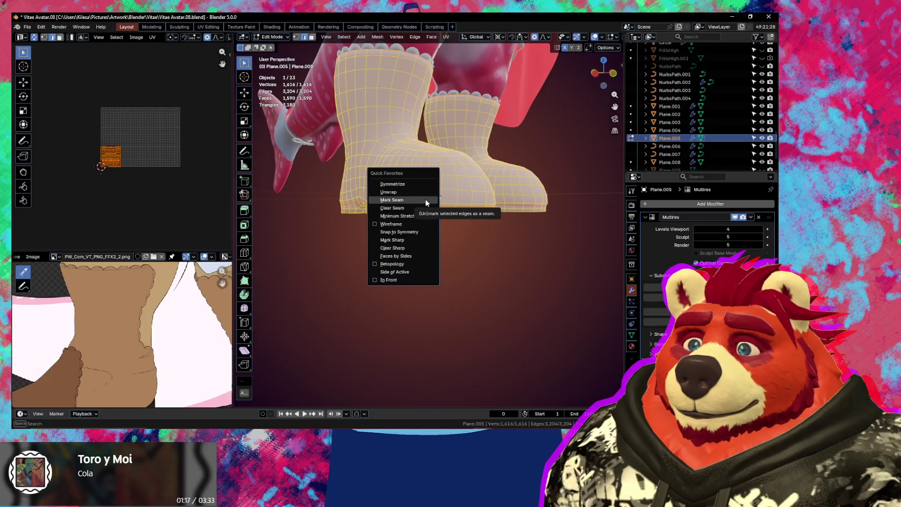
pyautogui.click(420, 216)
pyautogui.scroll(2, 141, 156)
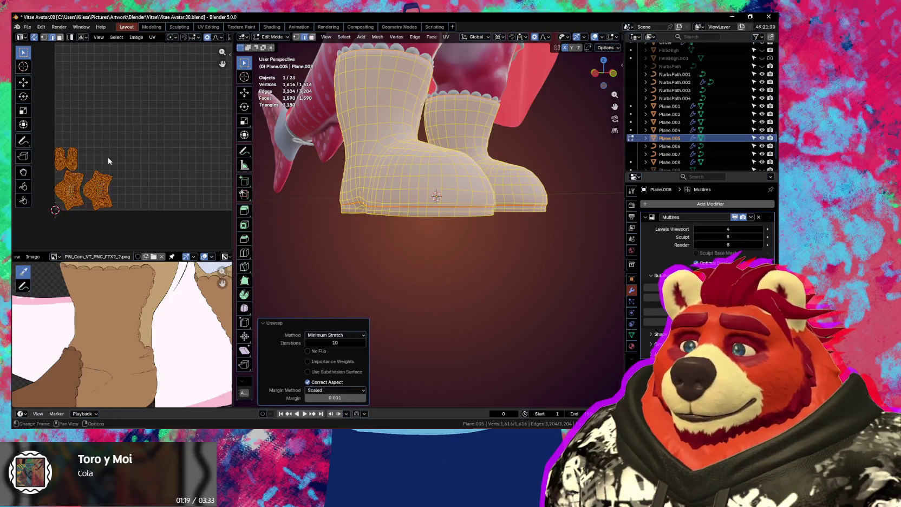
pyautogui.scroll(2, 141, 156)
pyautogui.scroll(3, 141, 156)
pyautogui.scroll(1, 139, 158)
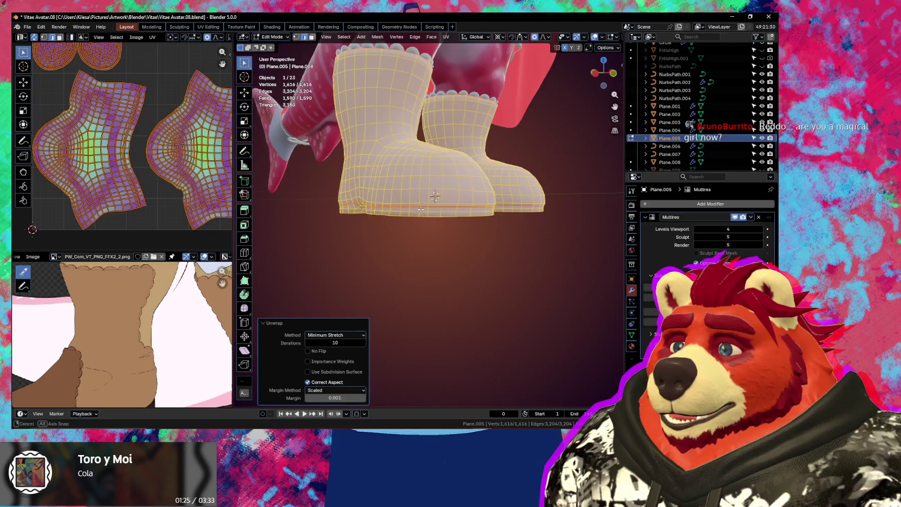
pyautogui.moveTo(379, 217); pyautogui.dragTo(444, 222, button='middle')
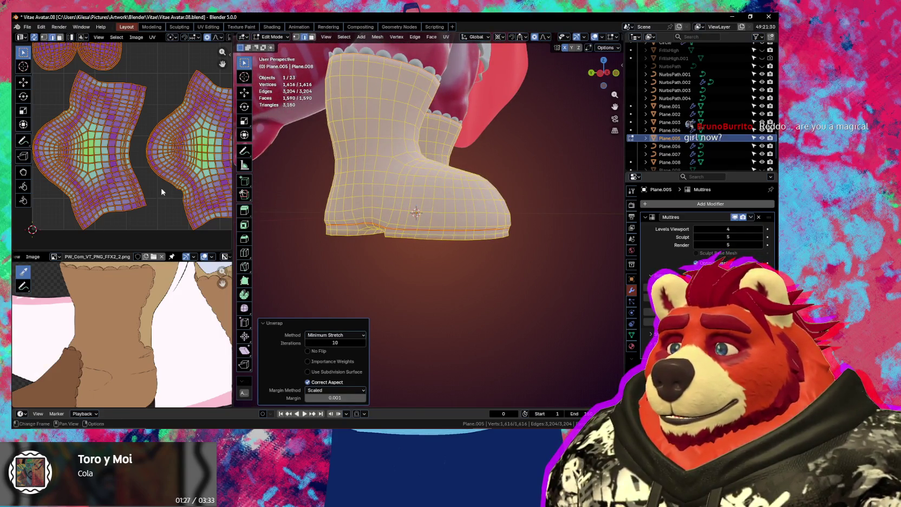
# Step: Deselect everything, then select one boot's UV island with L
pyautogui.click(419, 276)
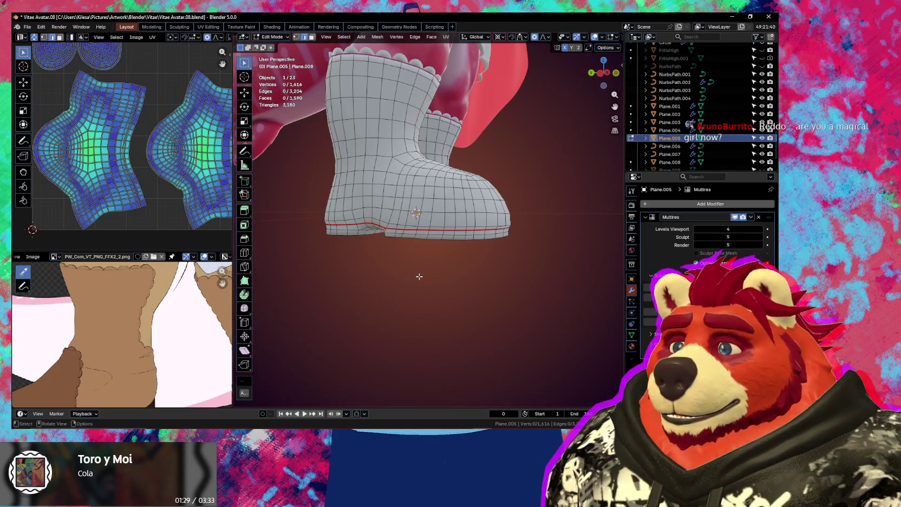
pyautogui.scroll(-1, 106, 195)
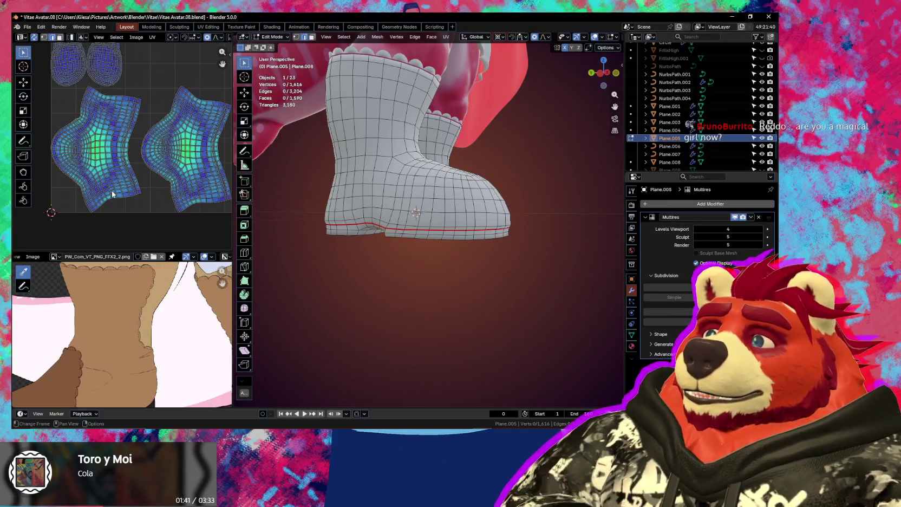
pyautogui.press('l')
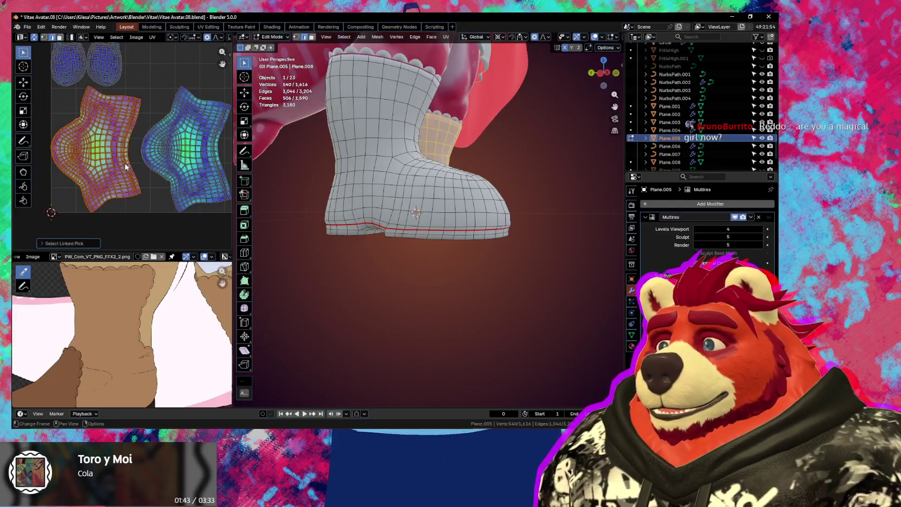
pyautogui.scroll(-3, 423, 174)
pyautogui.moveTo(412, 179); pyautogui.dragTo(436, 173, button='middle')
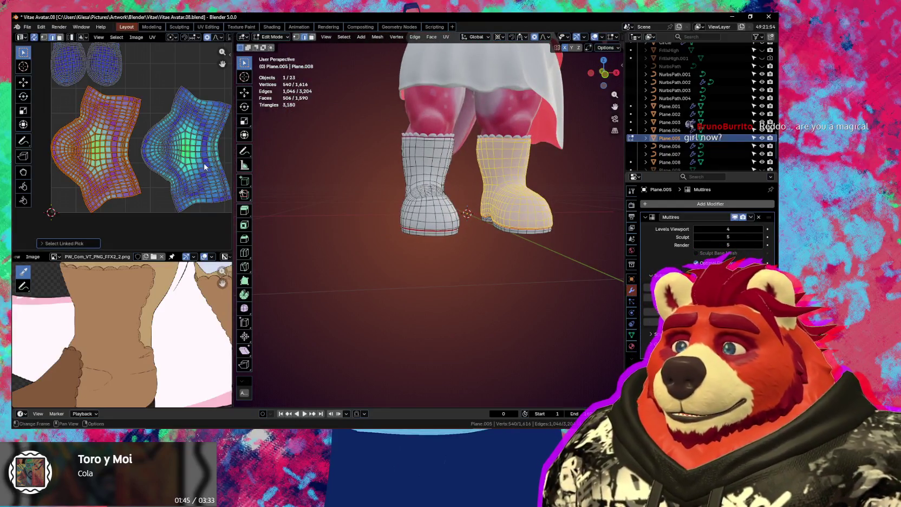
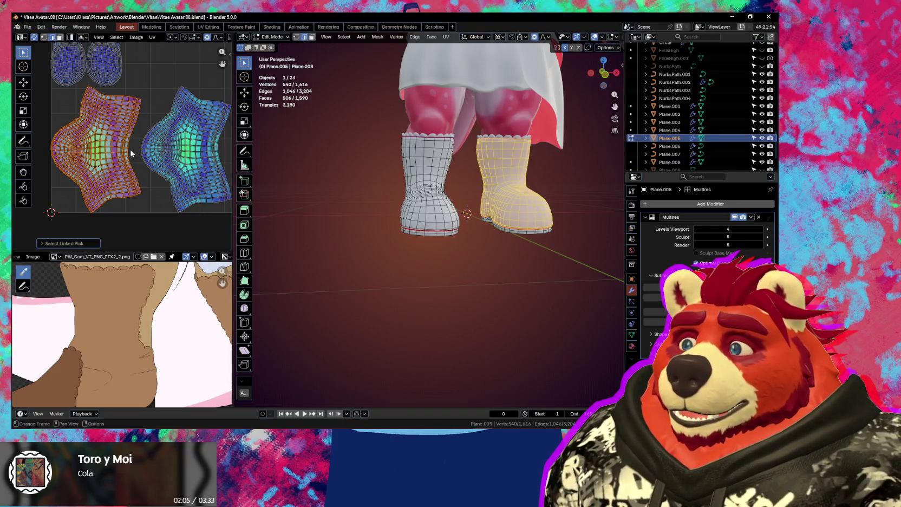
# Step: In the UV Editor, bring the boot islands into view and select one small linked patch
pyautogui.moveTo(131, 153)
pyautogui.mouseDown(button='middle')
pyautogui.moveTo(114, 210)
pyautogui.moveTo(130, 157)
pyautogui.mouseUp(button='middle')
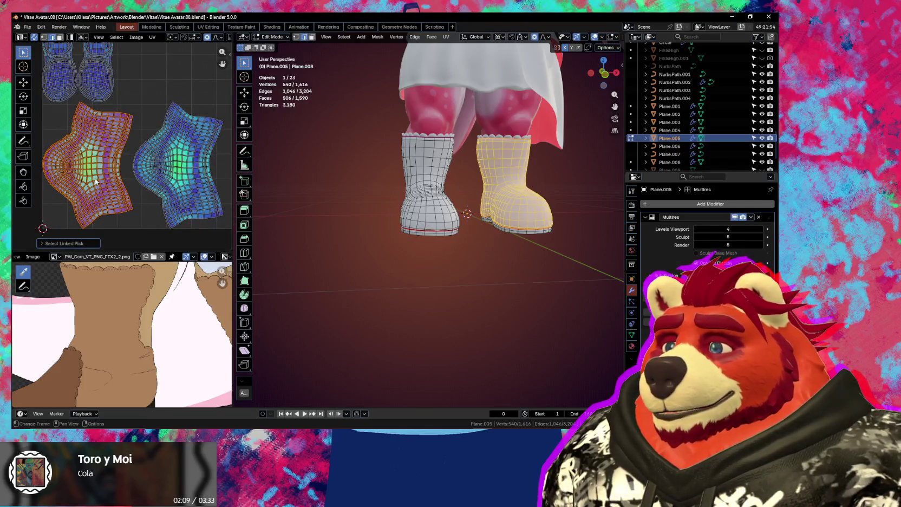
pyautogui.scroll(4, 95, 178)
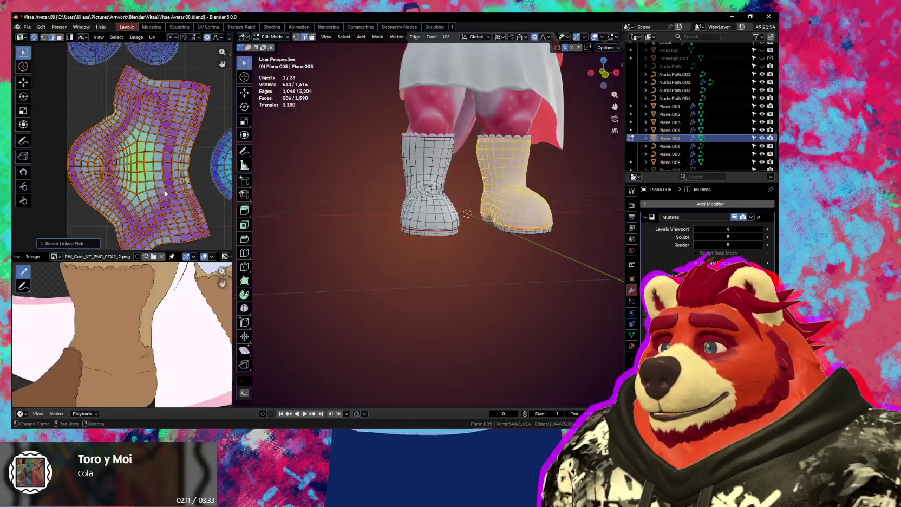
pyautogui.scroll(2, 166, 196)
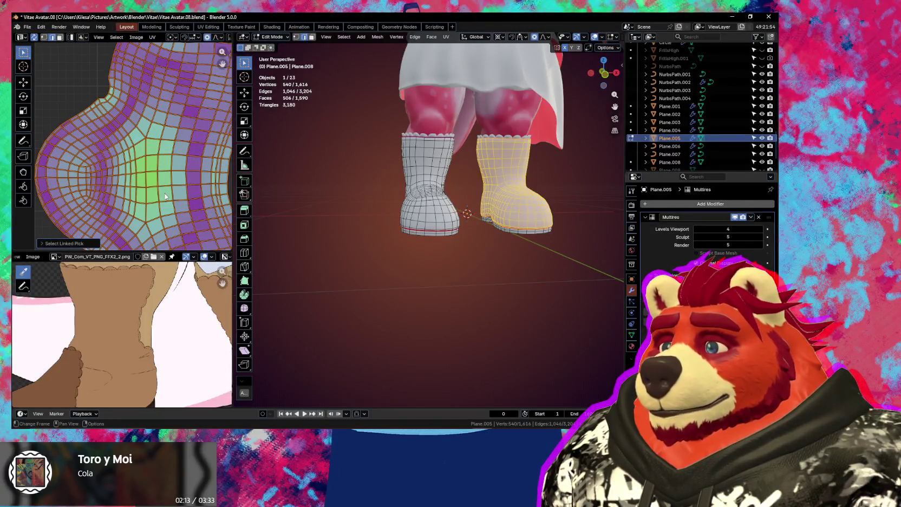
pyautogui.click(161, 203)
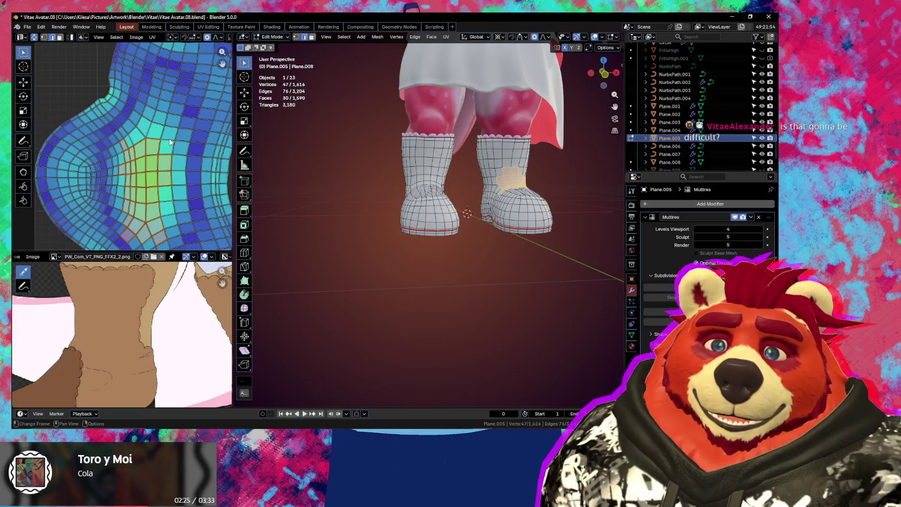
# Step: Orbit the 3D view close to the right boot to see where that patch lies
pyautogui.scroll(-5, 439, 117)
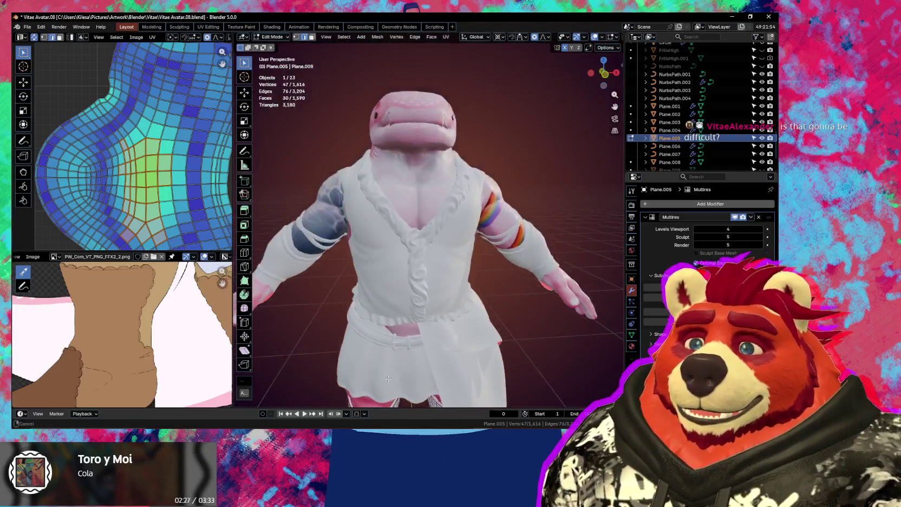
pyautogui.scroll(2, 379, 246)
pyautogui.scroll(2, 379, 246)
pyautogui.moveTo(378, 246)
pyautogui.mouseDown(button='middle')
pyautogui.moveTo(427, 240)
pyautogui.moveTo(463, 280)
pyautogui.moveTo(456, 210)
pyautogui.mouseUp(button='middle')
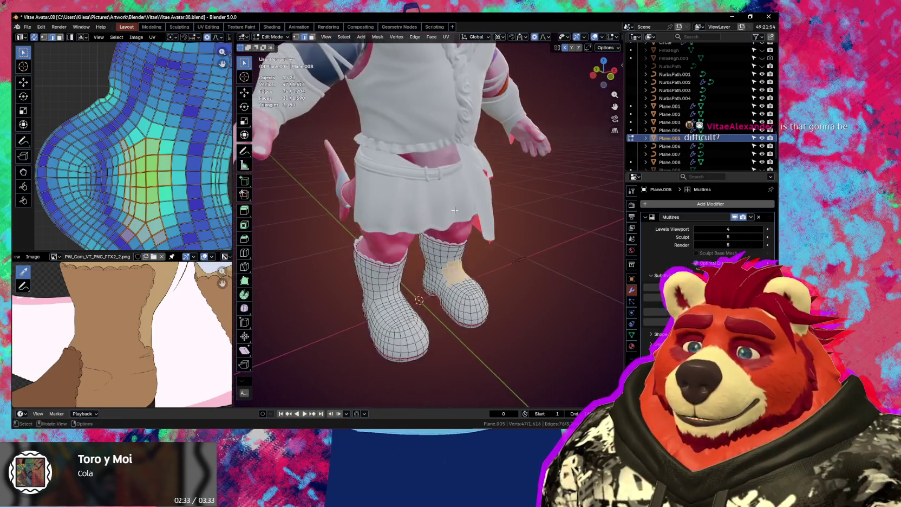
pyautogui.keyDown('alt'); pyautogui.middleClick(403, 301); pyautogui.keyUp('alt')
pyautogui.scroll(3, 453, 236)
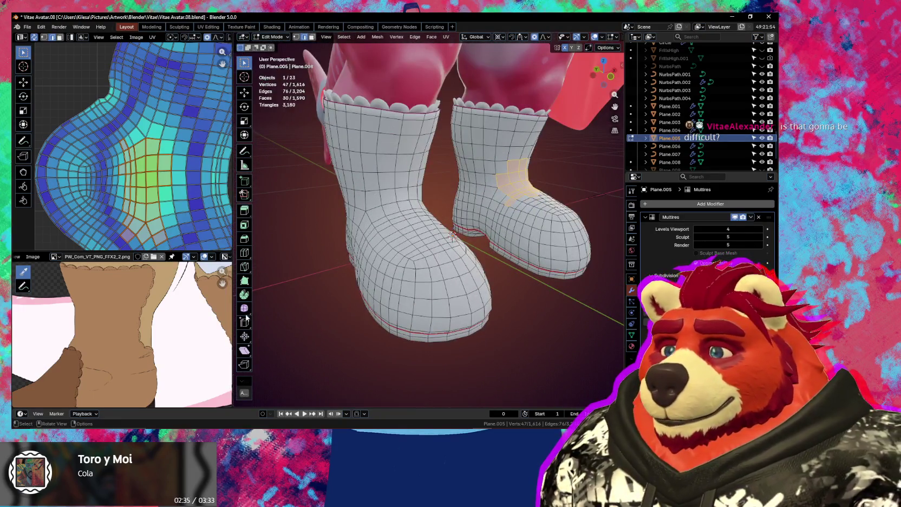
pyautogui.moveTo(385, 319); pyautogui.dragTo(464, 298, button='middle')
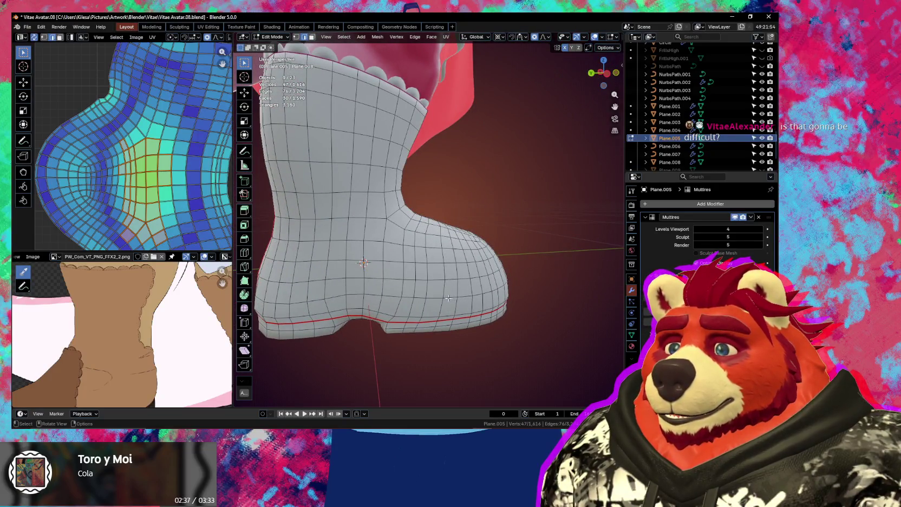
pyautogui.scroll(-3, 105, 223)
pyautogui.scroll(-1, 105, 223)
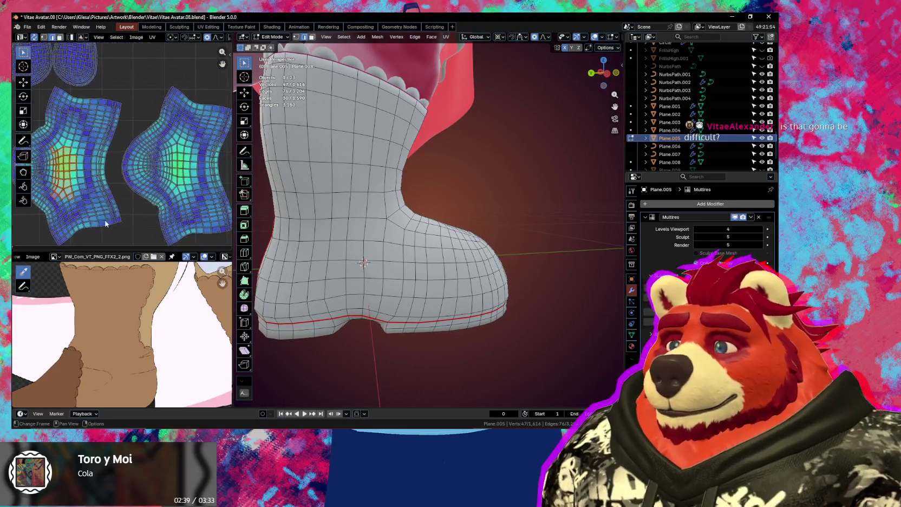
pyautogui.scroll(-3, 180, 221)
pyautogui.hotkey('ctrl', 'Tab')
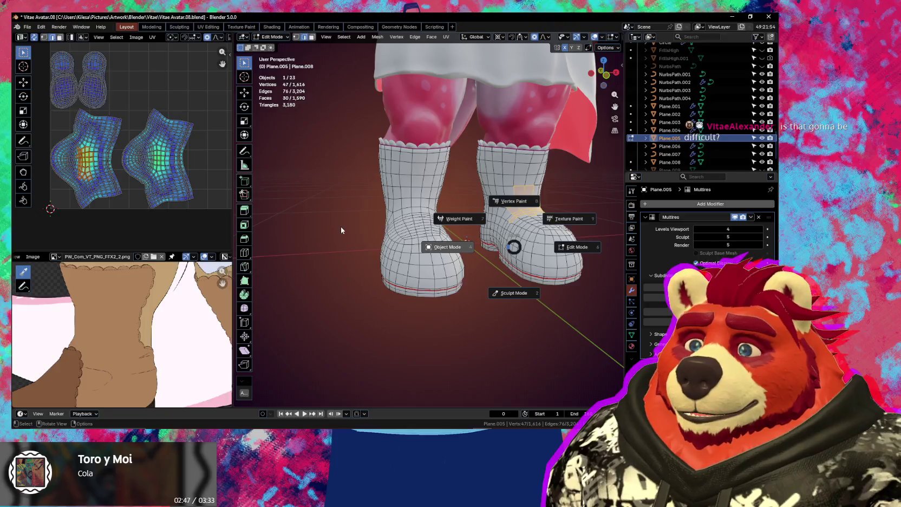
# Step: Return the boot to Object Mode and select the skirt, Plane.003
pyautogui.click(412, 233)
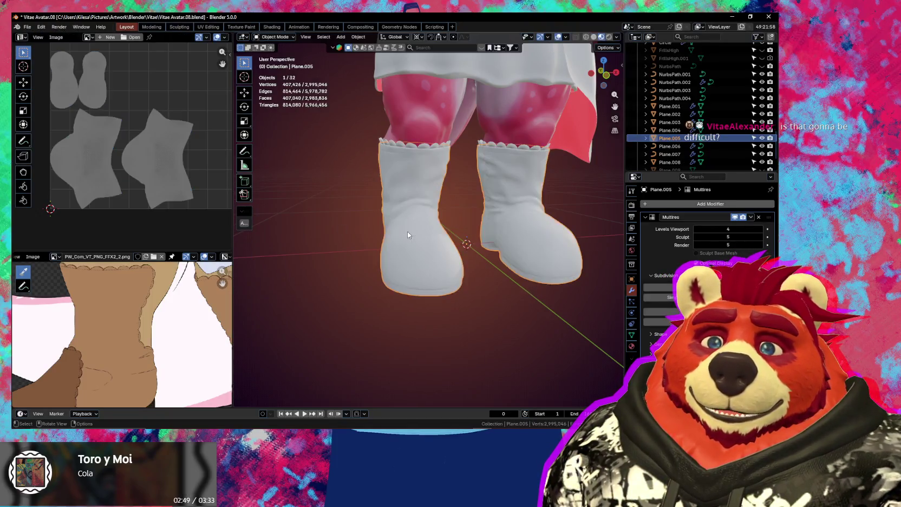
pyautogui.moveTo(470, 186)
pyautogui.keyDown('shift'); pyautogui.mouseDown(button='middle')
pyautogui.moveTo(421, 211)
pyautogui.moveTo(477, 220)
pyautogui.moveTo(425, 191)
pyautogui.moveTo(445, 238)
pyautogui.mouseUp(button='middle'); pyautogui.keyUp('shift')
pyautogui.click(420, 214)
pyautogui.scroll(2, 417, 200)
pyautogui.scroll(2, 396, 213)
pyautogui.scroll(2, 397, 212)
pyautogui.scroll(1, 423, 212)
pyautogui.scroll(-3, 435, 244)
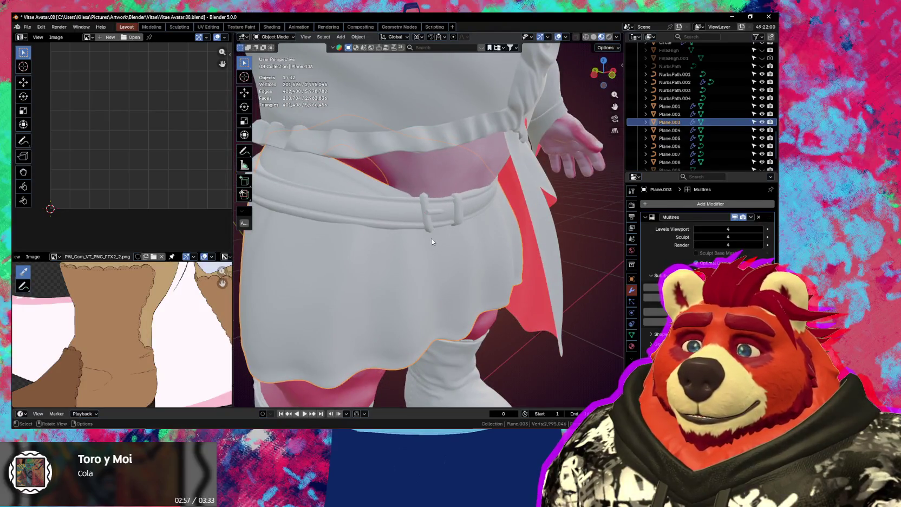
# Step: Inspect an edge loop on the skirt mesh in Edit Mode, then go back to Object Mode
pyautogui.press('Tab')
pyautogui.moveTo(440, 272)
pyautogui.mouseDown(button='middle')
pyautogui.moveTo(468, 259)
pyautogui.moveTo(492, 281)
pyautogui.mouseUp(button='middle')
pyautogui.moveTo(424, 231)
pyautogui.mouseDown(button='middle')
pyautogui.moveTo(402, 174)
pyautogui.moveTo(424, 220)
pyautogui.mouseUp(button='middle')
pyautogui.keyDown('alt'); pyautogui.click(427, 207); pyautogui.keyUp('alt')
pyautogui.moveTo(488, 243)
pyautogui.mouseDown(button='middle')
pyautogui.moveTo(464, 250)
pyautogui.moveTo(477, 224)
pyautogui.moveTo(531, 236)
pyautogui.mouseUp(button='middle')
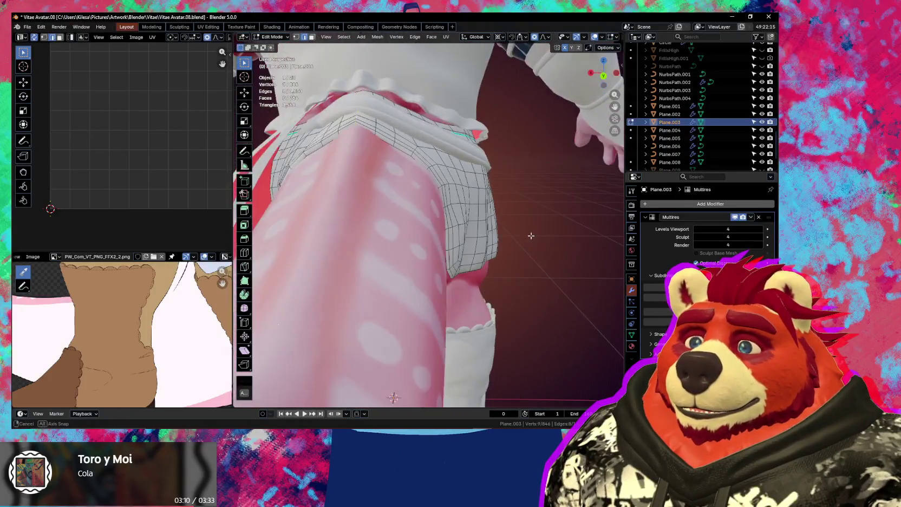
pyautogui.rightClick(482, 219)
pyautogui.click(454, 203)
pyautogui.moveTo(499, 217); pyautogui.dragTo(368, 223, button='middle')
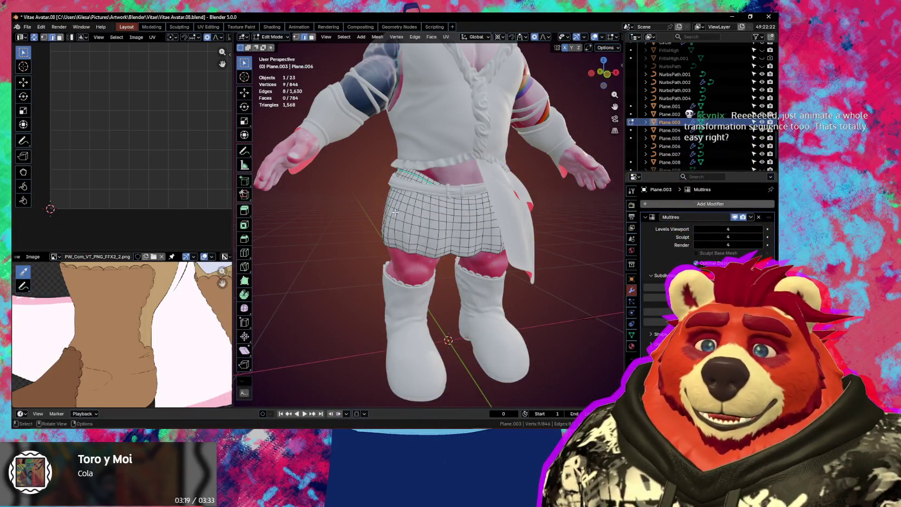
pyautogui.moveTo(405, 216)
pyautogui.mouseDown(button='middle')
pyautogui.moveTo(239, 228)
pyautogui.moveTo(414, 326)
pyautogui.moveTo(512, 300)
pyautogui.mouseUp(button='middle')
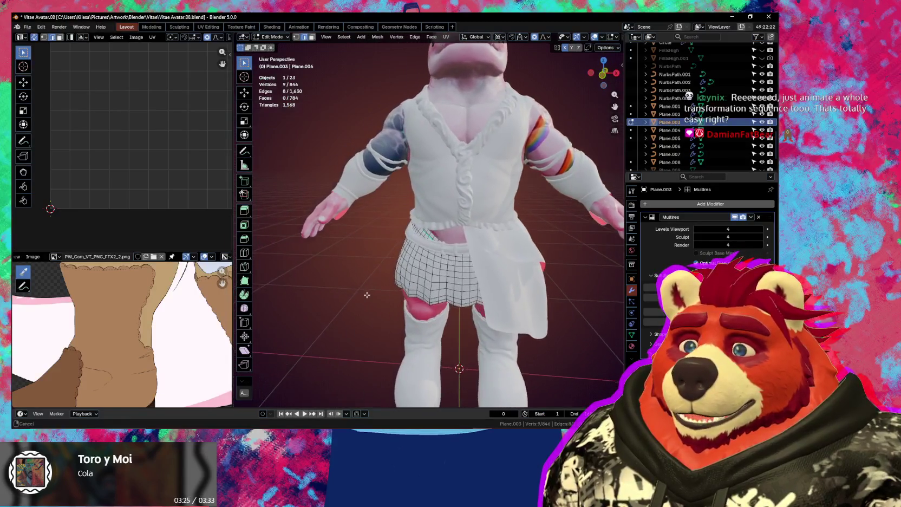
pyautogui.hotkey('ctrl', 'Tab')
pyautogui.click(419, 244)
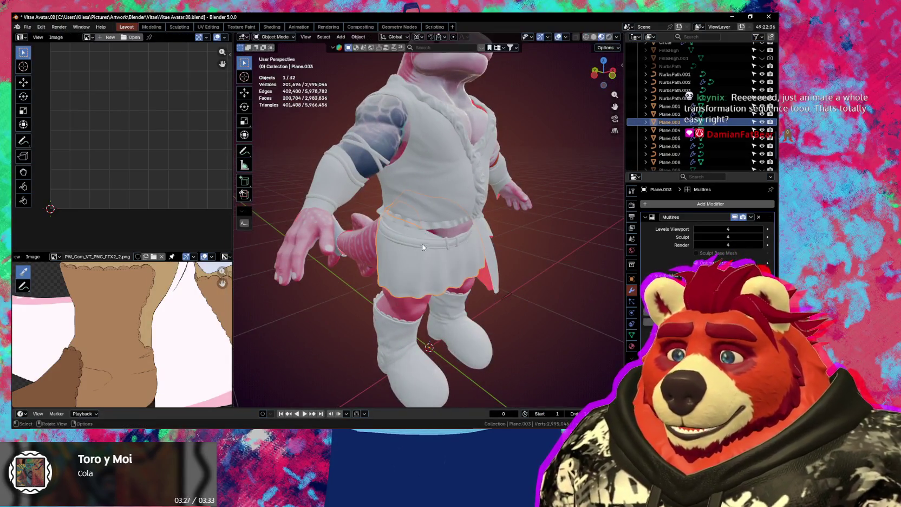
# Step: Show the belt curve NurbsPath.001 as a wireframe and frame it in the view
pyautogui.scroll(4, 428, 245)
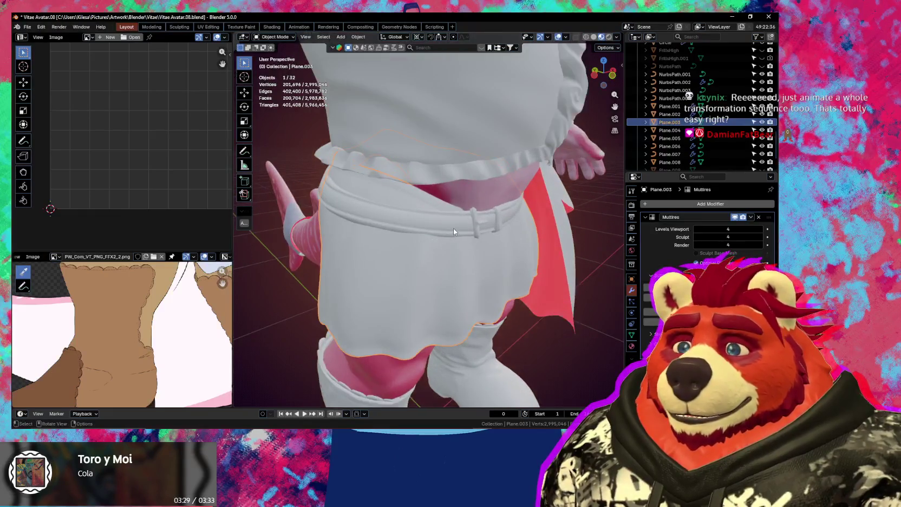
pyautogui.keyDown('shift'); pyautogui.click(454, 231); pyautogui.keyUp('shift')
pyautogui.rightClick(454, 228)
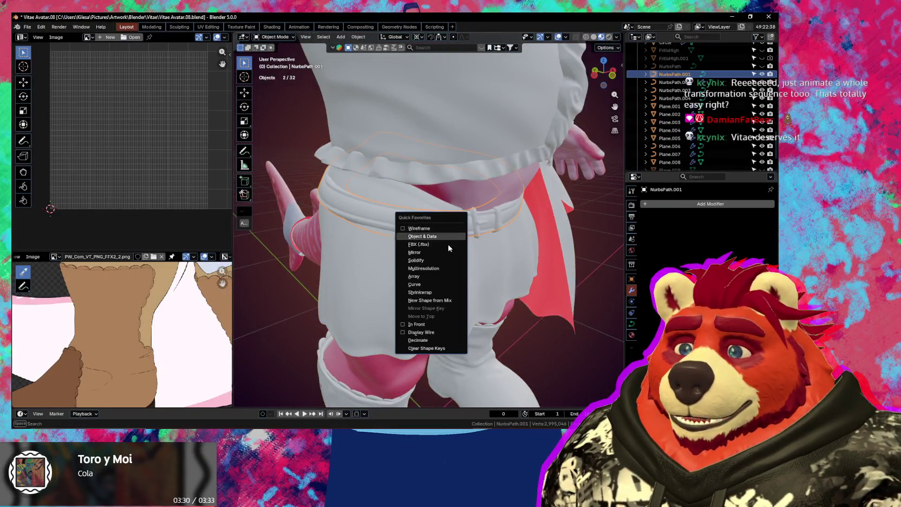
pyautogui.click(431, 329)
pyautogui.press('KP_Decimal')
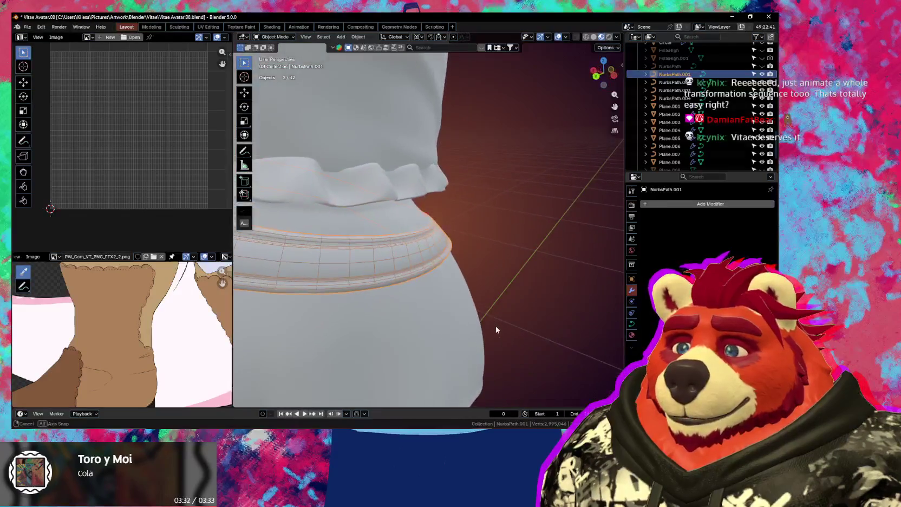
pyautogui.moveTo(496, 326)
pyautogui.mouseDown(button='middle')
pyautogui.moveTo(502, 333)
pyautogui.moveTo(453, 237)
pyautogui.moveTo(407, 219)
pyautogui.moveTo(446, 245)
pyautogui.moveTo(428, 273)
pyautogui.moveTo(587, 300)
pyautogui.moveTo(379, 171)
pyautogui.moveTo(523, 245)
pyautogui.moveTo(399, 271)
pyautogui.moveTo(445, 256)
pyautogui.moveTo(513, 259)
pyautogui.moveTo(547, 237)
pyautogui.moveTo(419, 247)
pyautogui.moveTo(509, 255)
pyautogui.moveTo(417, 237)
pyautogui.mouseUp(button='middle')
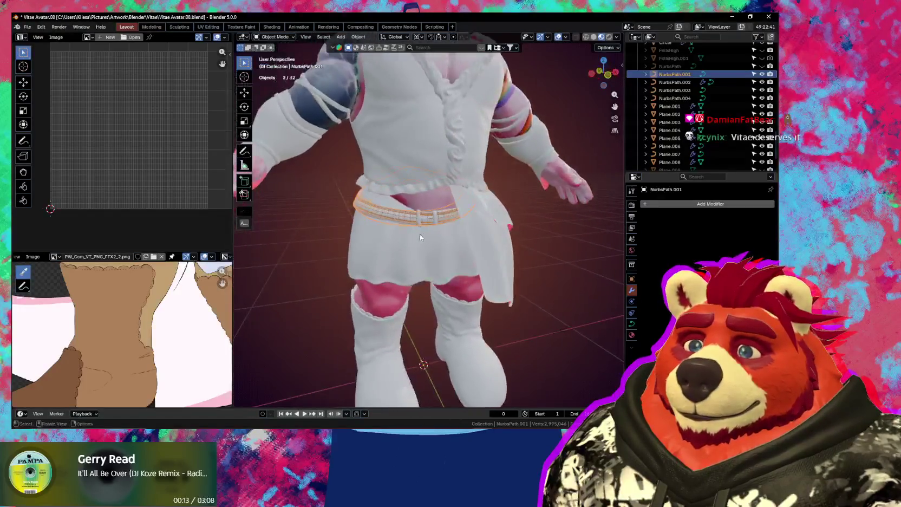
# Step: Use Quick Favorites on the belt to create a spare duplicate curve, NurbsPath.005
pyautogui.scroll(2, 418, 236)
pyautogui.scroll(3, 420, 237)
pyautogui.press('q')
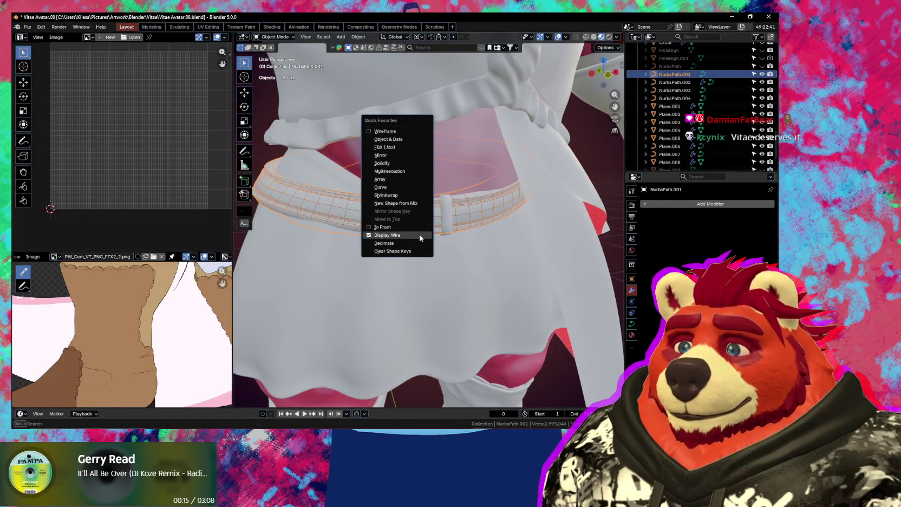
pyautogui.click(337, 265)
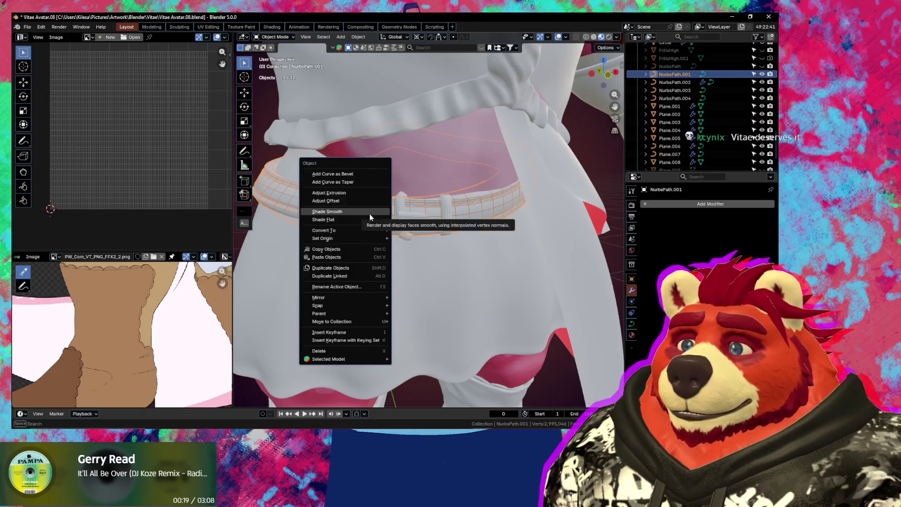
pyautogui.moveTo(326, 230)
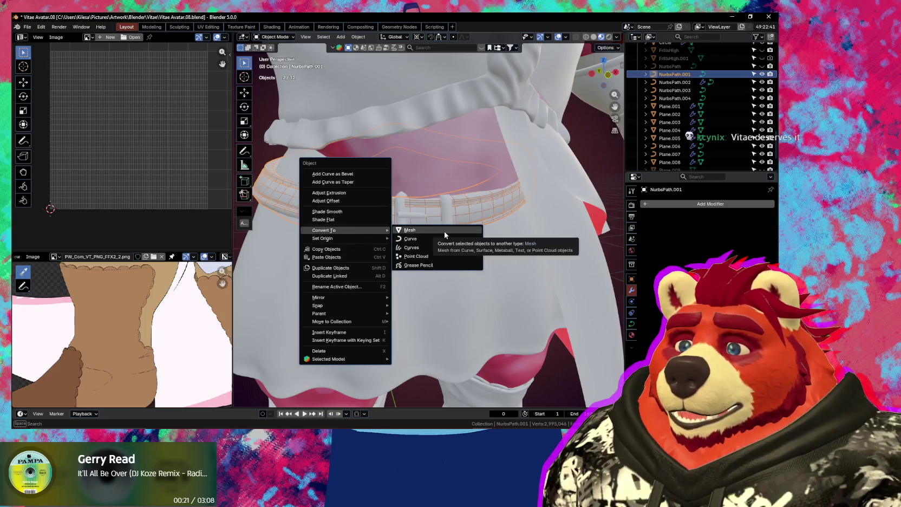
pyautogui.click(445, 231)
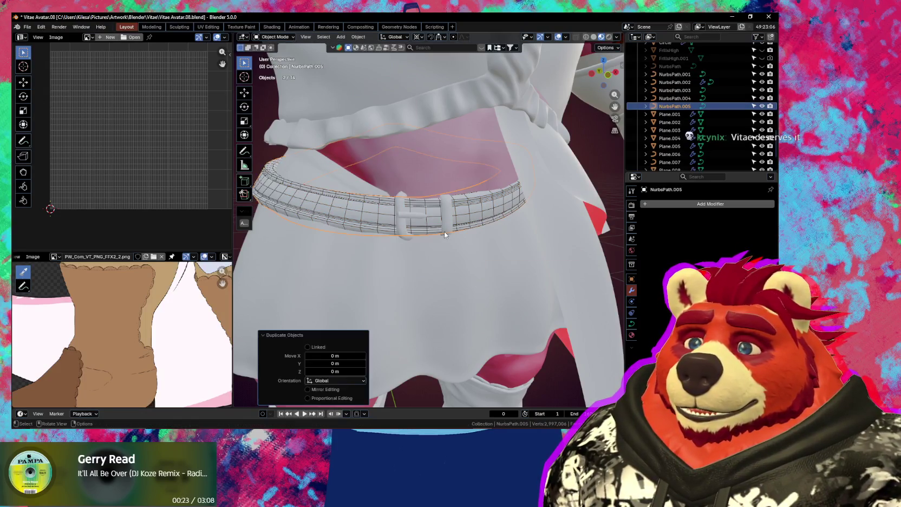
# Step: Hide the spare belt copy and convert the original belt curve to a mesh
pyautogui.press('h')
pyautogui.click(355, 207)
pyautogui.rightClick(353, 225)
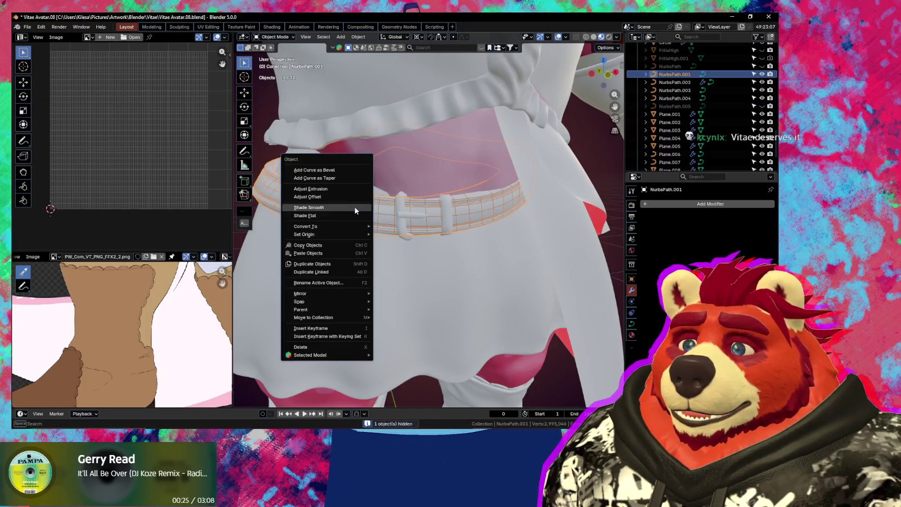
pyautogui.click(418, 229)
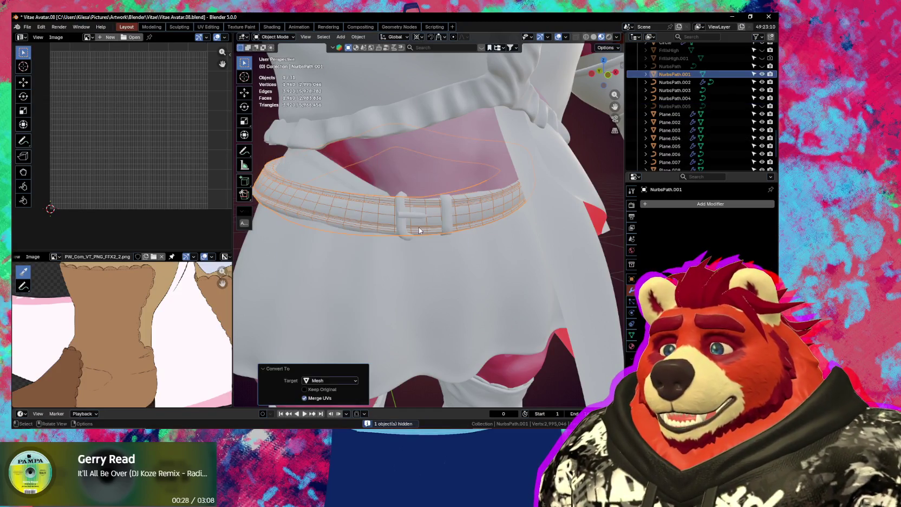
# Step: Convert the belt loop curve to a mesh and display it as a wireframe
pyautogui.moveTo(388, 243); pyautogui.dragTo(422, 241, button='middle')
pyautogui.keyDown('shift'); pyautogui.click(424, 208); pyautogui.keyUp('shift')
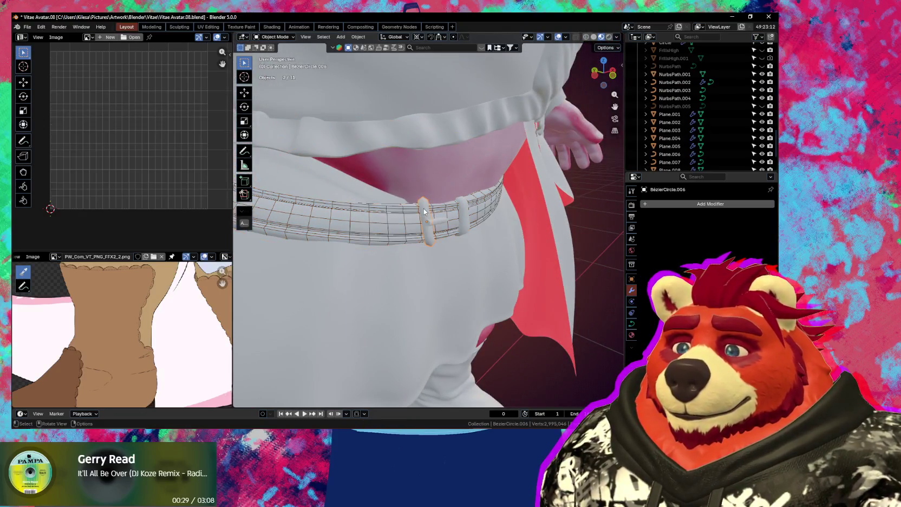
pyautogui.rightClick(424, 208)
pyautogui.click(474, 212)
pyautogui.press('q')
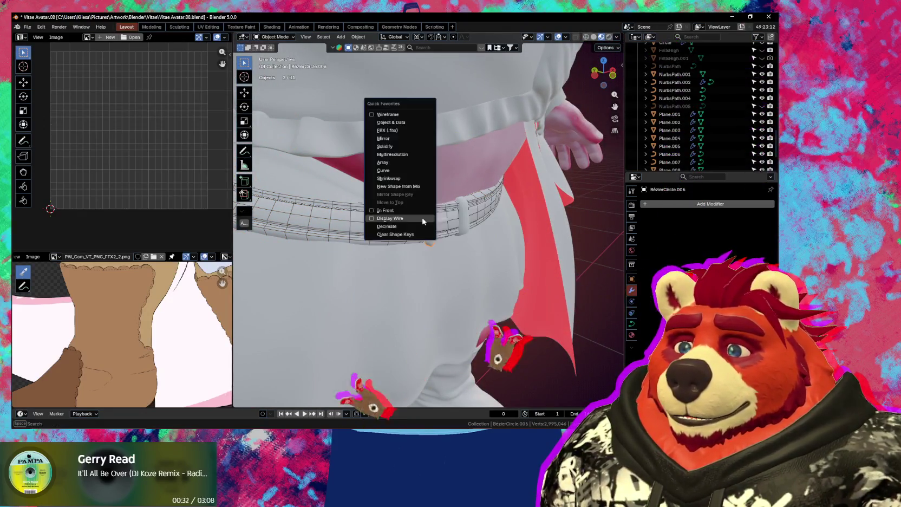
pyautogui.click(414, 218)
pyautogui.scroll(5, 415, 219)
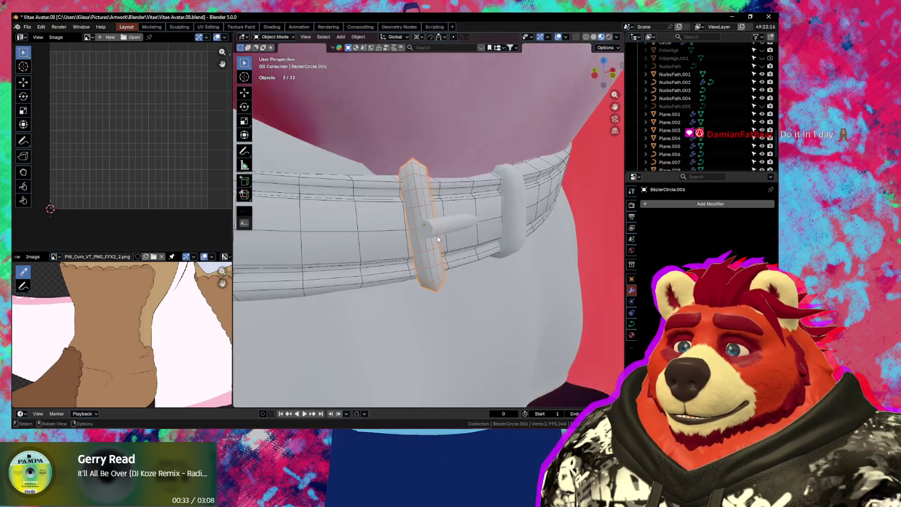
pyautogui.moveTo(387, 237)
pyautogui.mouseDown(button='middle')
pyautogui.moveTo(323, 199)
pyautogui.moveTo(423, 214)
pyautogui.mouseUp(button='middle')
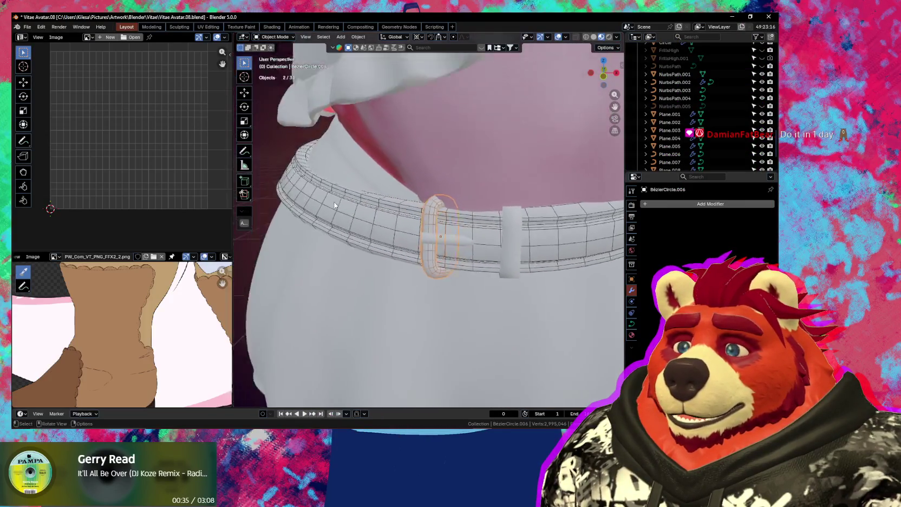
# Step: Convert the next buckle curve to a mesh and apply Decimate from Quick Favorites
pyautogui.rightClick(422, 214)
pyautogui.click(487, 212)
pyautogui.moveTo(488, 211)
pyautogui.mouseDown(button='middle')
pyautogui.moveTo(430, 227)
pyautogui.moveTo(499, 229)
pyautogui.moveTo(445, 230)
pyautogui.mouseUp(button='middle')
pyautogui.press('q')
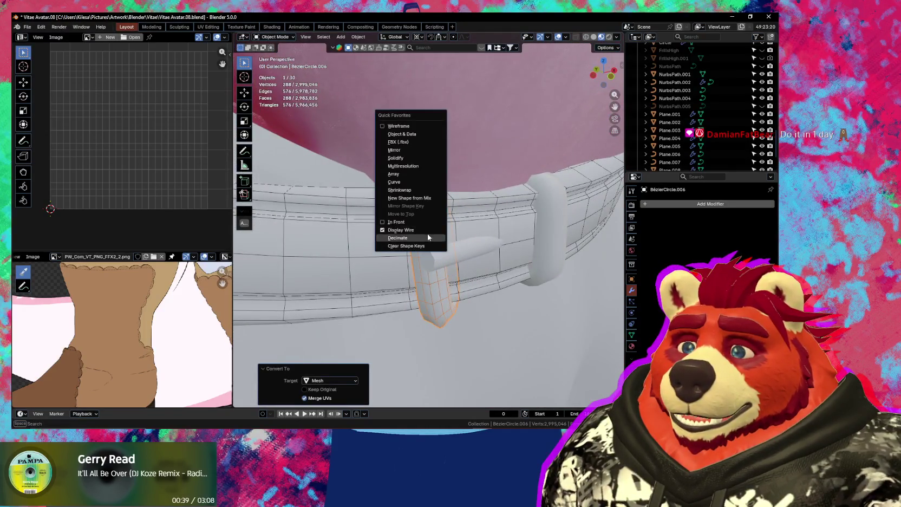
pyautogui.click(428, 239)
pyautogui.press('q')
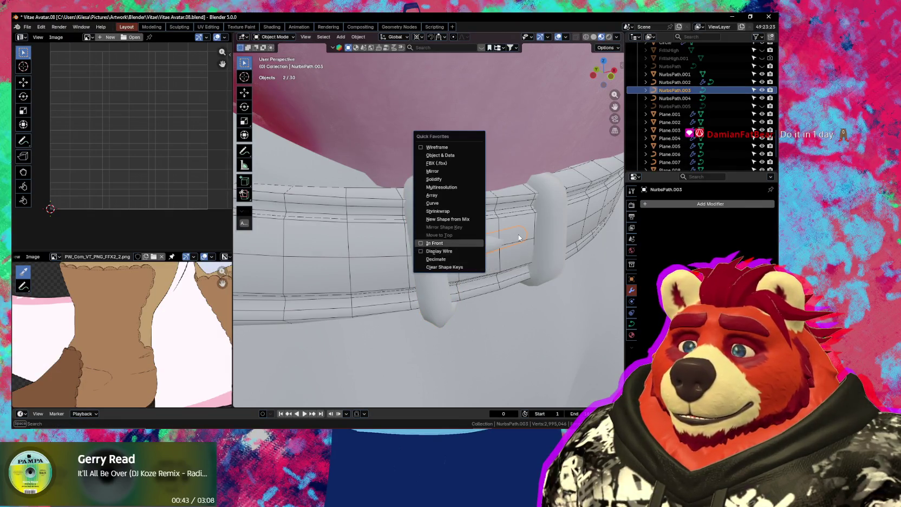
pyautogui.press('Escape')
# Step: Convert the buckle prong and buckle loop curves into meshes
pyautogui.rightClick(504, 243)
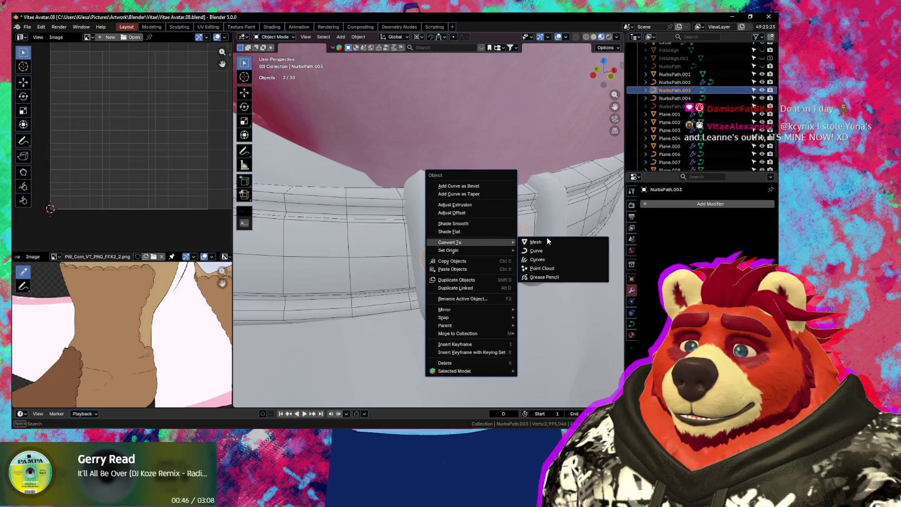
pyautogui.click(549, 241)
pyautogui.rightClick(554, 220)
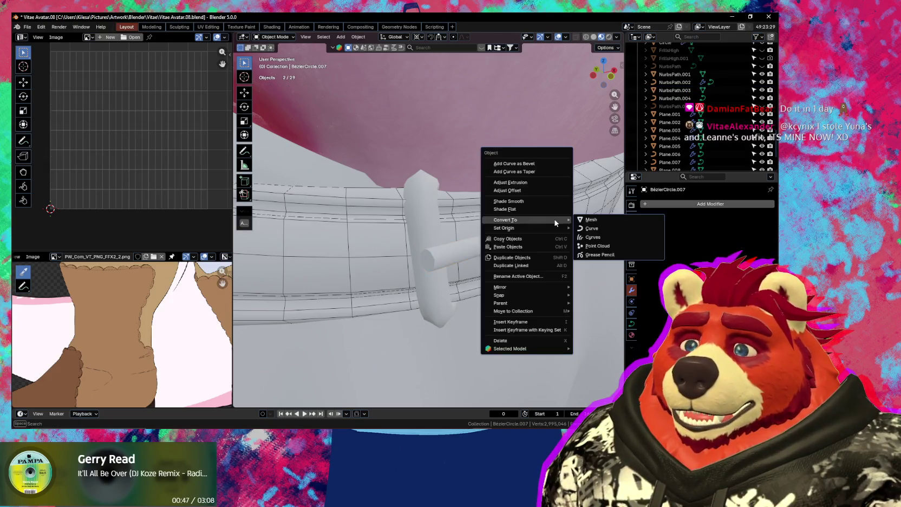
pyautogui.click(591, 219)
# Step: Select the belt ring NurbsPath.001 and isolate it in local view
pyautogui.moveTo(573, 220)
pyautogui.mouseDown(button='middle')
pyautogui.moveTo(448, 242)
pyautogui.moveTo(363, 214)
pyautogui.mouseUp(button='middle')
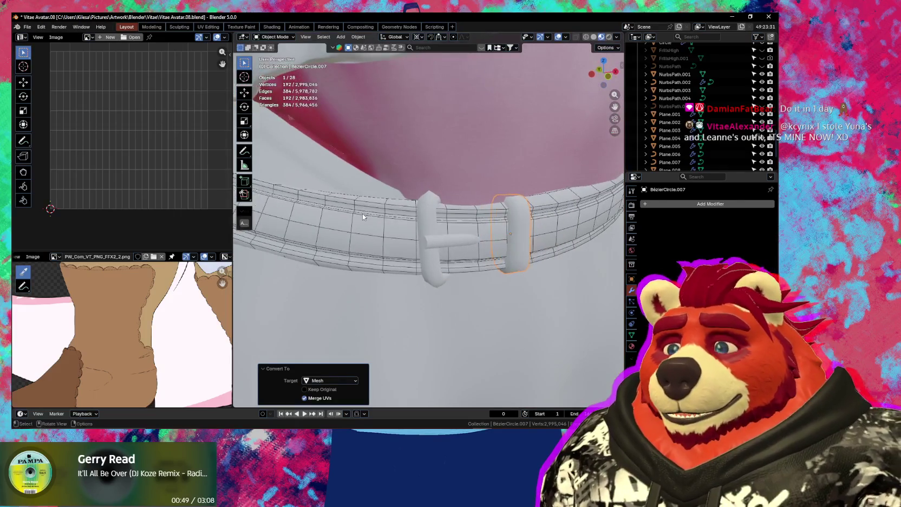
pyautogui.click(363, 213)
pyautogui.press('KP_Divide')
pyautogui.moveTo(357, 251); pyautogui.dragTo(398, 257, button='middle')
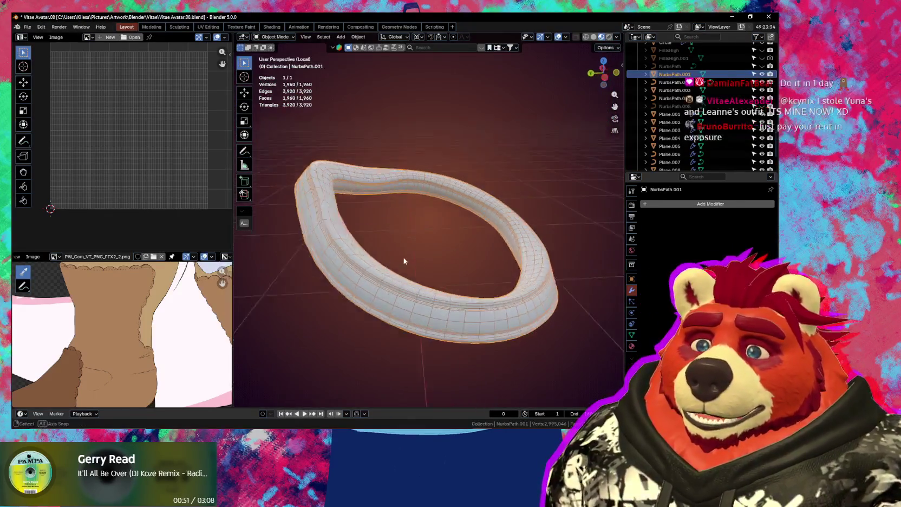
# Step: Exit local view to show the whole avatar and edit the belt NurbsPath.001 mesh
pyautogui.press('KP_Divide')
pyautogui.moveTo(491, 276)
pyautogui.mouseDown(button='middle')
pyautogui.moveTo(533, 282)
pyautogui.moveTo(460, 283)
pyautogui.moveTo(482, 279)
pyautogui.moveTo(458, 249)
pyautogui.moveTo(475, 247)
pyautogui.moveTo(448, 232)
pyautogui.mouseUp(button='middle')
pyautogui.press('Tab')
pyautogui.scroll(-5, 469, 247)
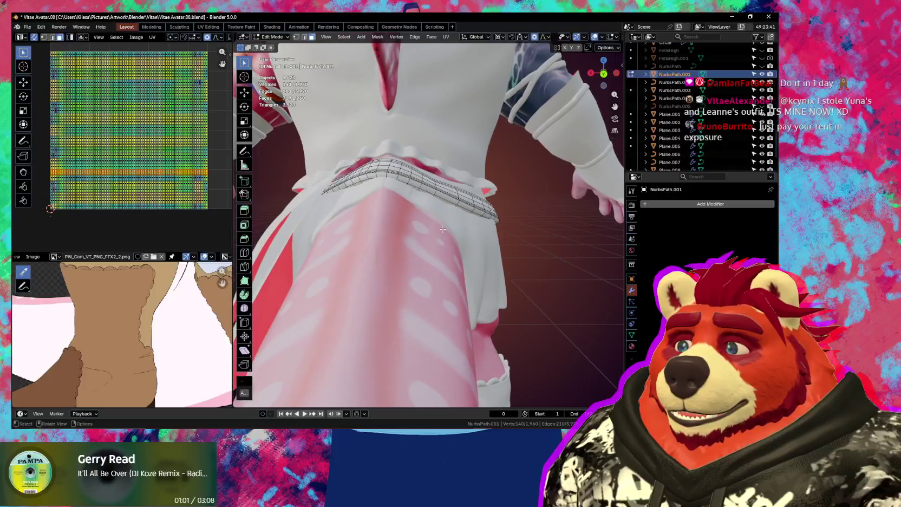
pyautogui.moveTo(388, 177)
pyautogui.mouseDown(button='middle')
pyautogui.moveTo(497, 270)
pyautogui.moveTo(547, 264)
pyautogui.moveTo(446, 260)
pyautogui.moveTo(487, 198)
pyautogui.moveTo(486, 207)
pyautogui.moveTo(430, 197)
pyautogui.moveTo(325, 299)
pyautogui.moveTo(424, 264)
pyautogui.moveTo(455, 270)
pyautogui.moveTo(459, 239)
pyautogui.mouseUp(button='middle')
# Step: Delete the selected belt faces and the linked duplicate layer of faces
pyautogui.press('x')
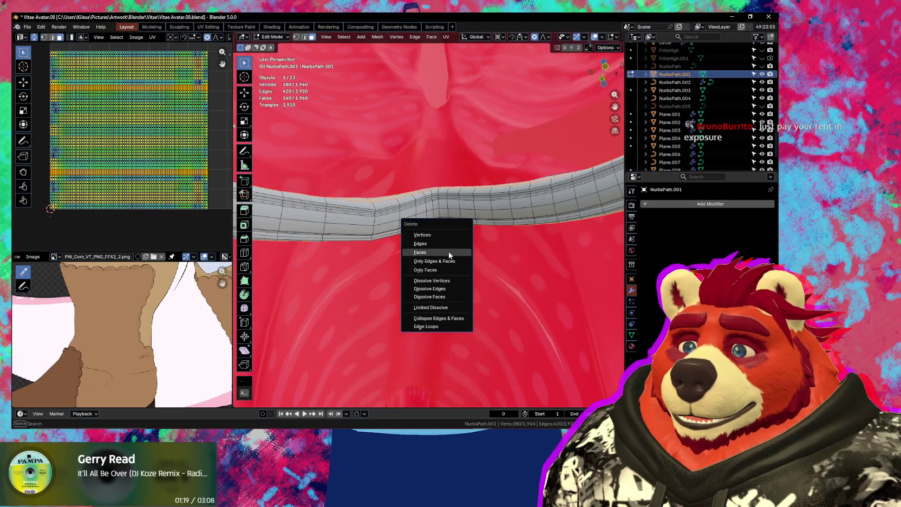
pyautogui.click(443, 253)
pyautogui.press('l')
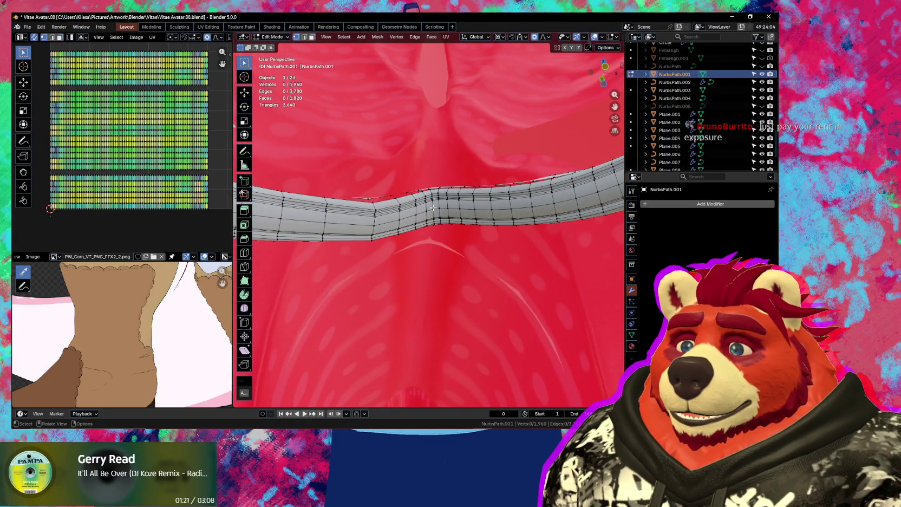
pyautogui.press('x')
pyautogui.click(433, 207)
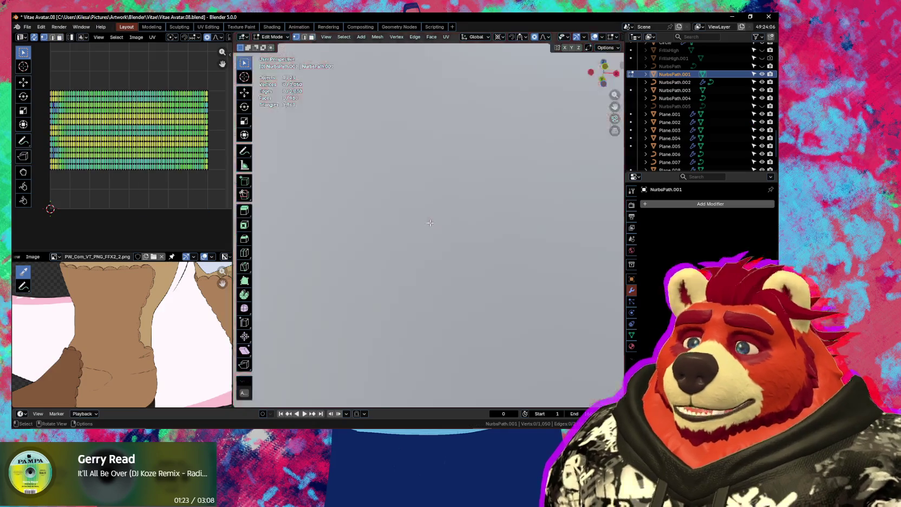
pyautogui.moveTo(521, 268); pyautogui.dragTo(282, 258, button='middle')
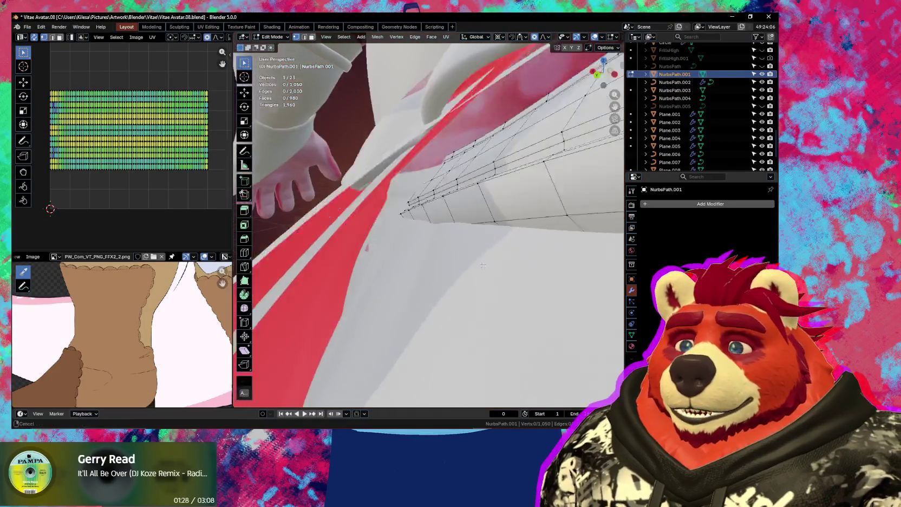
pyautogui.moveTo(282, 258); pyautogui.dragTo(359, 249, button='middle')
pyautogui.moveTo(519, 260)
pyautogui.mouseDown(button='middle')
pyautogui.moveTo(389, 194)
pyautogui.moveTo(410, 251)
pyautogui.moveTo(520, 261)
pyautogui.mouseUp(button='middle')
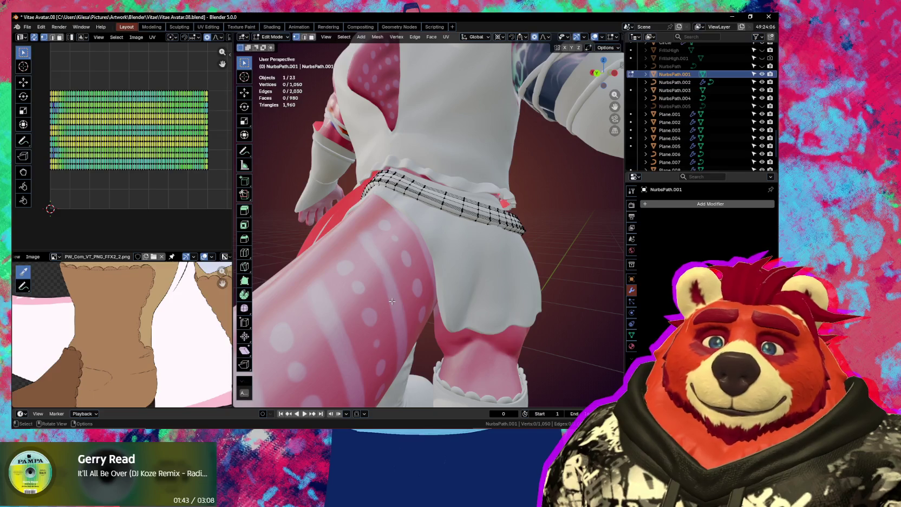
# Step: In edge mode, dissolve three edge loops across the belt with Ctrl+X
pyautogui.moveTo(458, 281); pyautogui.dragTo(360, 250, button='middle')
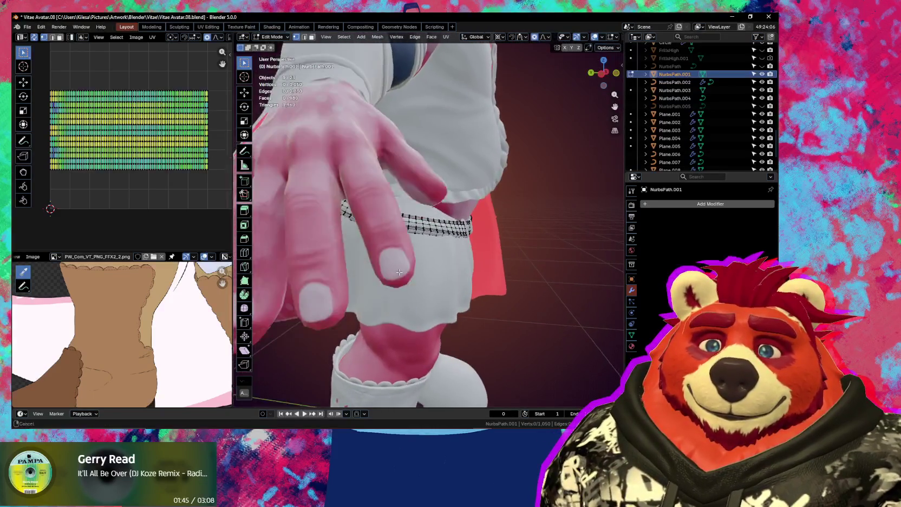
pyautogui.moveTo(409, 236); pyautogui.dragTo(391, 277, button='middle')
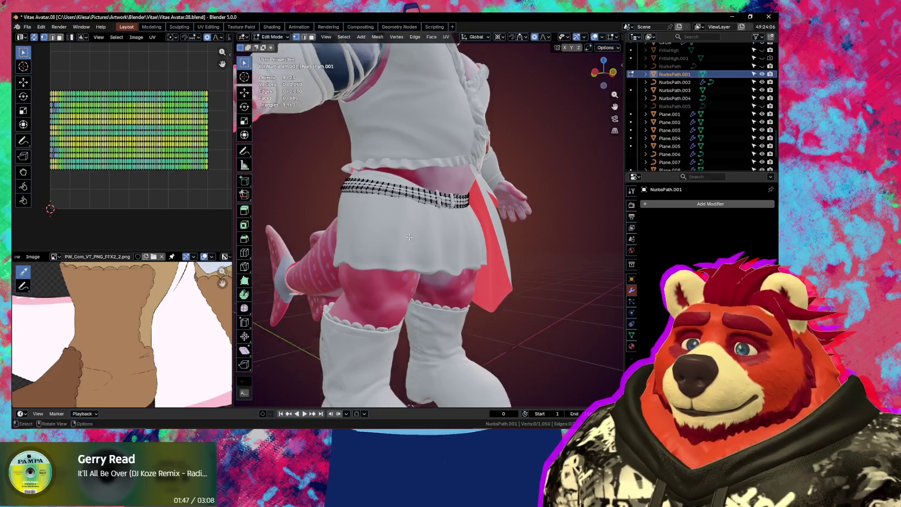
pyautogui.scroll(3, 393, 279)
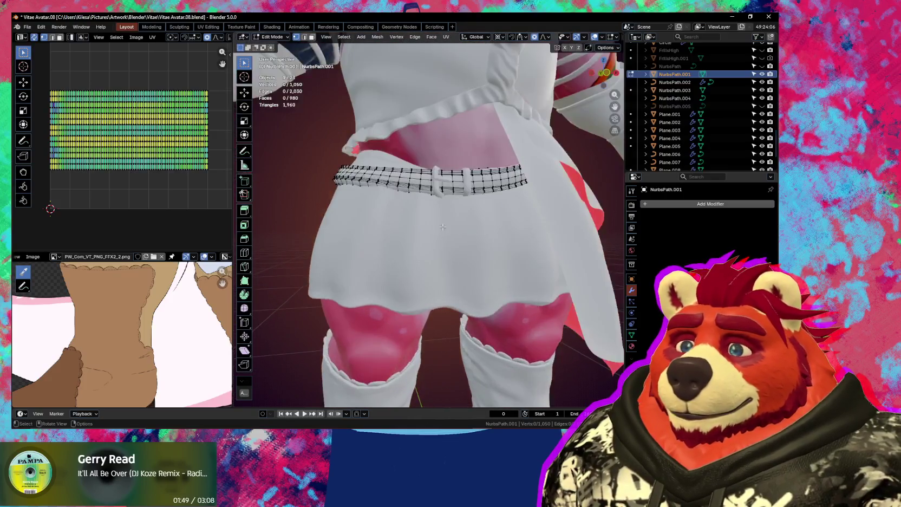
pyautogui.scroll(3, 401, 285)
pyautogui.scroll(4, 412, 290)
pyautogui.press('2')
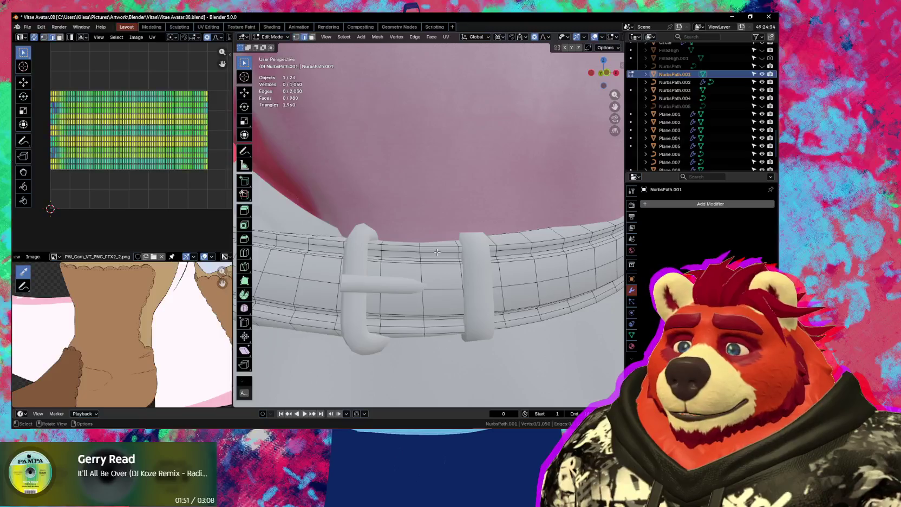
pyautogui.moveTo(437, 250); pyautogui.dragTo(485, 244, button='middle')
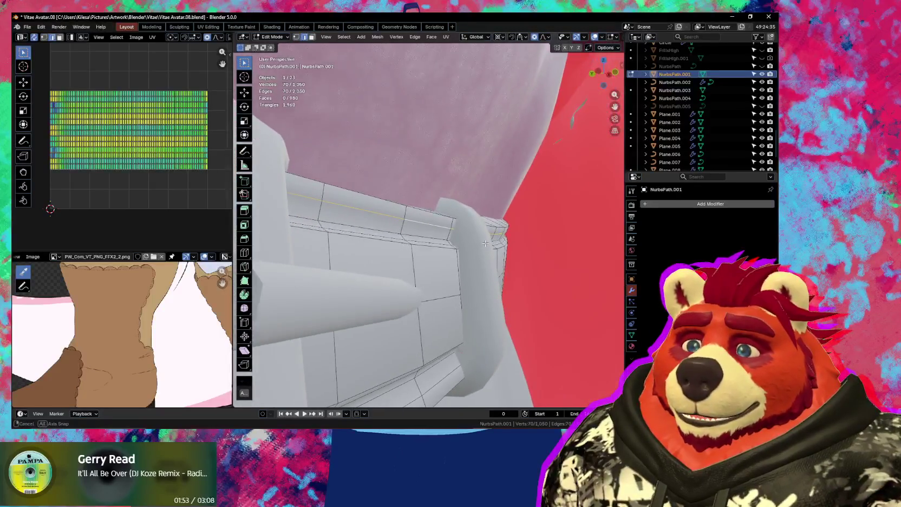
pyautogui.hotkey('ctrl', 'x')
pyautogui.moveTo(473, 249)
pyautogui.mouseDown(button='middle')
pyautogui.moveTo(451, 261)
pyautogui.moveTo(456, 274)
pyautogui.mouseUp(button='middle')
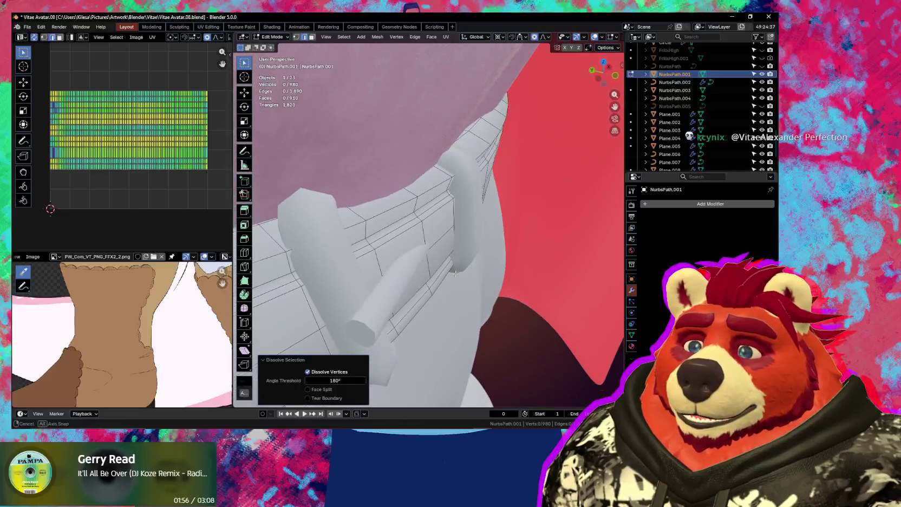
pyautogui.keyDown('alt'); pyautogui.click(432, 204); pyautogui.keyUp('alt')
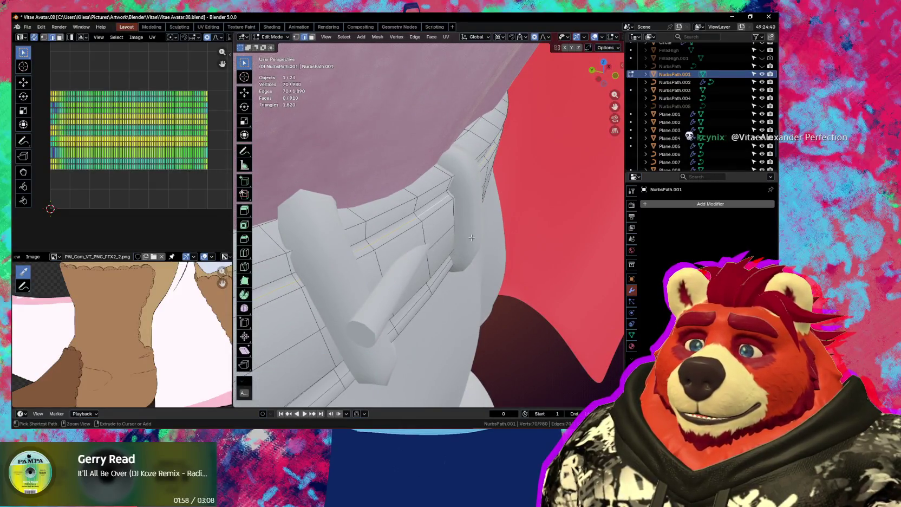
pyautogui.hotkey('ctrl', 'x')
pyautogui.moveTo(471, 237); pyautogui.dragTo(430, 243, button='middle')
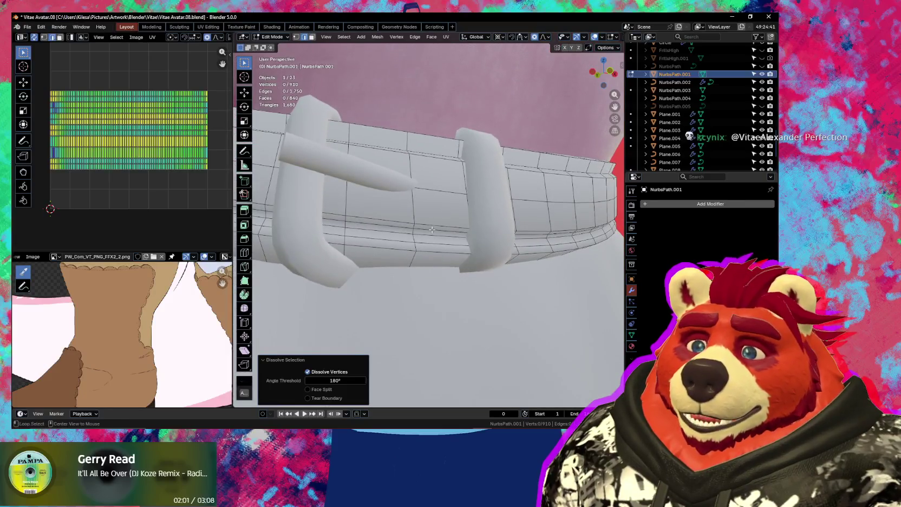
pyautogui.keyDown('alt'); pyautogui.click(432, 230); pyautogui.keyUp('alt')
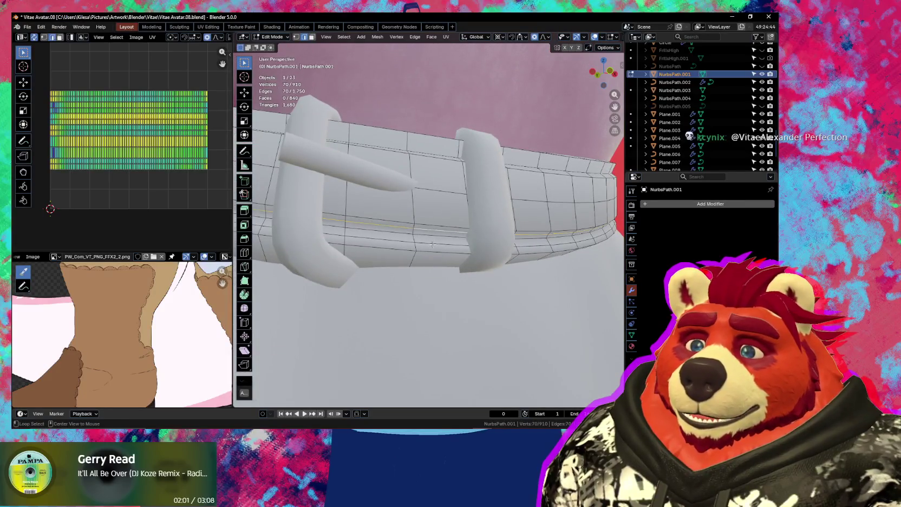
pyautogui.hotkey('ctrl', 'x')
# Step: Check the lighter 770-vertex belt, then switch editing to the buckle frame BezierCircle.006
pyautogui.scroll(-2, 434, 246)
pyautogui.scroll(-3, 433, 246)
pyautogui.scroll(-3, 433, 245)
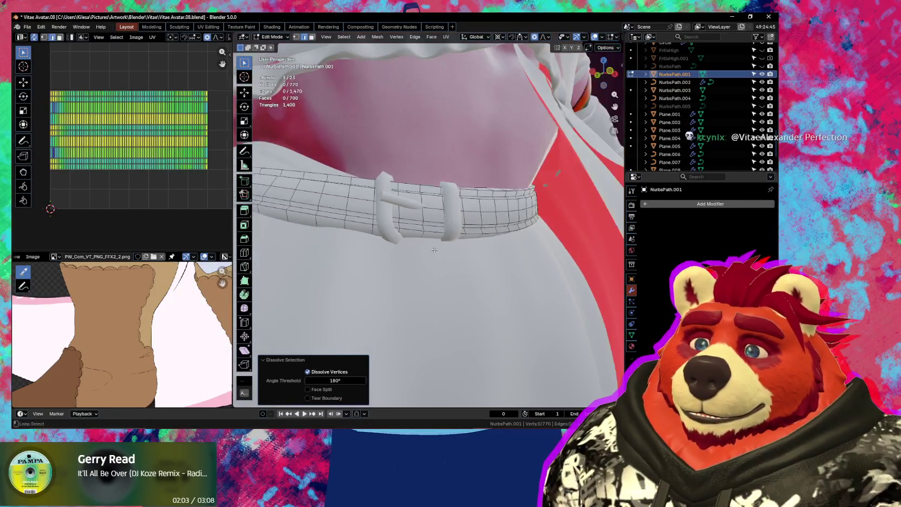
pyautogui.scroll(-2, 434, 251)
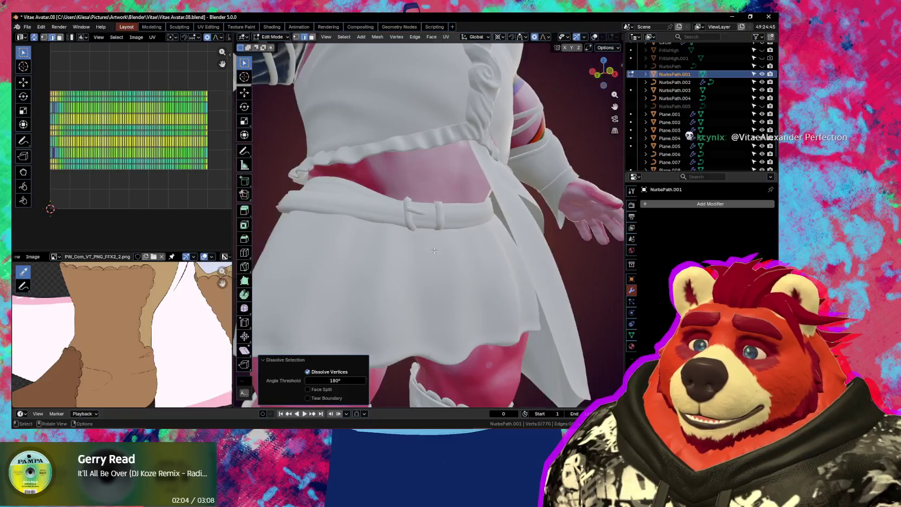
pyautogui.moveTo(434, 250)
pyautogui.mouseDown(button='middle')
pyautogui.moveTo(443, 261)
pyautogui.moveTo(351, 246)
pyautogui.moveTo(423, 224)
pyautogui.moveTo(368, 227)
pyautogui.moveTo(417, 221)
pyautogui.mouseUp(button='middle')
pyautogui.scroll(3, 374, 227)
pyautogui.scroll(4, 379, 224)
pyautogui.scroll(1, 384, 220)
pyautogui.scroll(2, 384, 220)
pyautogui.click(422, 224)
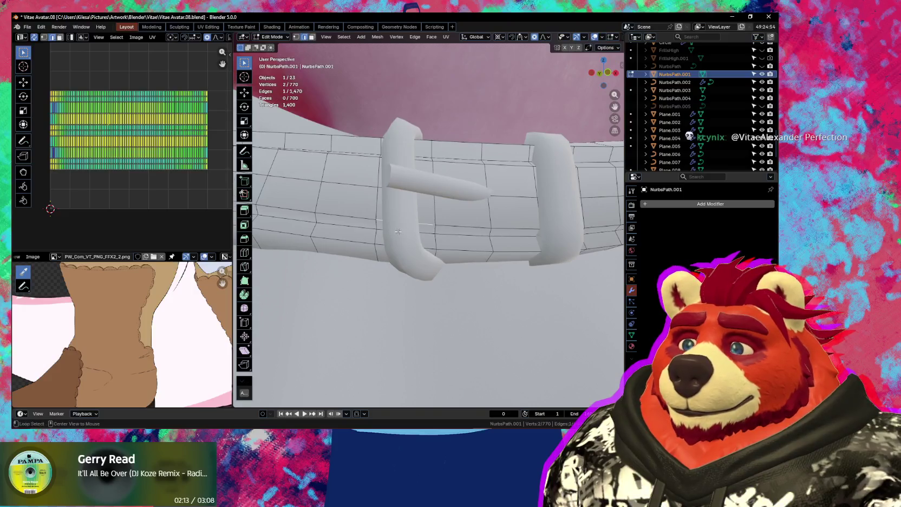
pyautogui.hotkey('alt', 'q')
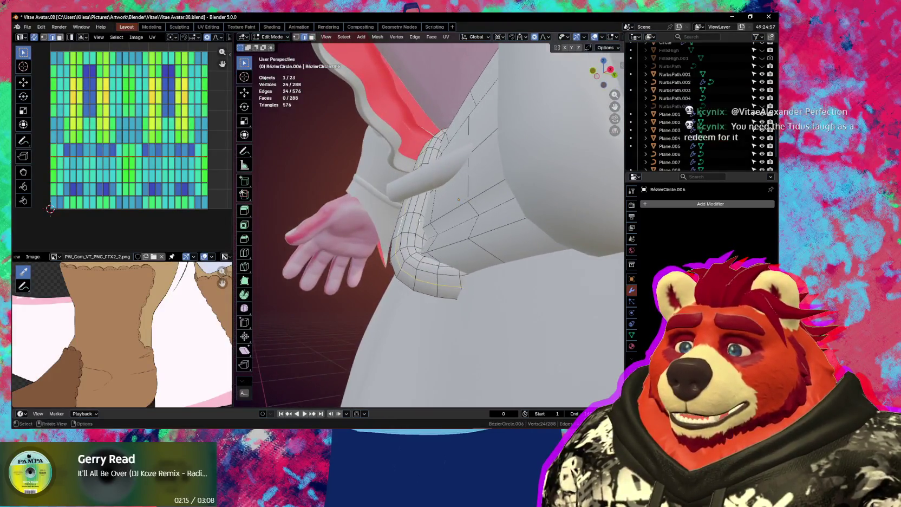
# Step: Dissolve four vertical edge loops on BezierCircle.006, leaving 168 vertices and 168 faces
pyautogui.hotkey('ctrl', 'x')
pyautogui.moveTo(416, 234); pyautogui.dragTo(452, 239, button='middle')
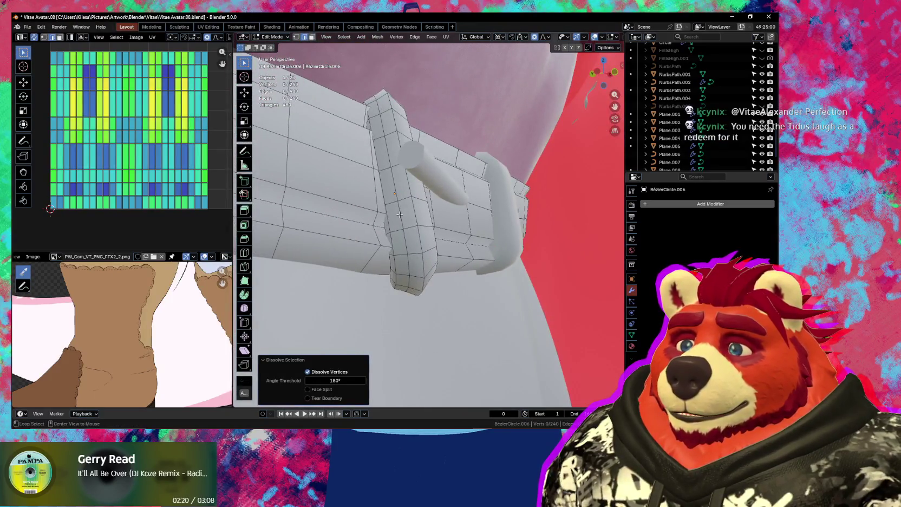
pyautogui.keyDown('alt'); pyautogui.click(399, 215); pyautogui.keyUp('alt')
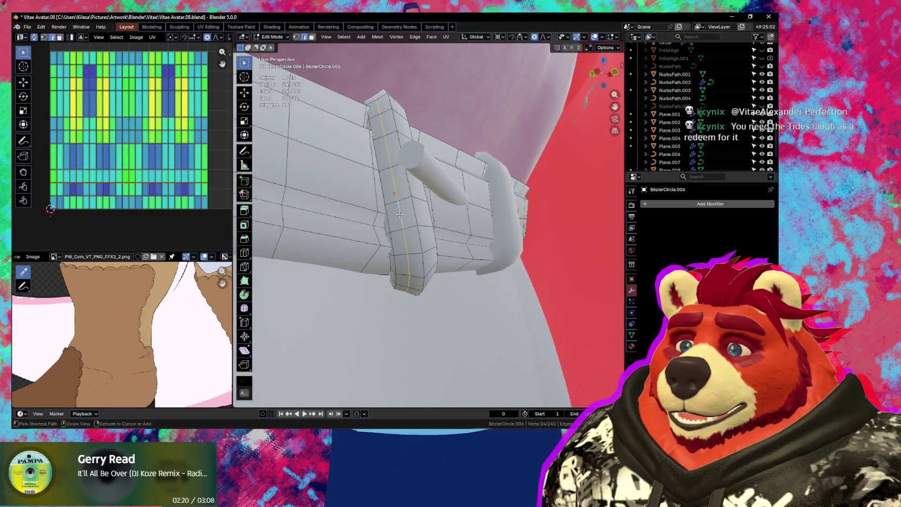
pyautogui.hotkey('ctrl', 'x')
pyautogui.moveTo(400, 215); pyautogui.dragTo(429, 254, button='middle')
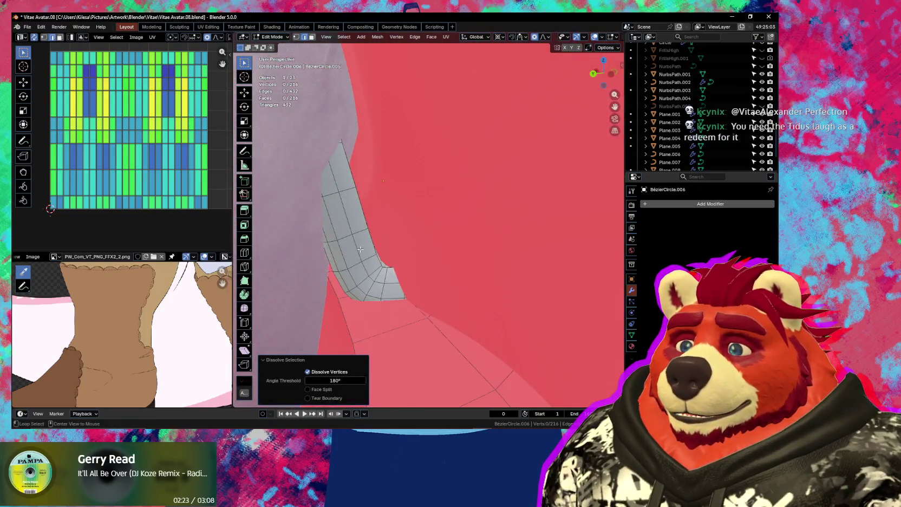
pyautogui.keyDown('alt'); pyautogui.click(353, 250); pyautogui.keyUp('alt')
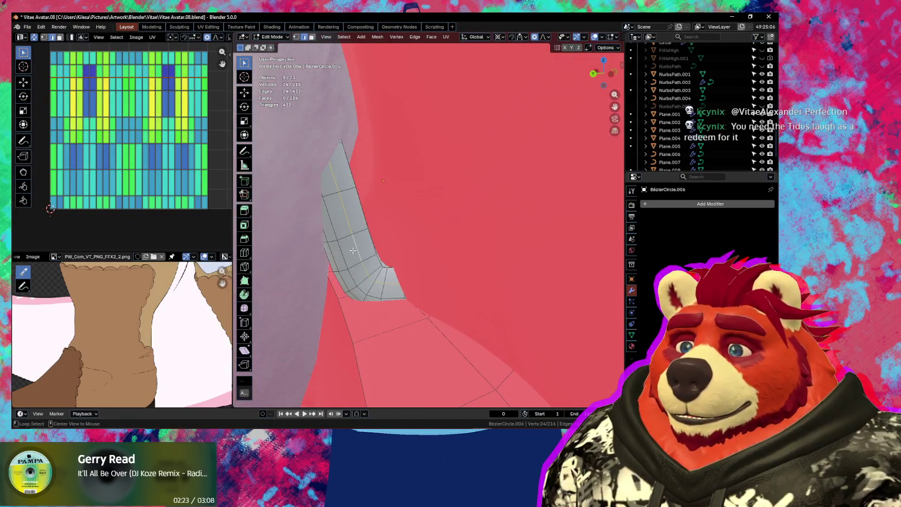
pyautogui.hotkey('ctrl', 'x')
pyautogui.moveTo(353, 250)
pyautogui.mouseDown(button='middle')
pyautogui.moveTo(344, 293)
pyautogui.moveTo(308, 272)
pyautogui.moveTo(415, 288)
pyautogui.moveTo(366, 325)
pyautogui.moveTo(385, 347)
pyautogui.moveTo(390, 306)
pyautogui.moveTo(458, 291)
pyautogui.mouseUp(button='middle')
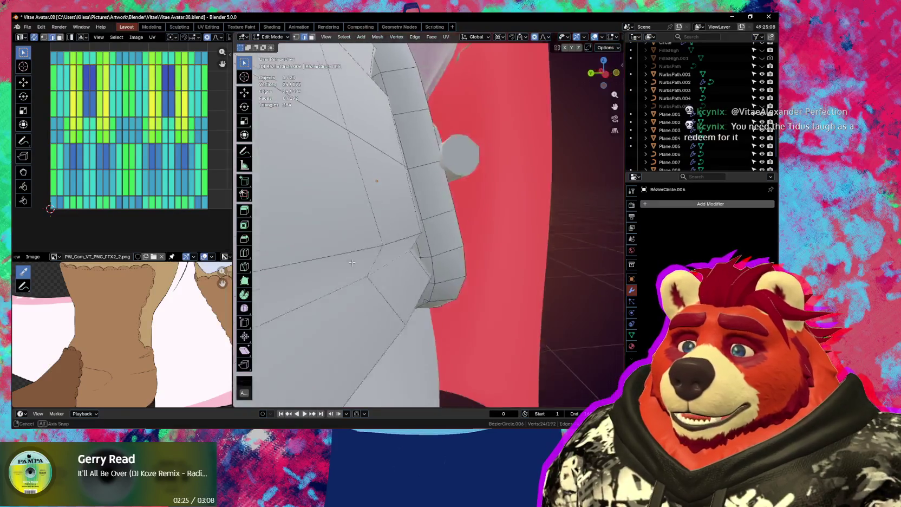
pyautogui.hotkey('ctrl', 'x')
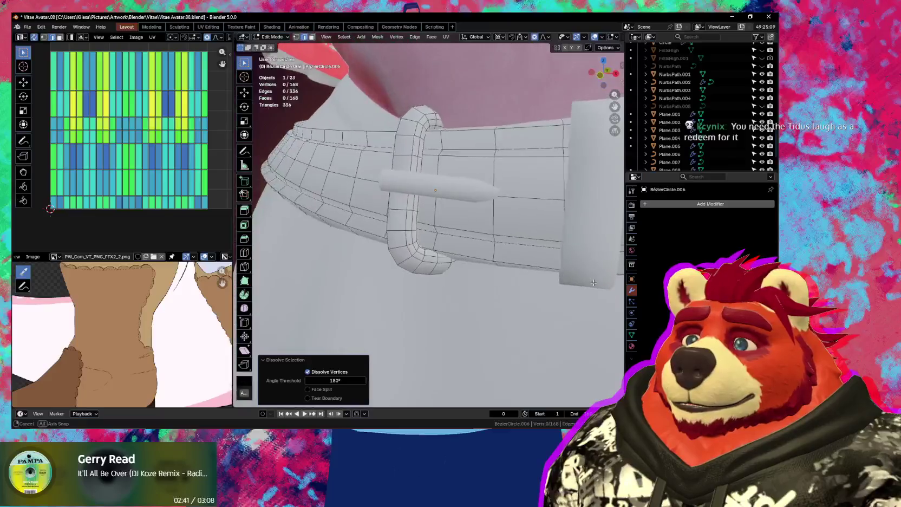
pyautogui.moveTo(458, 291); pyautogui.dragTo(533, 234, button='middle')
pyautogui.scroll(-3, 466, 247)
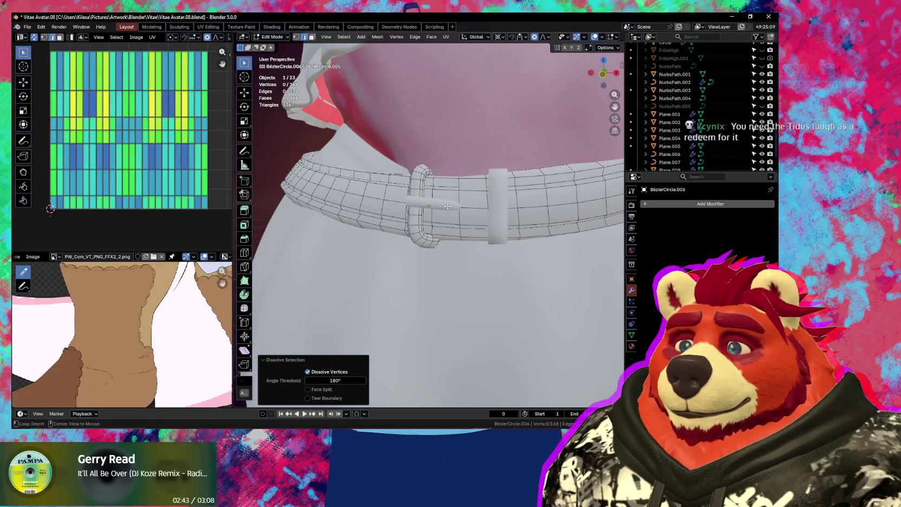
pyautogui.hotkey('alt', 'q')
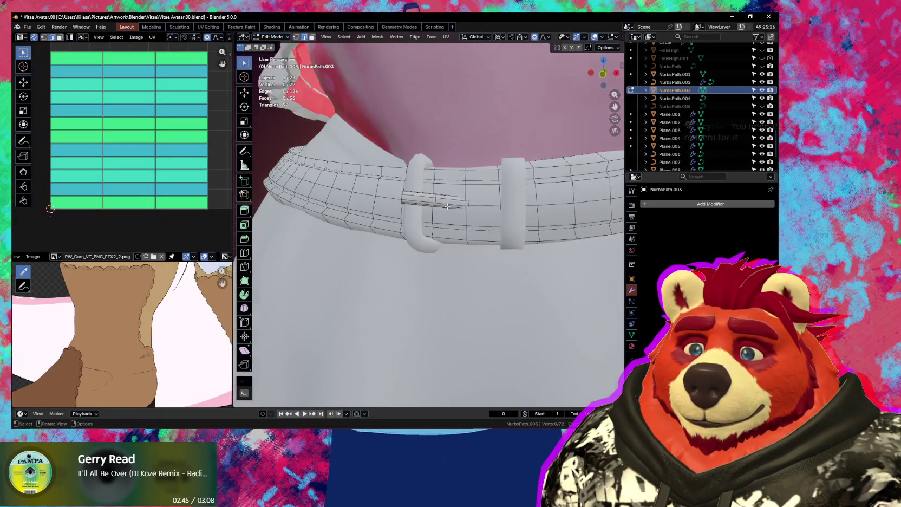
# Step: Select the NurbsPath.003 prong tube and delete the faces at its end
pyautogui.moveTo(447, 207); pyautogui.dragTo(490, 206, button='middle')
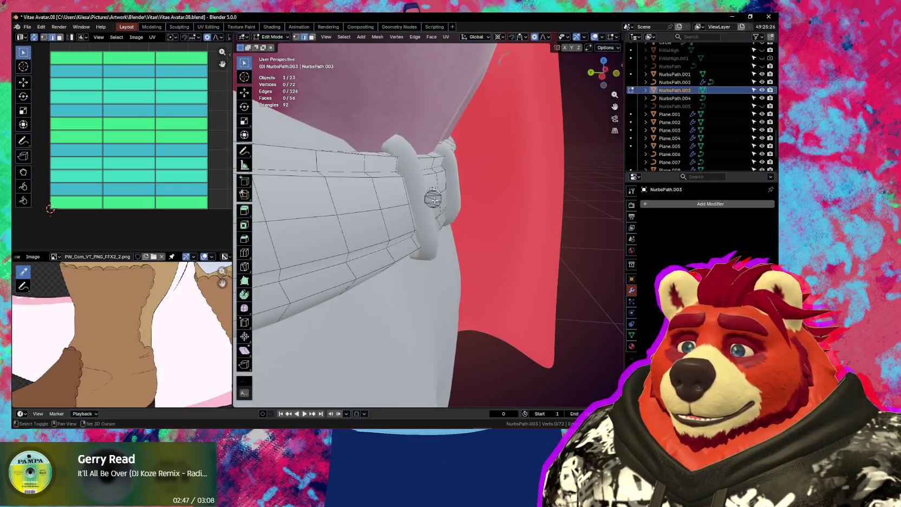
pyautogui.moveTo(433, 199); pyautogui.dragTo(389, 235, button='middle')
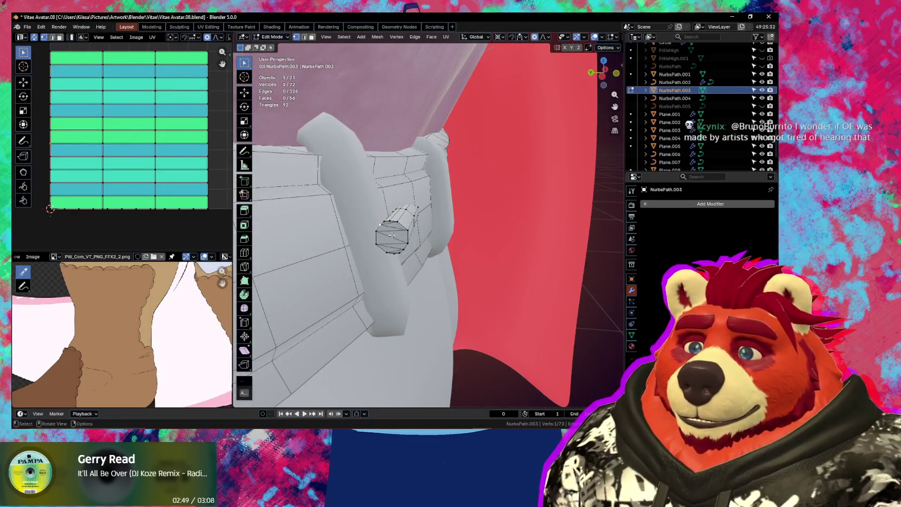
pyautogui.press('l')
pyautogui.moveTo(391, 234)
pyautogui.mouseDown(button='middle')
pyautogui.moveTo(467, 260)
pyautogui.moveTo(420, 234)
pyautogui.mouseUp(button='middle')
pyautogui.press('x')
pyautogui.click(466, 257)
# Step: Cap the open tube end with a Grid Fill at Offset 2
pyautogui.keyDown('alt'); pyautogui.click(443, 231); pyautogui.keyUp('alt')
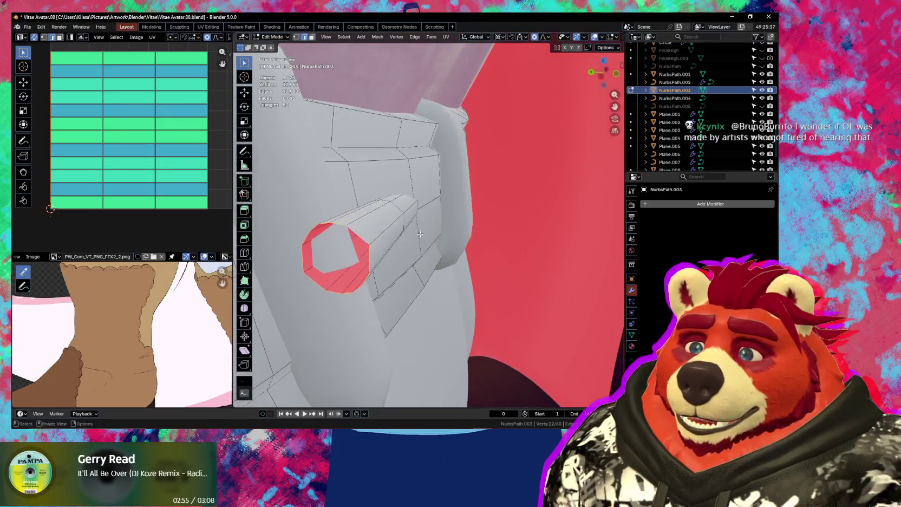
pyautogui.rightClick(363, 239)
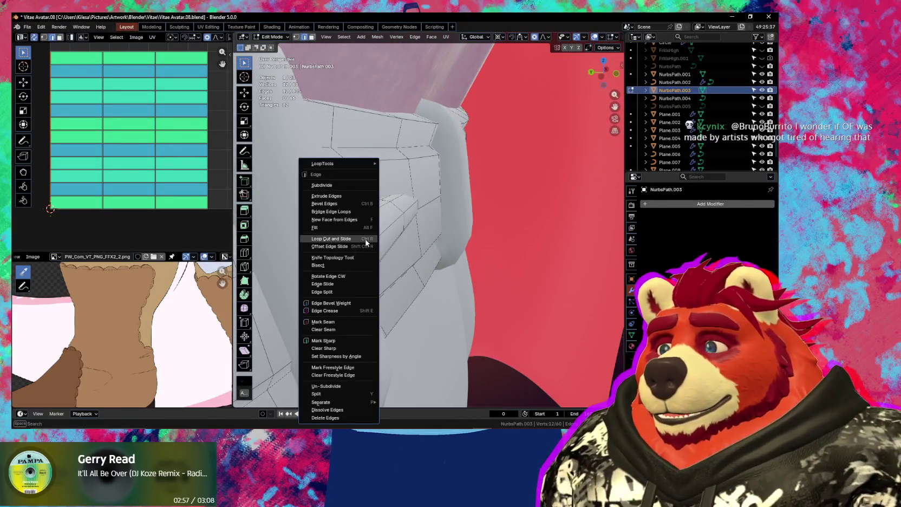
pyautogui.moveTo(359, 252); pyautogui.dragTo(373, 254, button='middle')
pyautogui.press('3')
pyautogui.rightClick(375, 255)
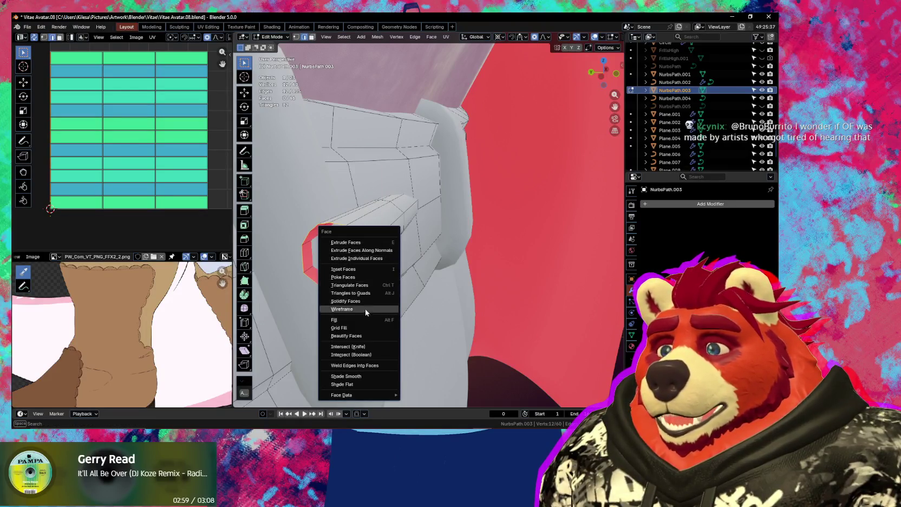
pyautogui.click(356, 329)
pyautogui.moveTo(356, 332)
pyautogui.mouseDown(button='middle')
pyautogui.moveTo(389, 334)
pyautogui.moveTo(335, 388)
pyautogui.mouseUp(button='middle')
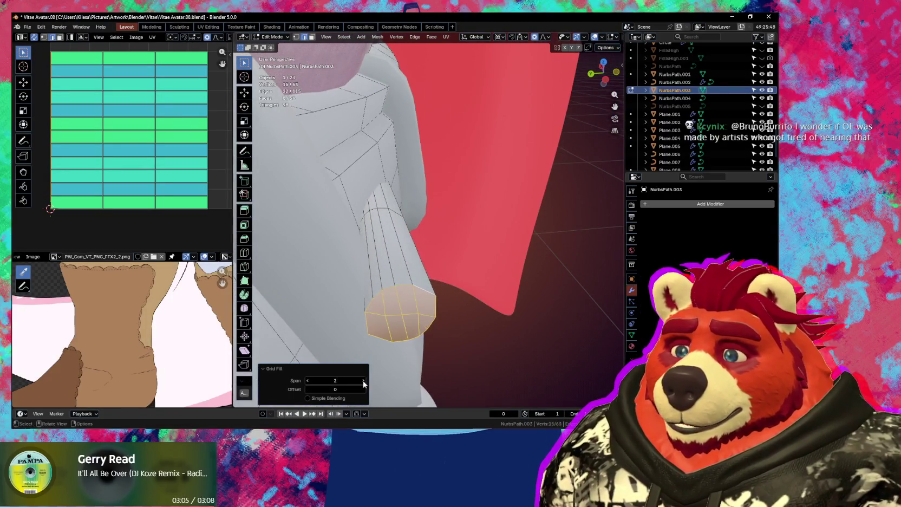
pyautogui.moveTo(462, 375); pyautogui.dragTo(419, 351, button='middle')
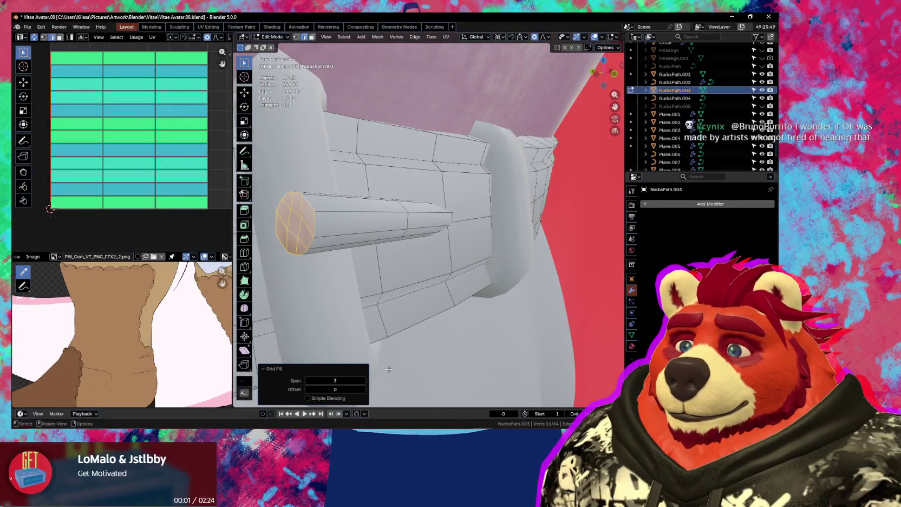
pyautogui.click(364, 389)
pyautogui.moveTo(364, 391); pyautogui.dragTo(449, 333, button='middle')
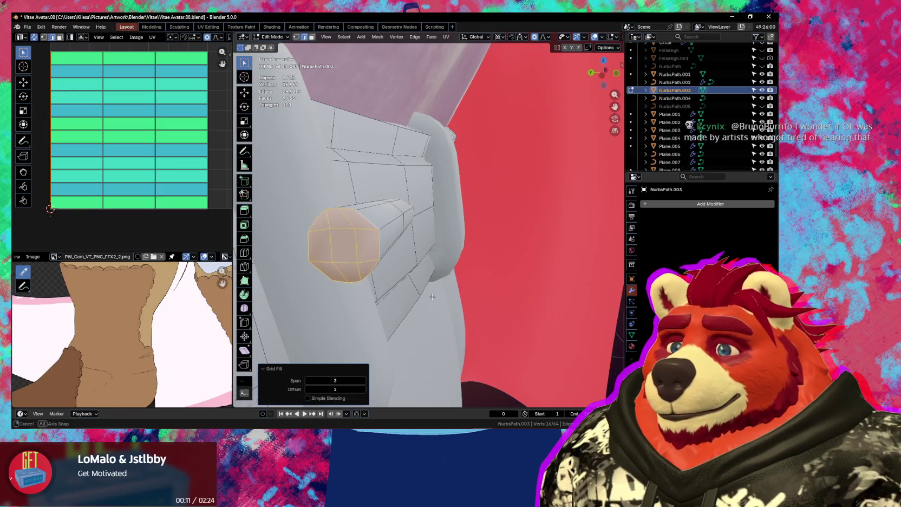
# Step: Select the cap's centre face and set the transform orientation to Normal
pyautogui.moveTo(432, 297); pyautogui.dragTo(386, 297, button='middle')
pyautogui.moveTo(314, 262); pyautogui.dragTo(395, 239, button='middle')
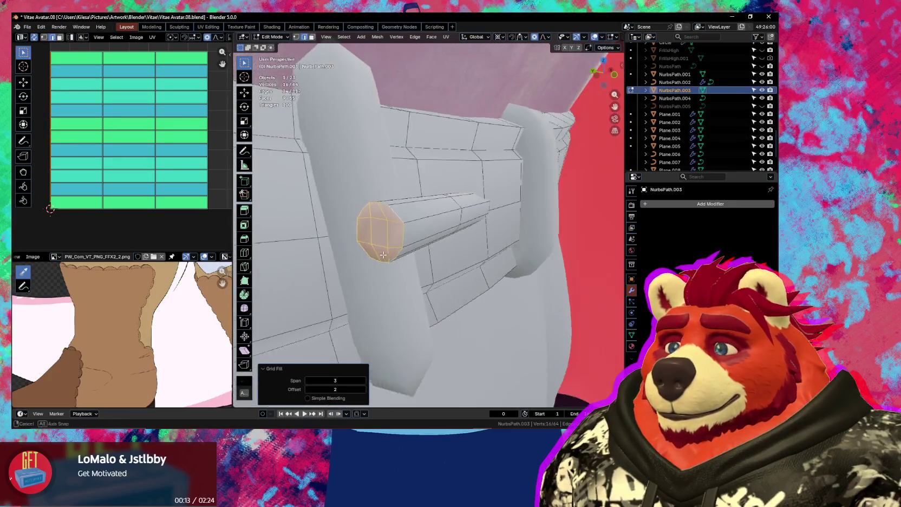
pyautogui.scroll(3, 395, 239)
pyautogui.scroll(1, 416, 232)
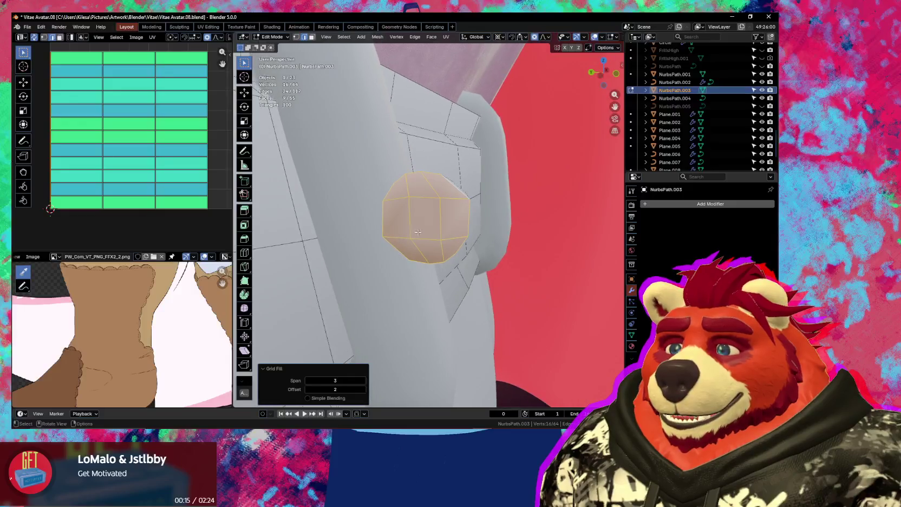
pyautogui.click(429, 230)
pyautogui.moveTo(429, 231); pyautogui.dragTo(551, 284, button='middle')
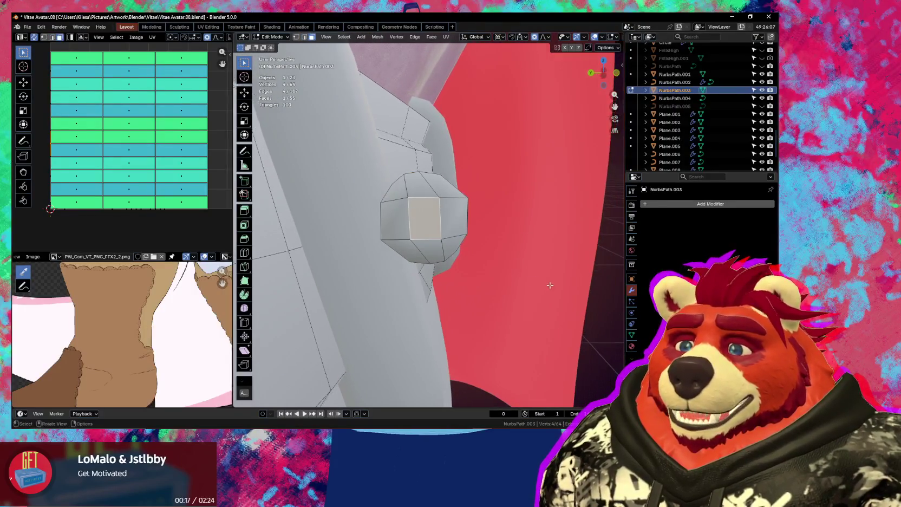
pyautogui.moveTo(541, 317)
pyautogui.mouseDown(button='middle')
pyautogui.moveTo(527, 333)
pyautogui.moveTo(528, 314)
pyautogui.mouseUp(button='middle')
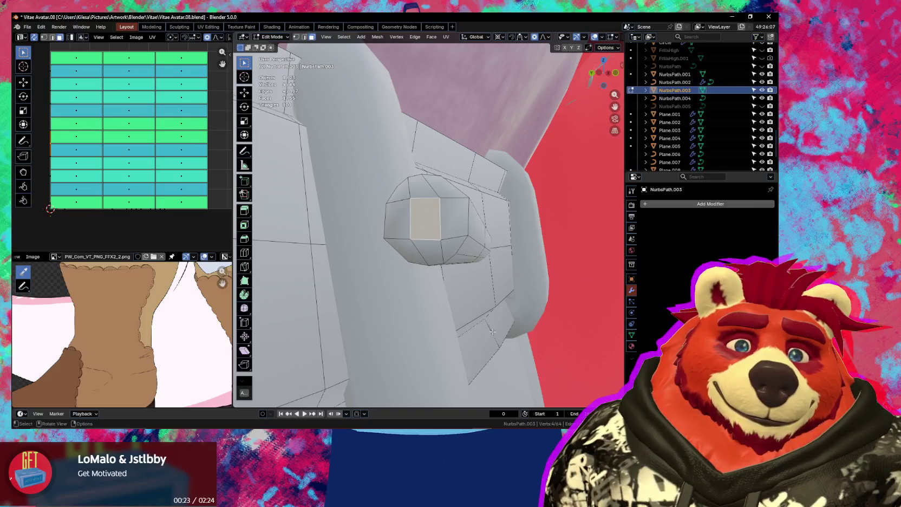
pyautogui.moveTo(493, 332); pyautogui.dragTo(426, 305, button='middle')
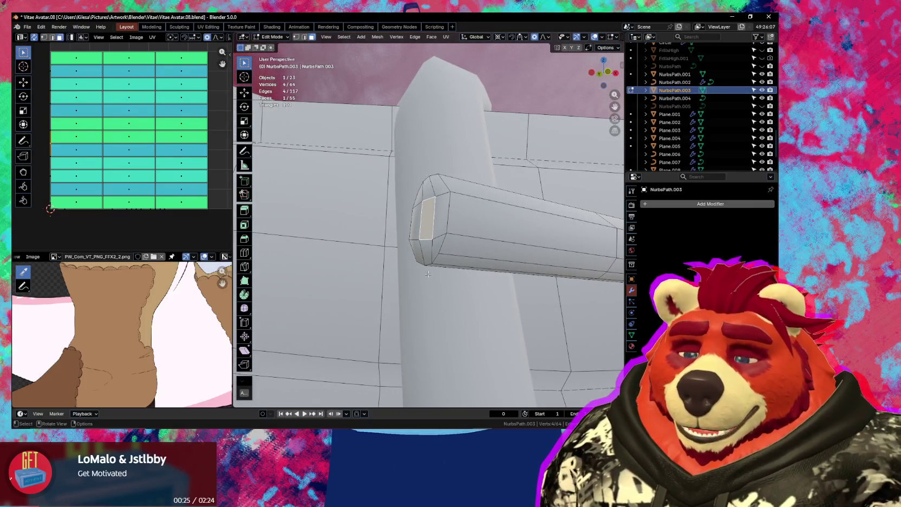
pyautogui.press('.')
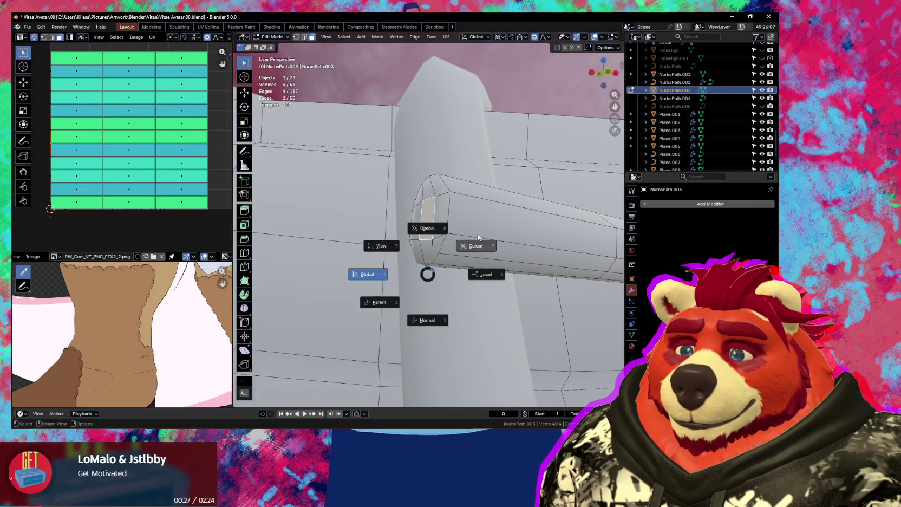
pyautogui.click(437, 335)
# Step: Set the pivot to Median Point and scale the centre face to 0.921
pyautogui.moveTo(437, 335); pyautogui.dragTo(509, 308, button='middle')
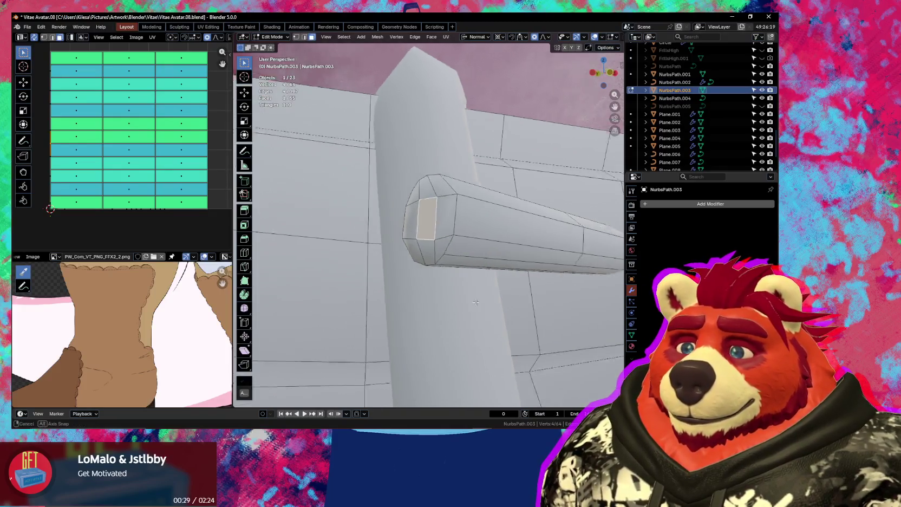
pyautogui.press('r')
pyautogui.press('z')
pyautogui.press('Escape')
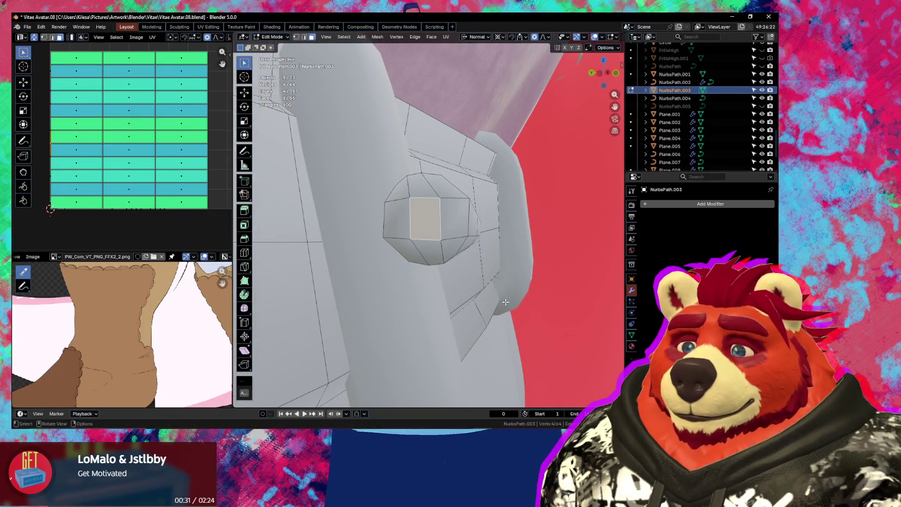
pyautogui.press('.')
pyautogui.click(509, 259)
pyautogui.press('r')
pyautogui.press('z')
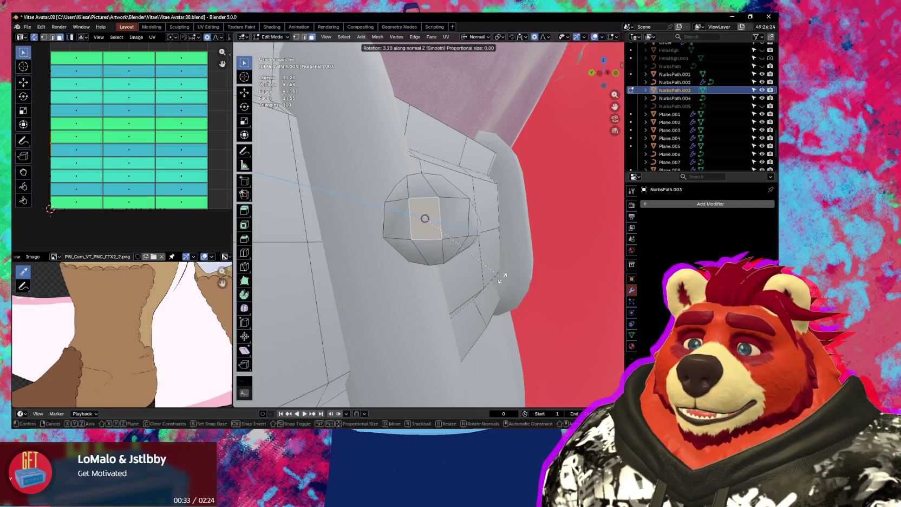
pyautogui.press('s')
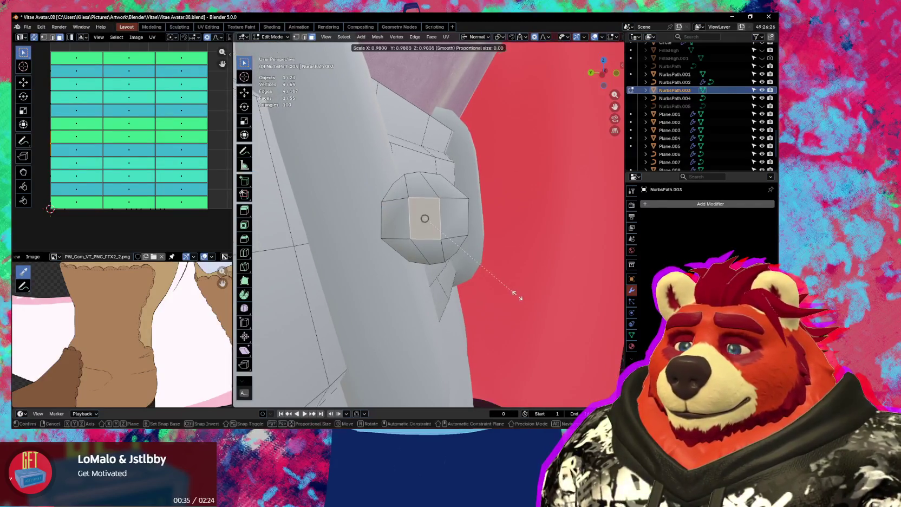
pyautogui.click(509, 292)
# Step: Push the centre face inward along Z, rotate it 7.06°, and return to Object Mode
pyautogui.moveTo(509, 292); pyautogui.dragTo(410, 299, button='middle')
pyautogui.press('g')
pyautogui.press('z')
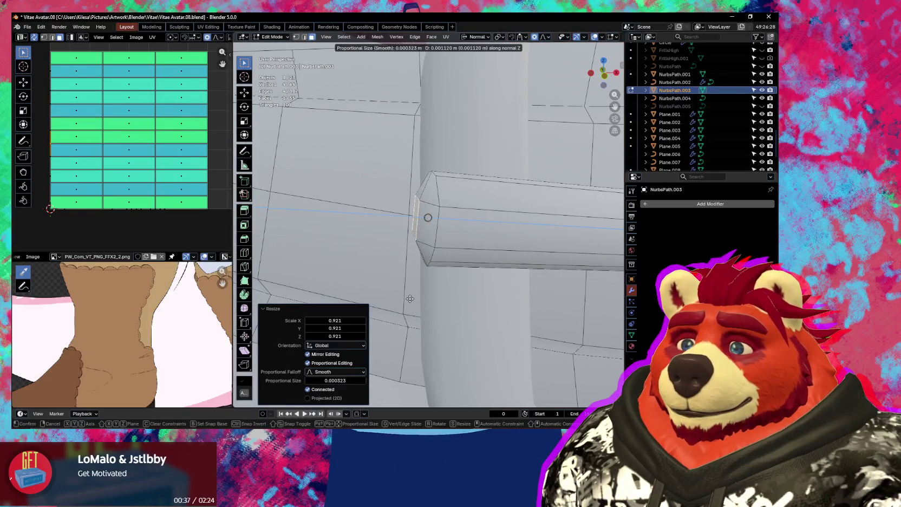
pyautogui.click(407, 300)
pyautogui.moveTo(406, 300)
pyautogui.mouseDown(button='middle')
pyautogui.moveTo(513, 290)
pyautogui.moveTo(473, 304)
pyautogui.moveTo(391, 266)
pyautogui.moveTo(432, 245)
pyautogui.mouseUp(button='middle')
pyautogui.press('r')
pyautogui.press('z')
pyautogui.click(510, 284)
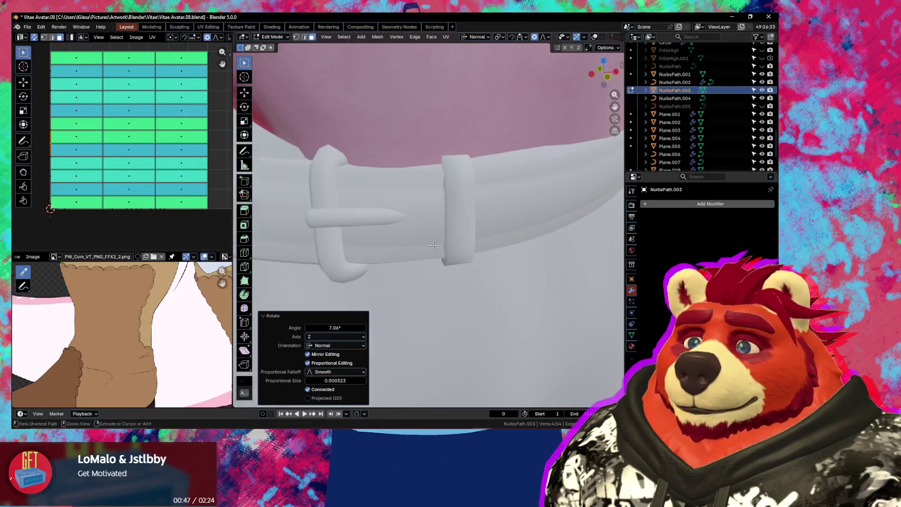
pyautogui.hotkey('ctrl', 'Tab')
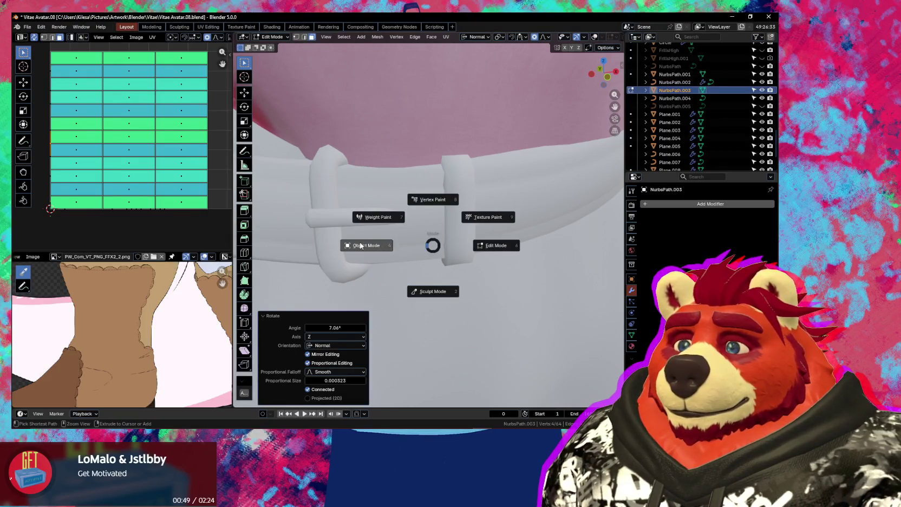
pyautogui.click(340, 247)
# Step: Open belt loop BezierCircle.007 in Edit Mode and select a ring of its faces
pyautogui.click(473, 221)
pyautogui.press('Tab')
pyautogui.scroll(2, 488, 222)
pyautogui.scroll(3, 503, 219)
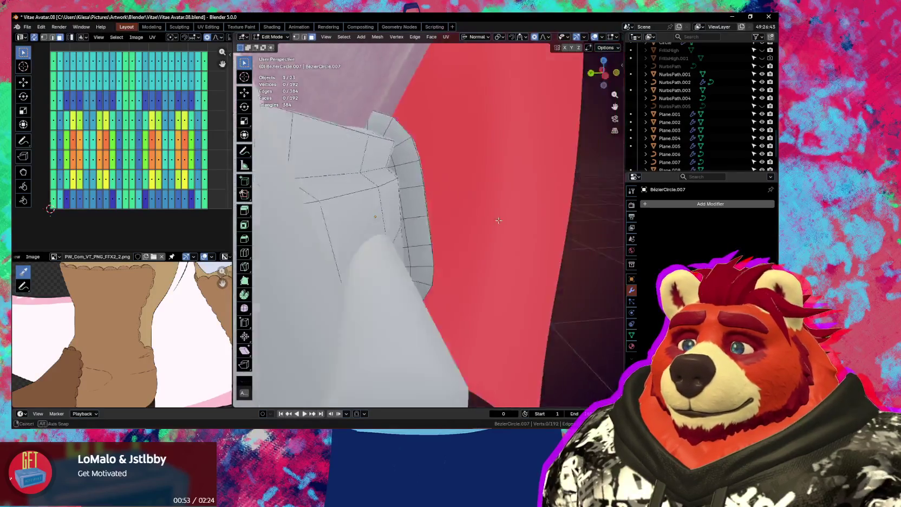
pyautogui.scroll(2, 517, 218)
pyautogui.moveTo(517, 219); pyautogui.dragTo(486, 226, button='middle')
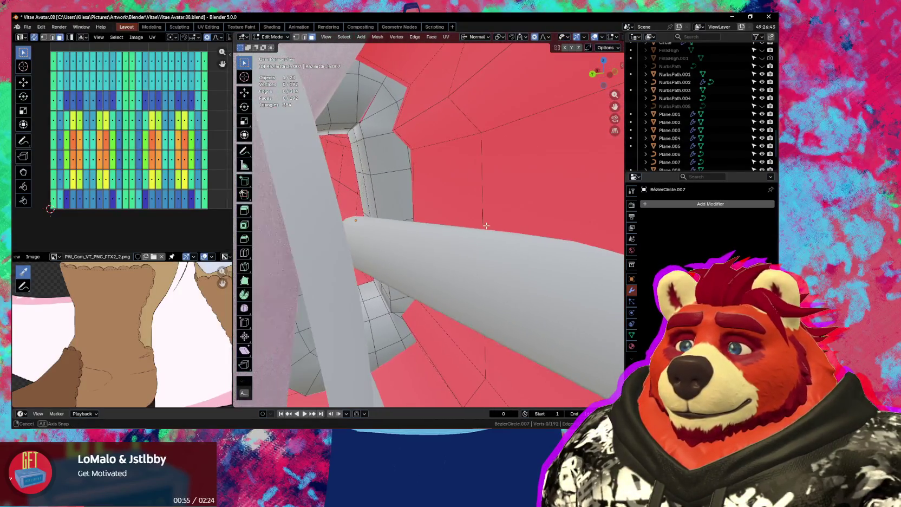
pyautogui.moveTo(387, 208)
pyautogui.mouseDown(button='middle')
pyautogui.moveTo(424, 246)
pyautogui.moveTo(410, 214)
pyautogui.mouseUp(button='middle')
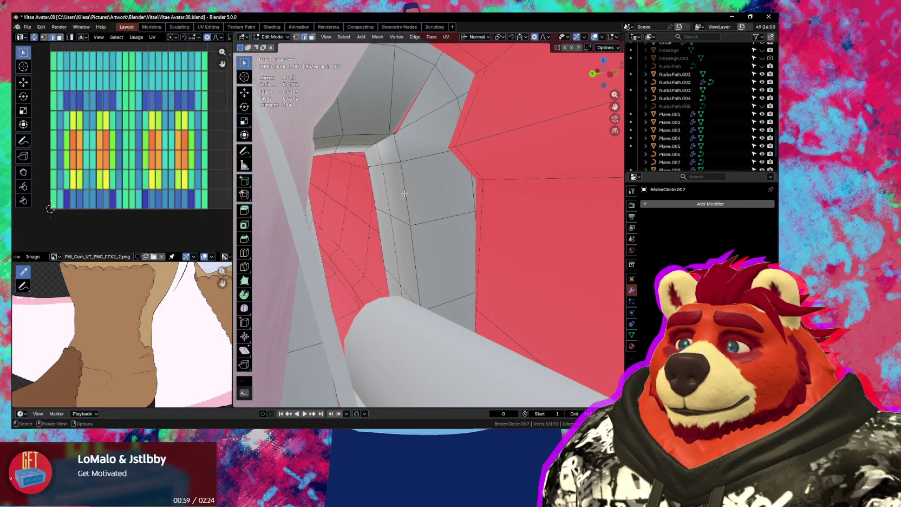
pyautogui.keyDown('alt'); pyautogui.click(389, 163); pyautogui.keyUp('alt')
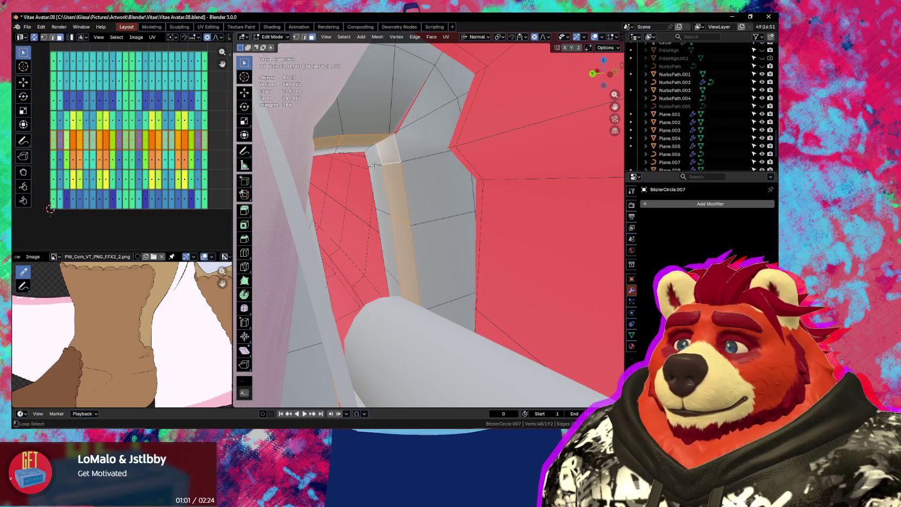
pyautogui.moveTo(382, 175); pyautogui.dragTo(416, 190, button='middle')
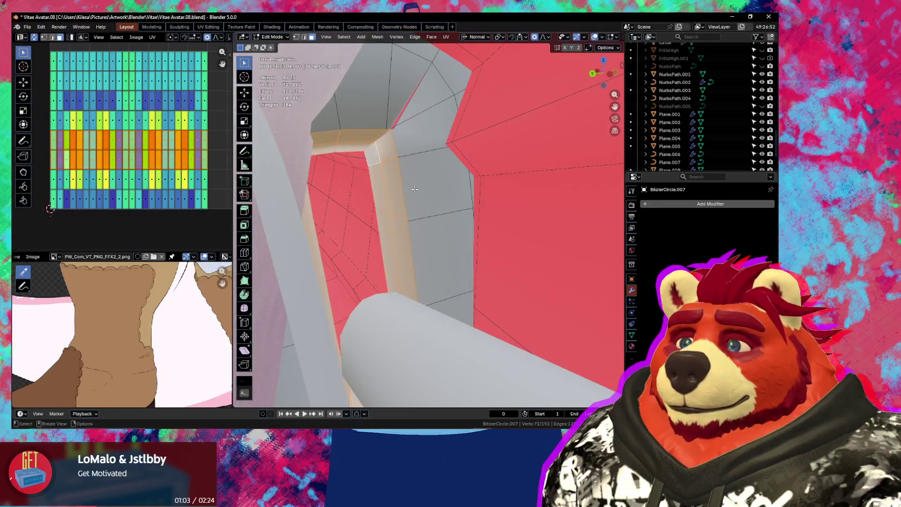
# Step: Try dissolving and deleting the selected ring's faces and vertices, undoing each attempt
pyautogui.hotkey('ctrl', 'x')
pyautogui.press('x')
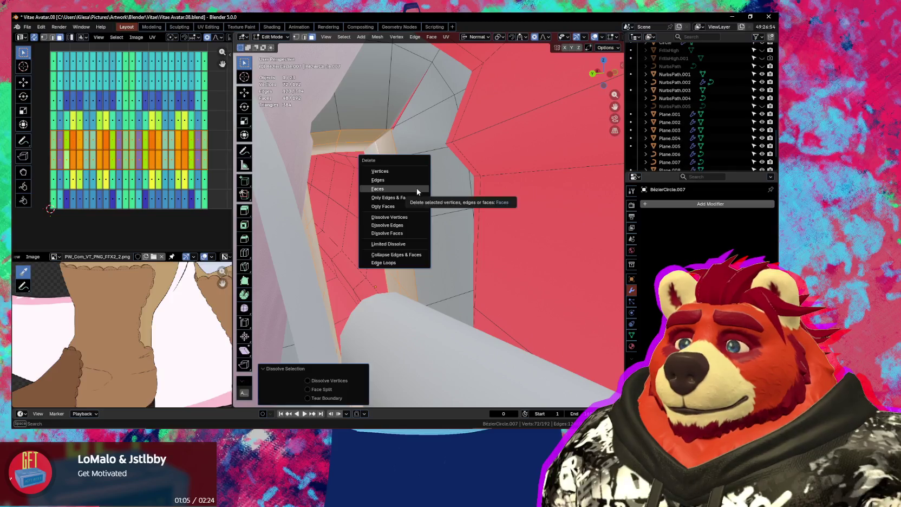
pyautogui.click(417, 189)
pyautogui.hotkey('ctrl', 'z')
pyautogui.press('x')
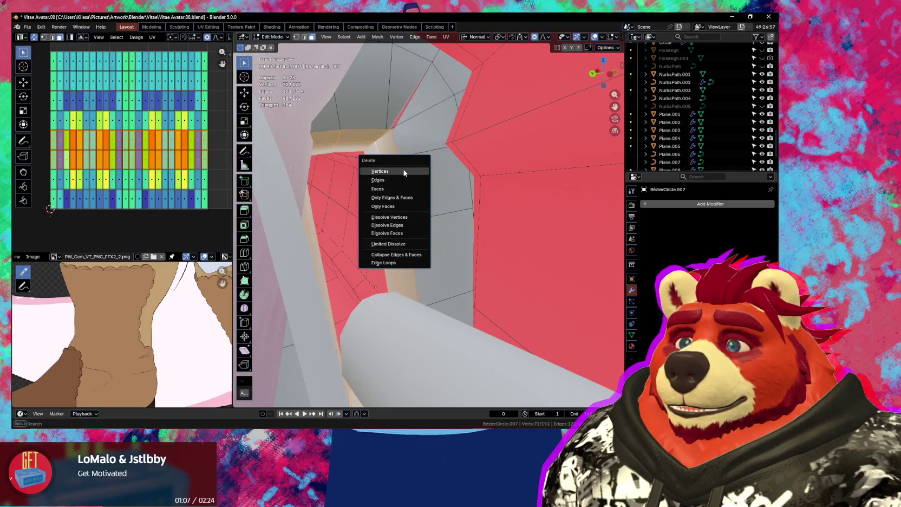
pyautogui.click(404, 172)
pyautogui.moveTo(405, 172)
pyautogui.mouseDown(button='middle')
pyautogui.moveTo(387, 186)
pyautogui.moveTo(442, 225)
pyautogui.mouseUp(button='middle')
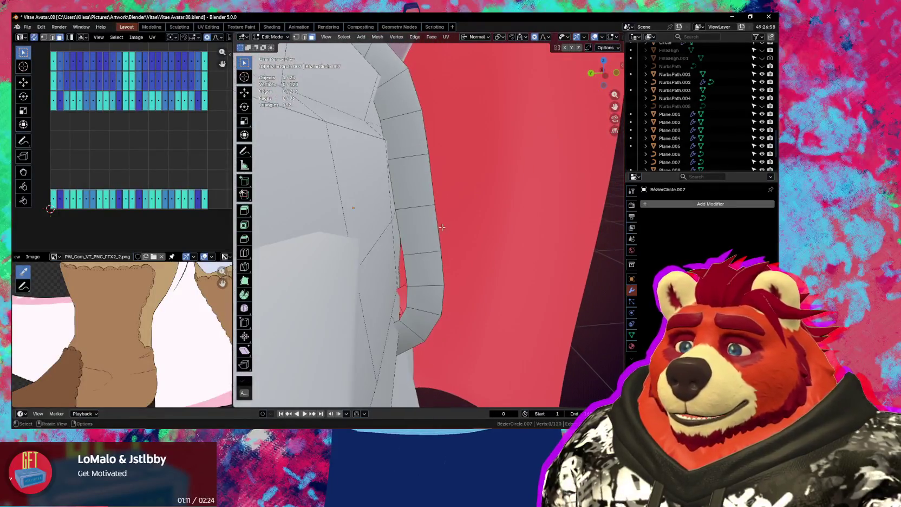
pyautogui.hotkey('ctrl', 'z')
pyautogui.moveTo(428, 278); pyautogui.dragTo(440, 266, button='middle')
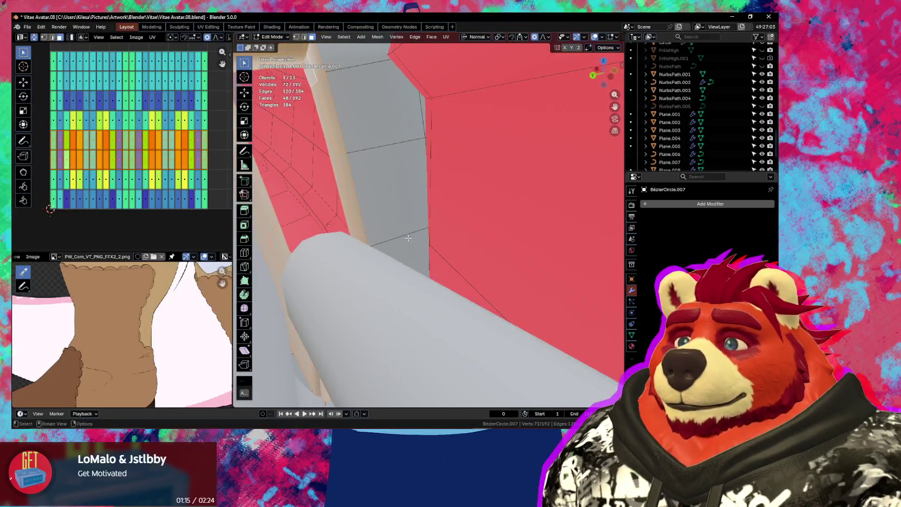
pyautogui.moveTo(440, 266); pyautogui.dragTo(402, 229, button='middle')
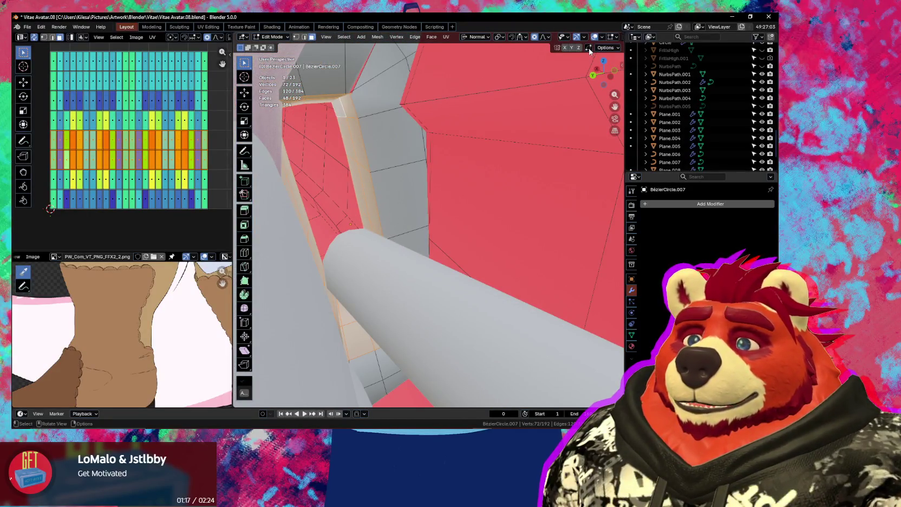
# Step: Vertex-slide the selected ring along its edges
pyautogui.hotkey('shift', 'v')
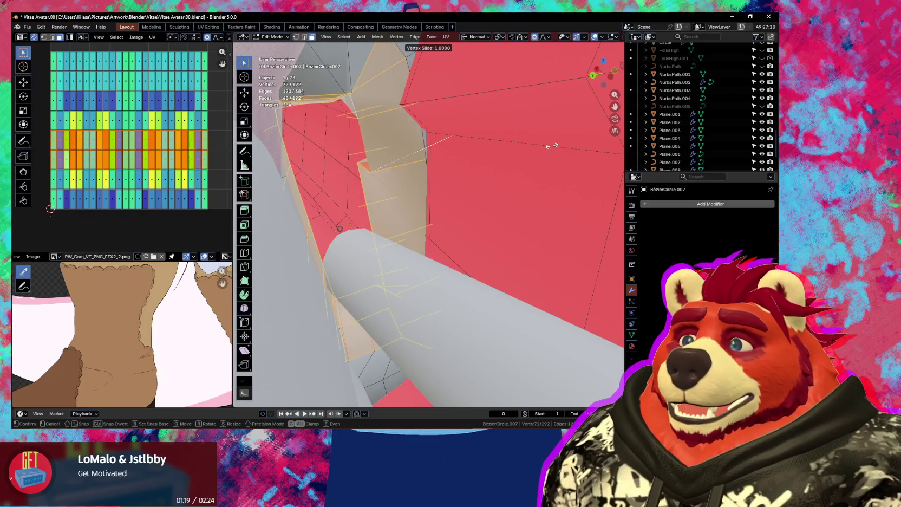
pyautogui.click(551, 146)
pyautogui.moveTo(528, 142)
pyautogui.mouseDown(button='middle')
pyautogui.moveTo(341, 137)
pyautogui.moveTo(386, 176)
pyautogui.moveTo(451, 124)
pyautogui.mouseUp(button='middle')
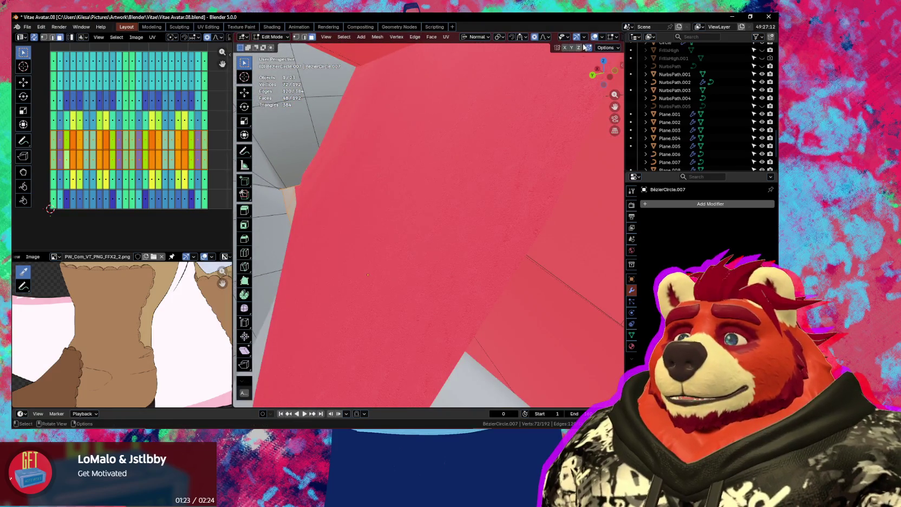
pyautogui.moveTo(514, 190); pyautogui.dragTo(468, 358, button='middle')
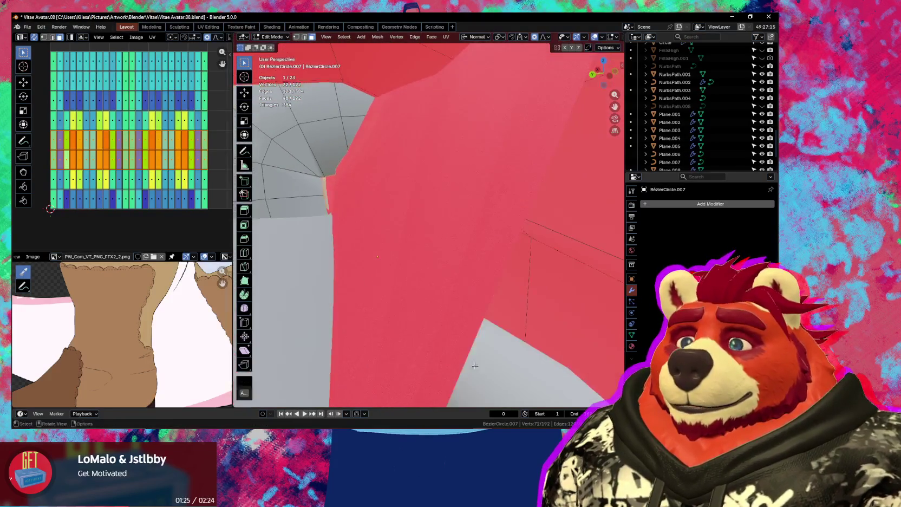
pyautogui.hotkey('alt', 'Tab')
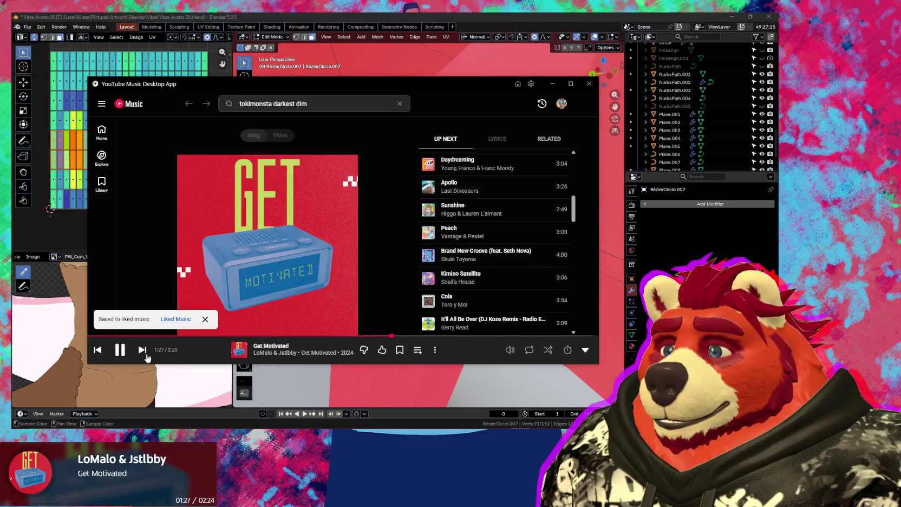
pyautogui.hotkey('alt', 'Tab')
pyautogui.moveTo(257, 382)
pyautogui.mouseDown(button='middle')
pyautogui.moveTo(407, 245)
pyautogui.moveTo(440, 284)
pyautogui.mouseUp(button='middle')
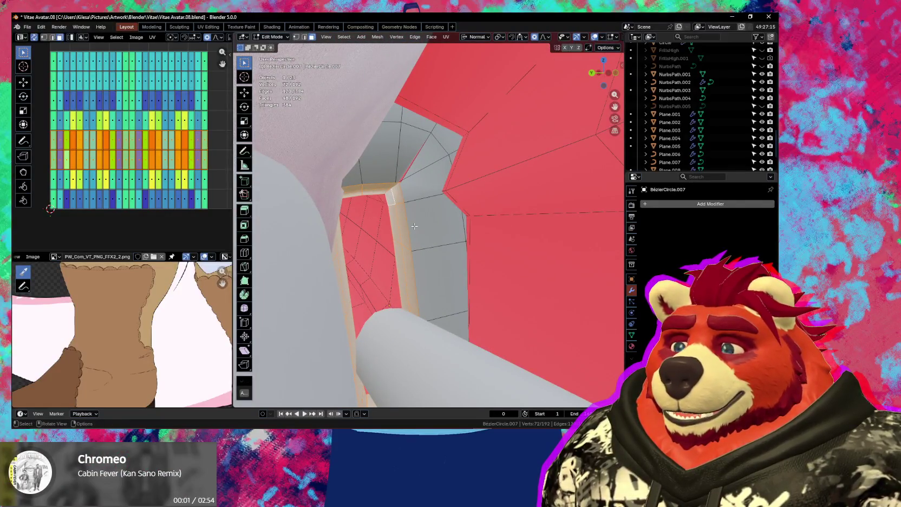
# Step: Enlarge the rim, thin it with Shrink/Fatten, and rescale it by 1.299 to widen the loop
pyautogui.press('s')
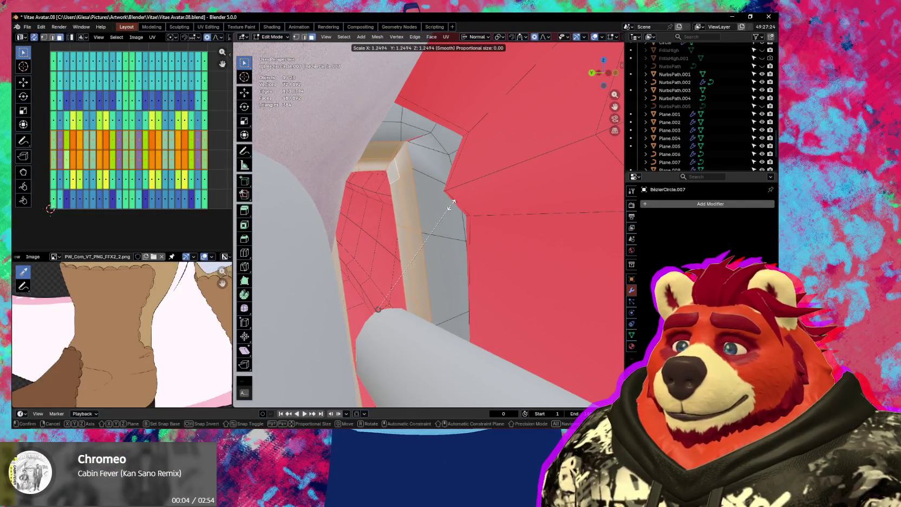
pyautogui.click(453, 202)
pyautogui.hotkey('alt', 's')
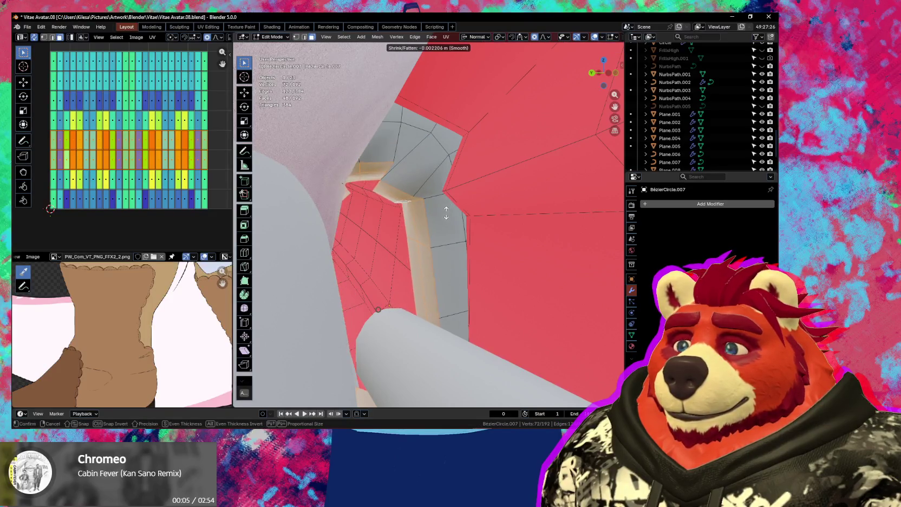
pyautogui.click(450, 211)
pyautogui.press('s')
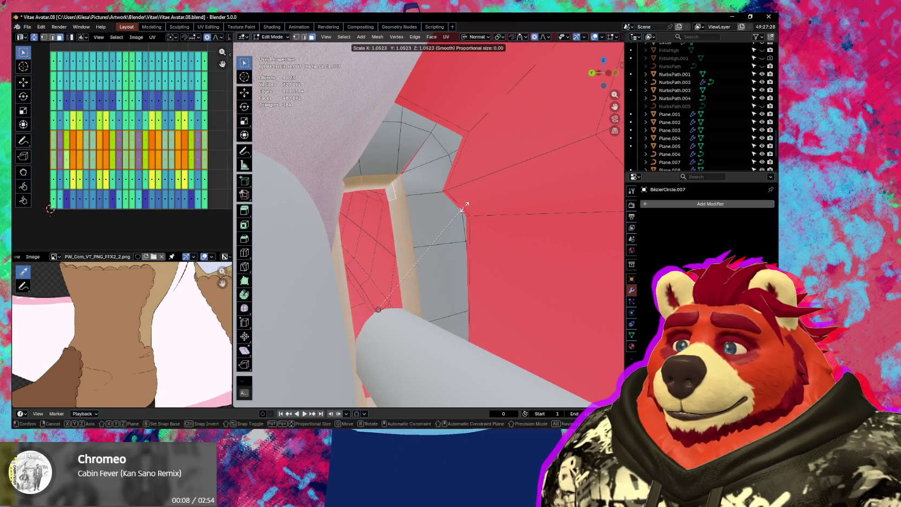
pyautogui.click(497, 192)
pyautogui.moveTo(469, 208)
pyautogui.mouseDown(button='middle')
pyautogui.moveTo(487, 217)
pyautogui.moveTo(467, 212)
pyautogui.moveTo(437, 237)
pyautogui.mouseUp(button='middle')
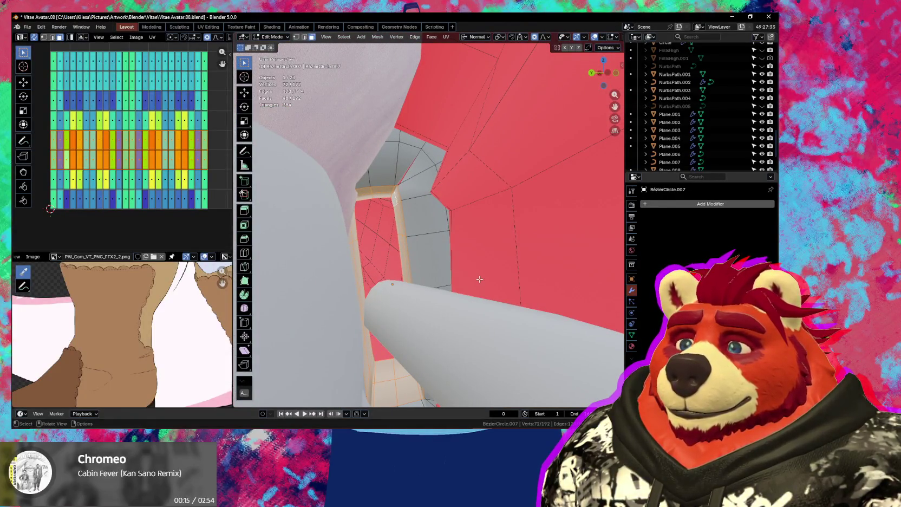
pyautogui.moveTo(480, 279); pyautogui.dragTo(479, 280, button='middle')
# Step: Try an axis-locked Shift+Z scale, cancel it, and pick a single edge loop
pyautogui.press('s')
pyautogui.hotkey('shift', 'x')
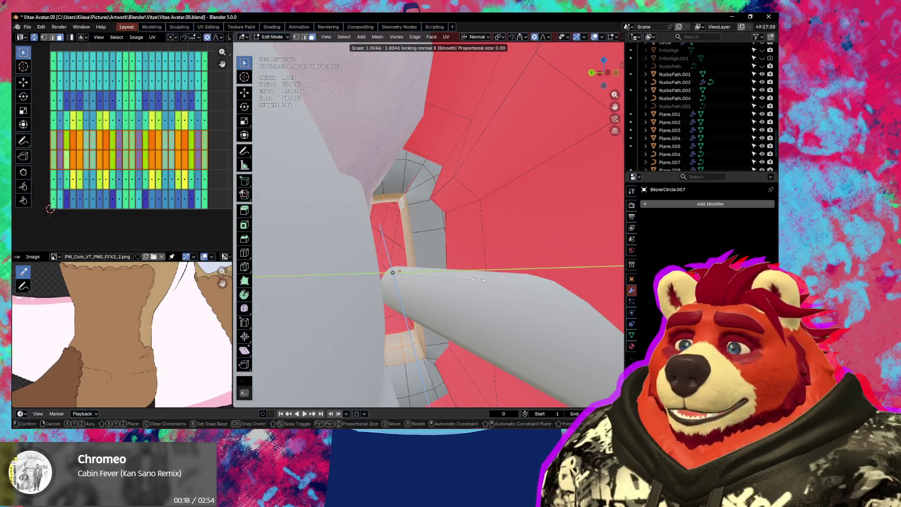
pyautogui.hotkey('shift', 'z')
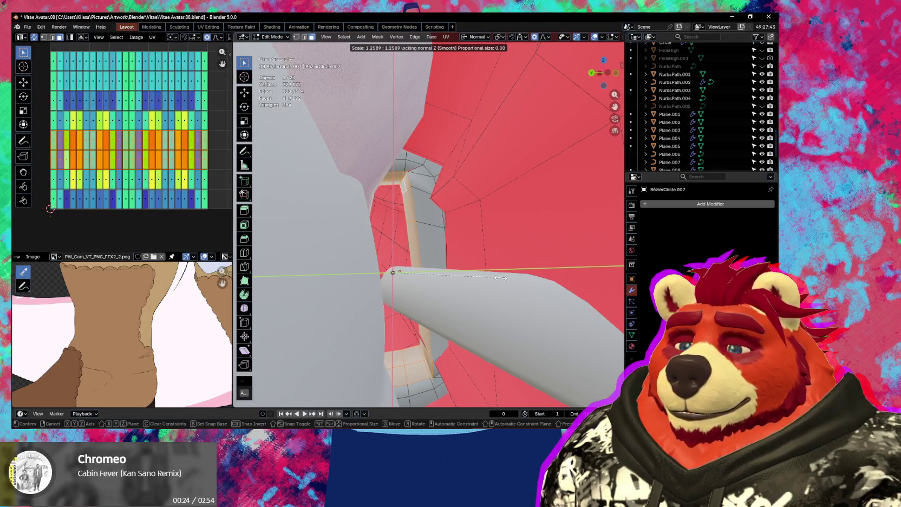
pyautogui.rightClick(500, 278)
pyautogui.keyDown('alt'); pyautogui.click(432, 175); pyautogui.keyUp('alt')
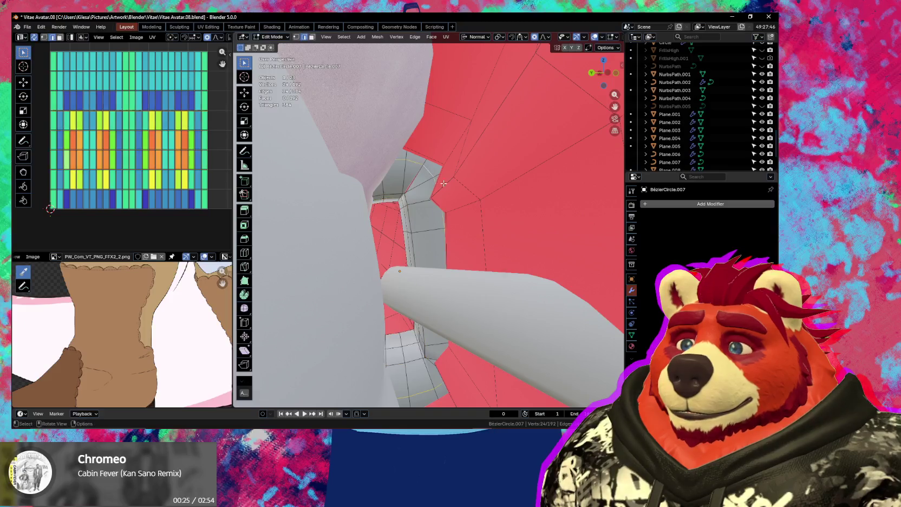
# Step: Dissolve two edge loops from the belt loop mesh
pyautogui.moveTo(432, 176); pyautogui.dragTo(438, 209, button='middle')
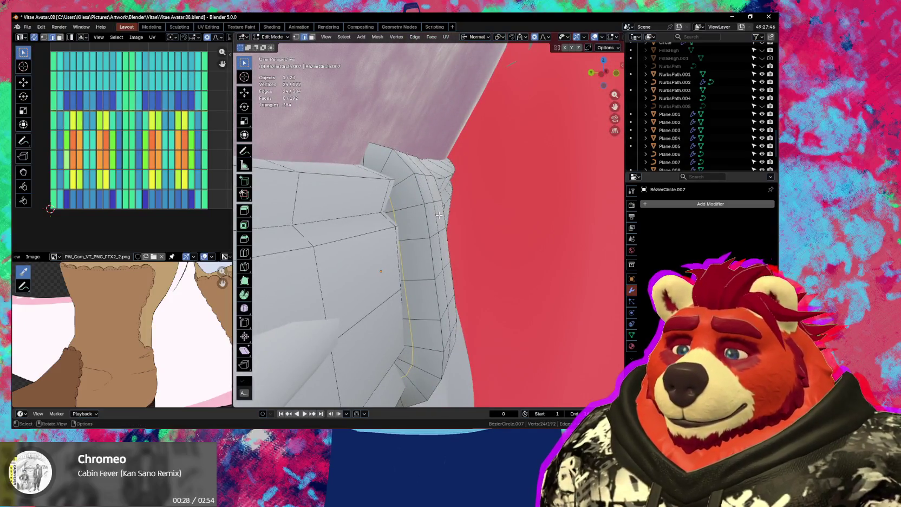
pyautogui.hotkey('ctrl', 'x')
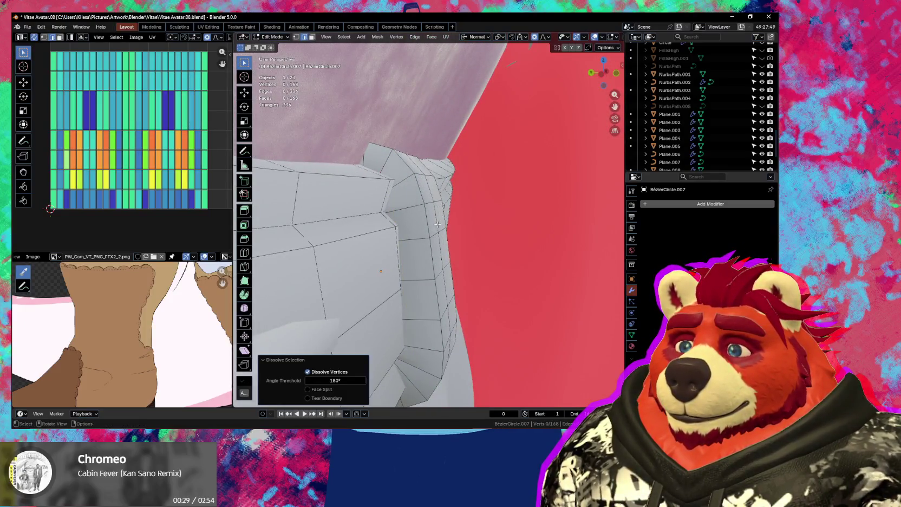
pyautogui.moveTo(437, 225)
pyautogui.mouseDown(button='middle')
pyautogui.moveTo(453, 225)
pyautogui.moveTo(416, 280)
pyautogui.moveTo(433, 288)
pyautogui.moveTo(430, 269)
pyautogui.mouseUp(button='middle')
pyautogui.keyDown('alt'); pyautogui.click(424, 306); pyautogui.keyUp('alt')
pyautogui.hotkey('ctrl', 'x')
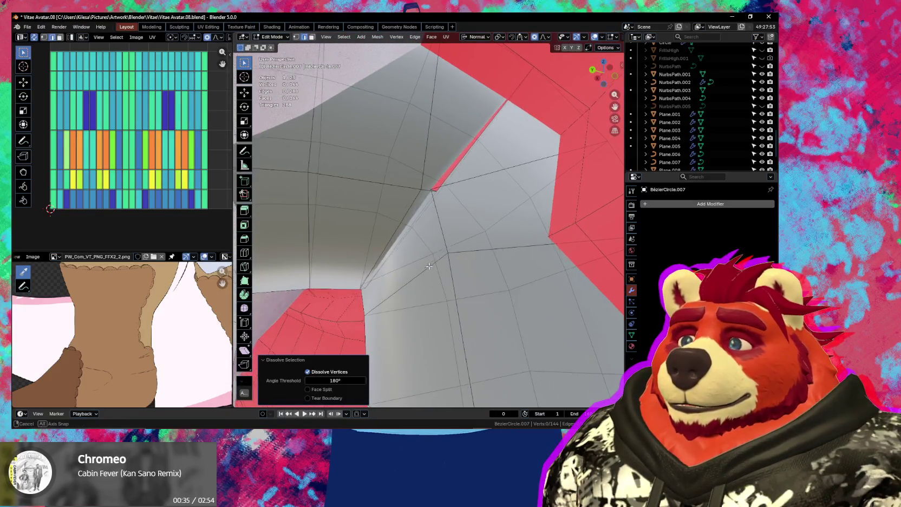
# Step: Edge-slide the inner corner and top vertices to the ends of their edges
pyautogui.click(423, 240)
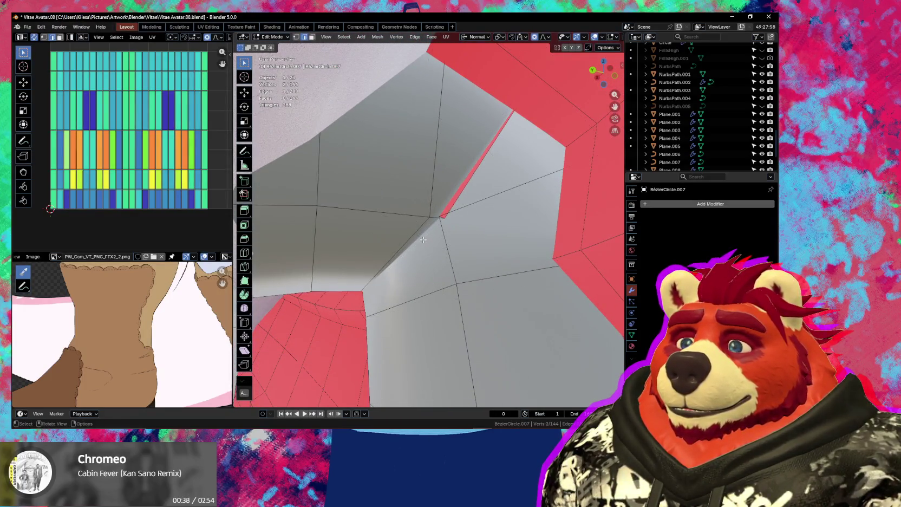
pyautogui.press('g')
pyautogui.press('g')
pyautogui.click(413, 240)
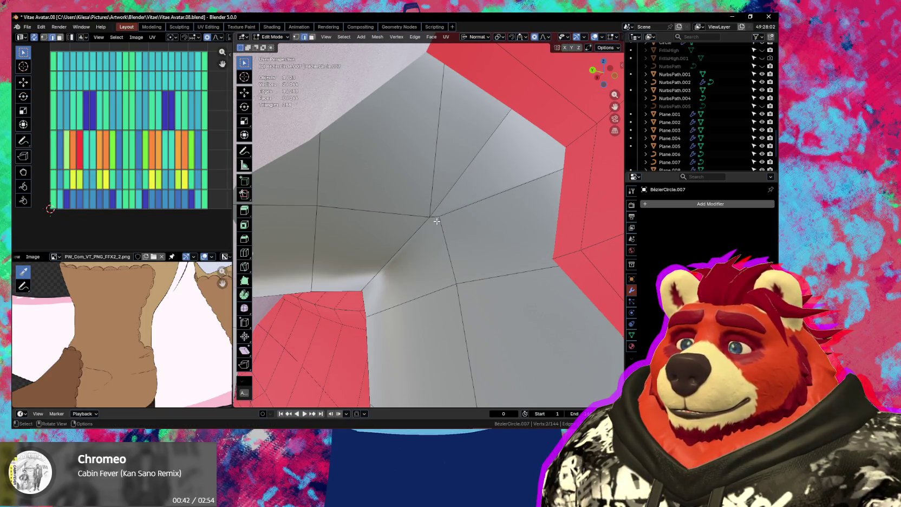
pyautogui.press('g')
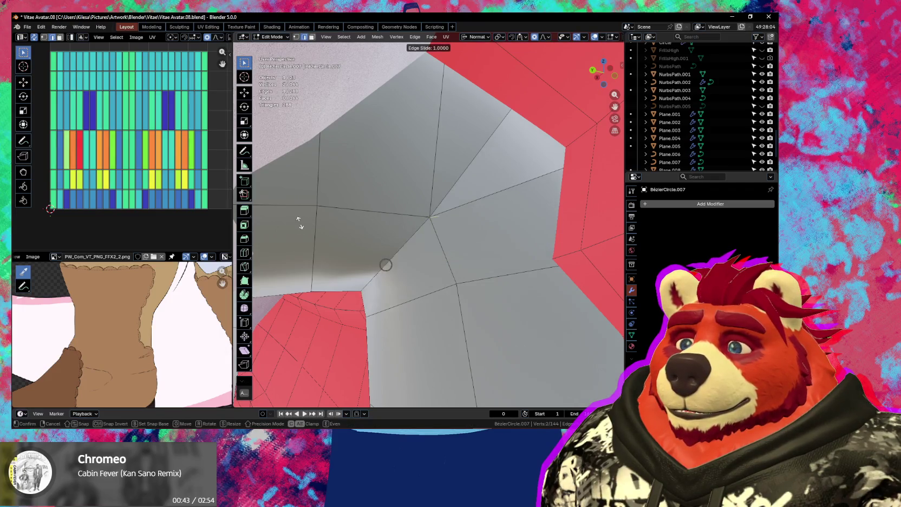
pyautogui.click(300, 220)
pyautogui.moveTo(374, 248)
pyautogui.mouseDown(button='middle')
pyautogui.moveTo(359, 254)
pyautogui.moveTo(379, 243)
pyautogui.mouseUp(button='middle')
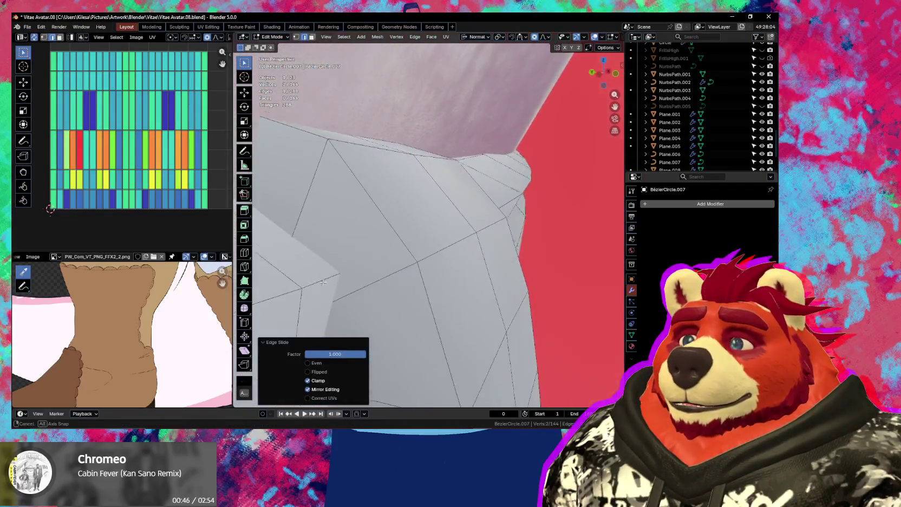
pyautogui.moveTo(423, 217)
pyautogui.mouseDown(button='middle')
pyautogui.moveTo(472, 203)
pyautogui.moveTo(464, 204)
pyautogui.mouseUp(button='middle')
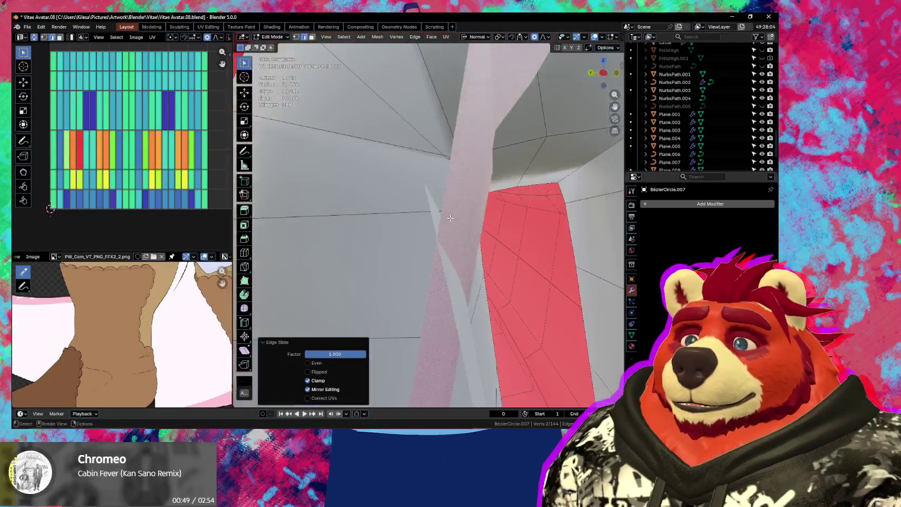
pyautogui.press('g')
pyautogui.press('g')
pyautogui.click(460, 166)
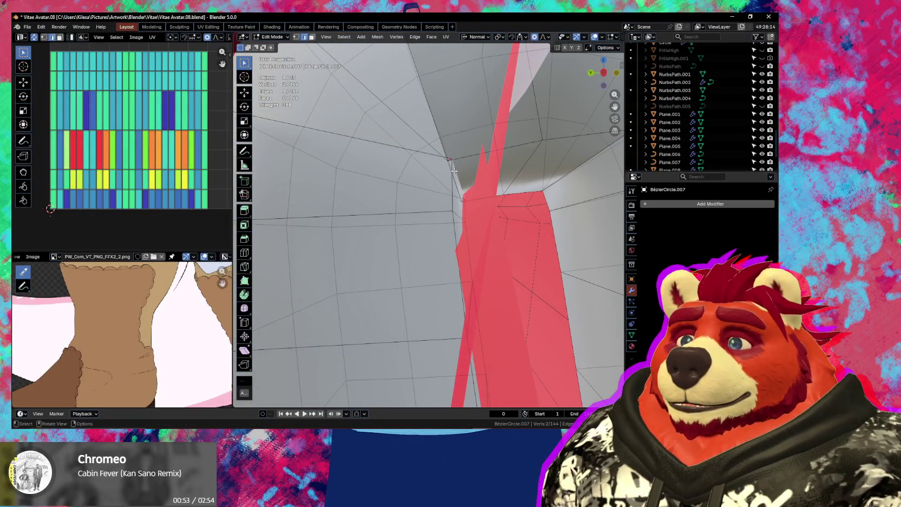
pyautogui.press('g')
pyautogui.press('g')
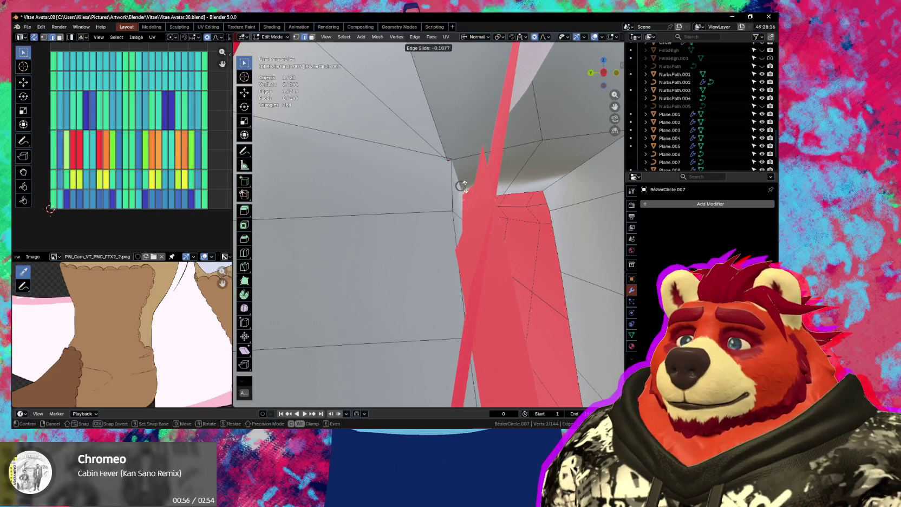
pyautogui.click(360, 211)
# Step: Slide the next corner vertices along their edges, some fully and one partway
pyautogui.moveTo(415, 231)
pyautogui.mouseDown(button='middle')
pyautogui.moveTo(379, 110)
pyautogui.moveTo(459, 271)
pyautogui.moveTo(389, 261)
pyautogui.mouseUp(button='middle')
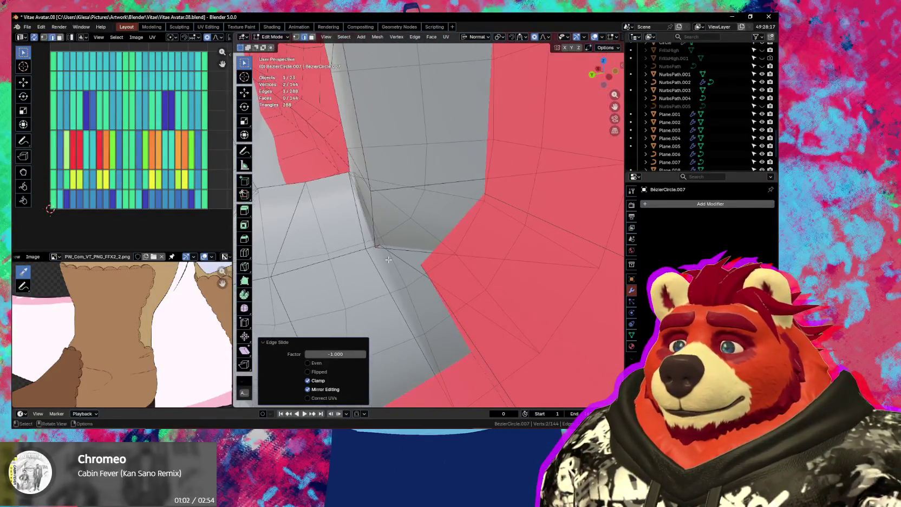
pyautogui.press('g')
pyautogui.press('g')
pyautogui.click(435, 204)
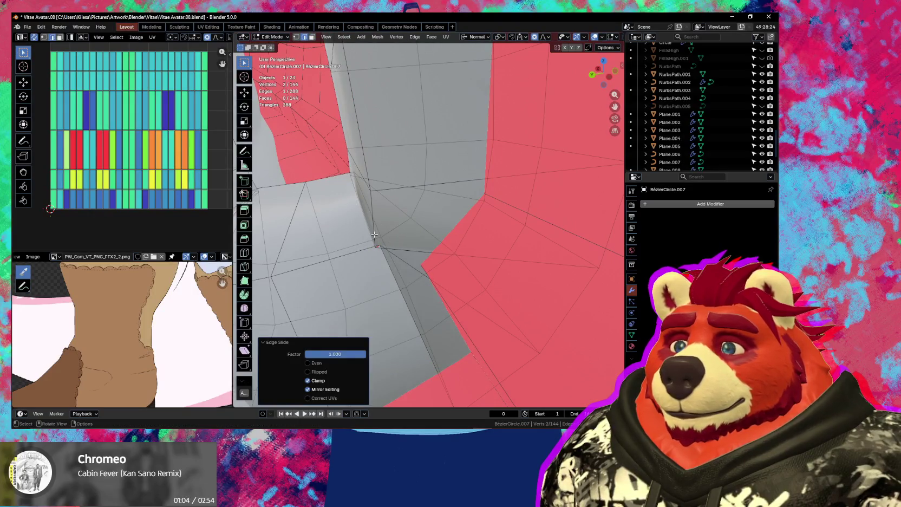
pyautogui.press('g')
pyautogui.press('g')
pyautogui.click(428, 197)
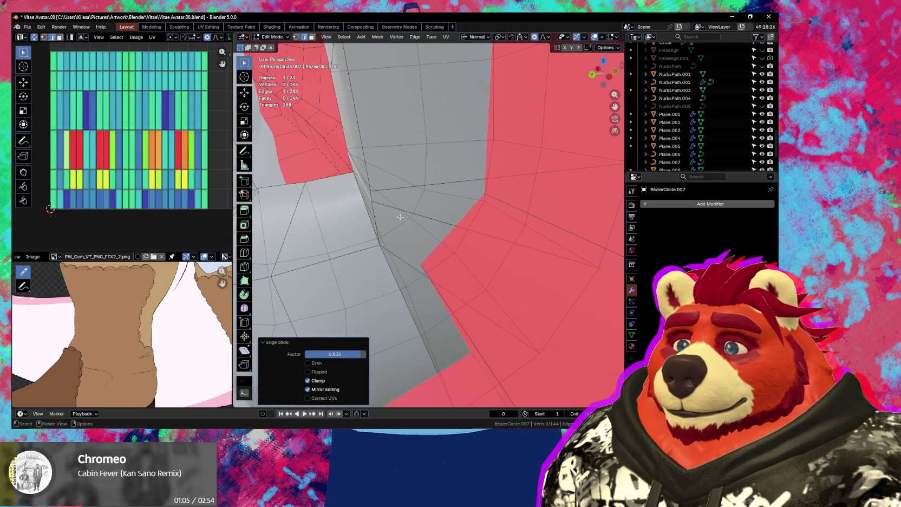
pyautogui.moveTo(409, 212); pyautogui.dragTo(420, 213, button='middle')
pyautogui.press('g')
pyautogui.press('g')
pyautogui.click(260, 204)
pyautogui.moveTo(259, 204)
pyautogui.mouseDown(button='middle')
pyautogui.moveTo(258, 244)
pyautogui.moveTo(336, 268)
pyautogui.mouseUp(button='middle')
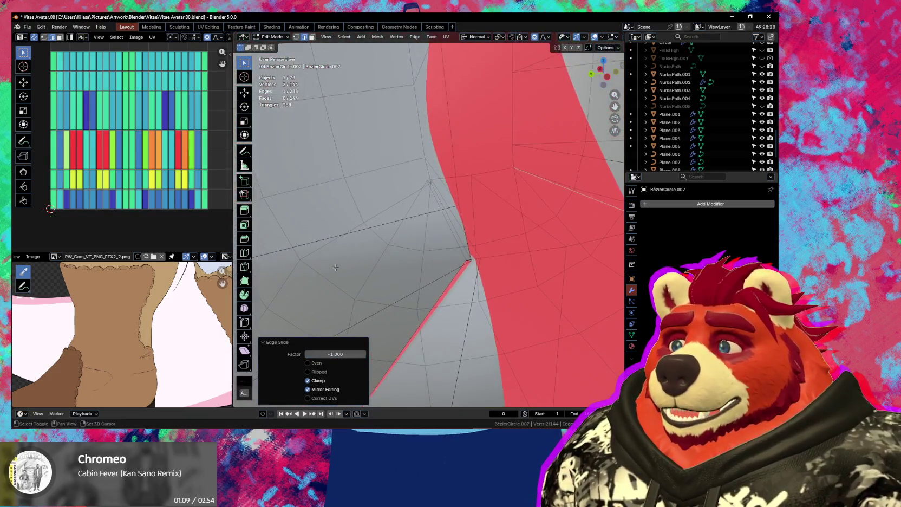
# Step: Slide the remaining corner vertices (factor -1.000) so they sit against the body
pyautogui.press('g')
pyautogui.press('g')
pyautogui.press('g')
pyautogui.press('g')
pyautogui.click(484, 255)
pyautogui.press('g')
pyautogui.press('g')
pyautogui.click(449, 259)
pyautogui.moveTo(449, 259); pyautogui.dragTo(509, 265, button='middle')
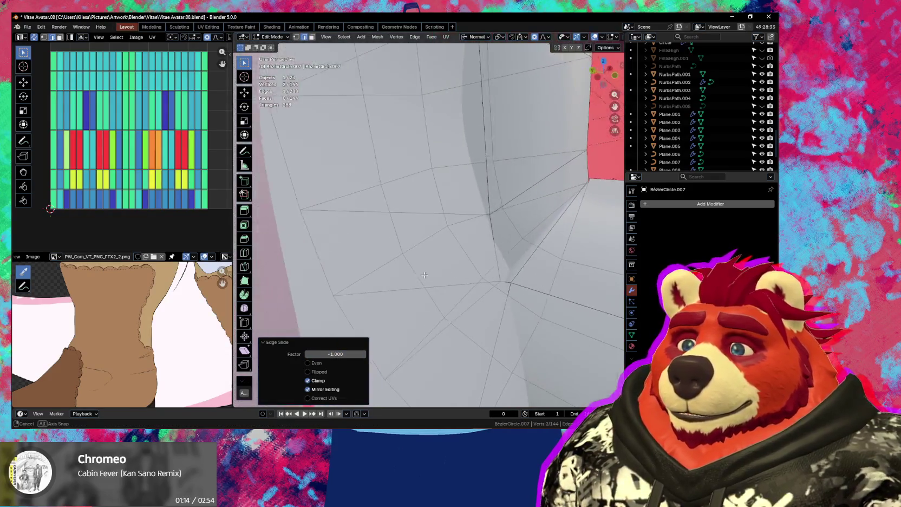
pyautogui.press('g')
pyautogui.press('g')
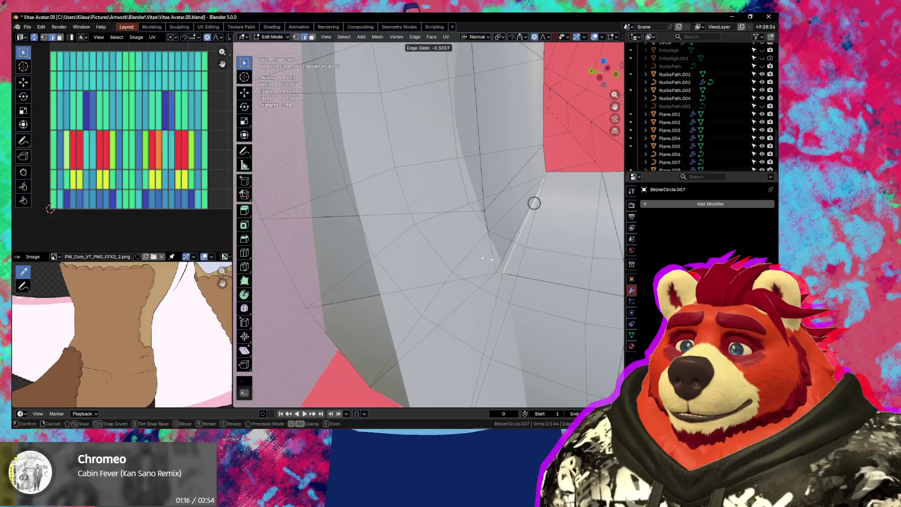
pyautogui.click(345, 249)
pyautogui.moveTo(345, 248)
pyautogui.mouseDown(button='middle')
pyautogui.moveTo(390, 254)
pyautogui.moveTo(459, 340)
pyautogui.moveTo(446, 274)
pyautogui.mouseUp(button='middle')
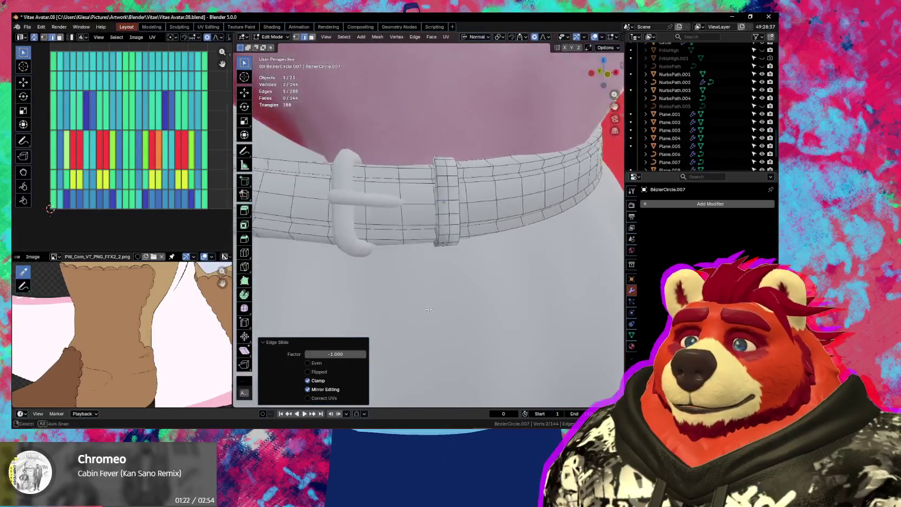
# Step: Dissolve two more edge loops of the belt loop and return to Object Mode
pyautogui.hotkey('ctrl', 'x')
pyautogui.moveTo(449, 215)
pyautogui.mouseDown(button='middle')
pyautogui.moveTo(430, 282)
pyautogui.moveTo(401, 258)
pyautogui.mouseUp(button='middle')
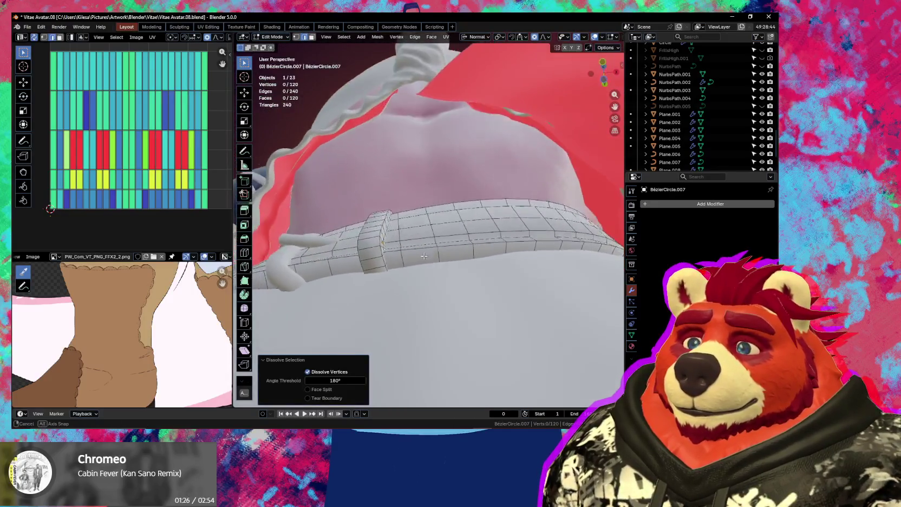
pyautogui.keyDown('alt'); pyautogui.click(401, 252); pyautogui.keyUp('alt')
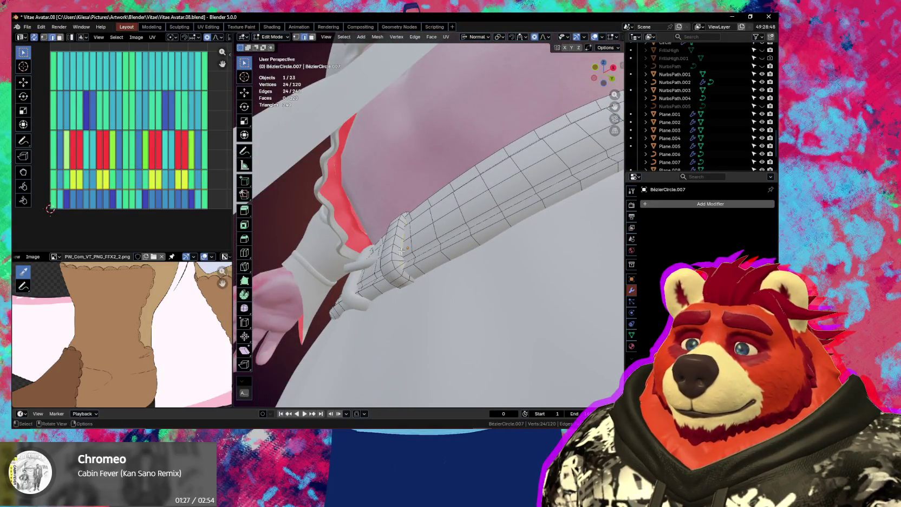
pyautogui.hotkey('ctrl', 'x')
pyautogui.moveTo(402, 251)
pyautogui.mouseDown(button='middle')
pyautogui.moveTo(495, 310)
pyautogui.moveTo(485, 328)
pyautogui.moveTo(482, 304)
pyautogui.mouseUp(button='middle')
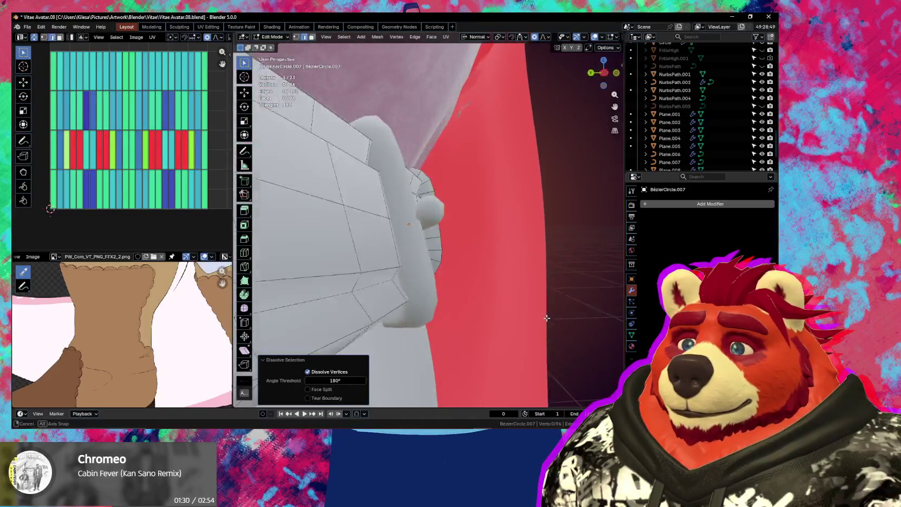
pyautogui.hotkey('ctrl', 'Tab')
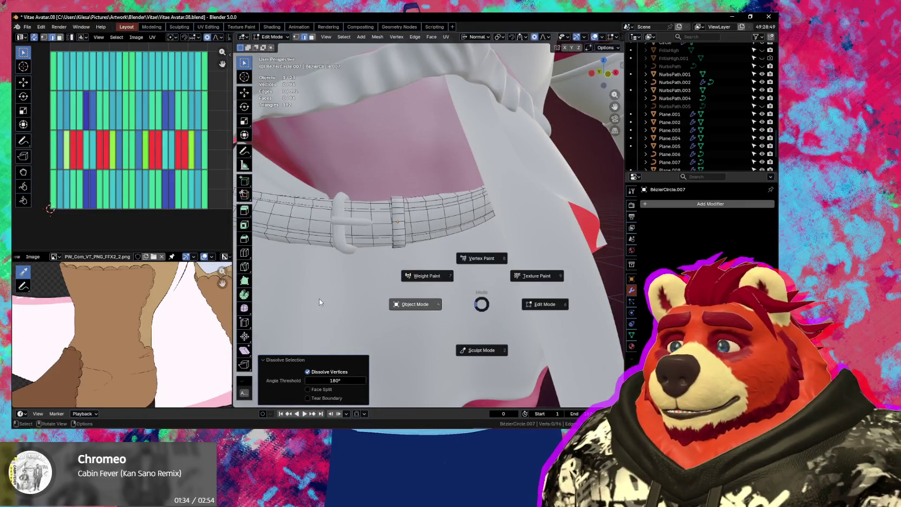
pyautogui.click(312, 292)
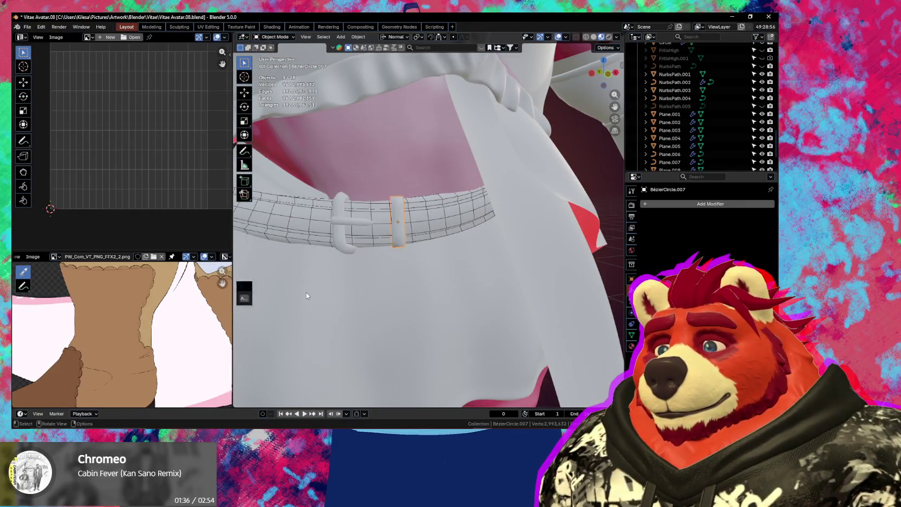
# Step: Select belt NurbsPath.001 and turn off its wireframe display via Quick Favourites
pyautogui.moveTo(307, 293)
pyautogui.mouseDown(button='middle')
pyautogui.moveTo(443, 208)
pyautogui.moveTo(519, 225)
pyautogui.moveTo(438, 214)
pyautogui.mouseUp(button='middle')
pyautogui.scroll(2, 438, 213)
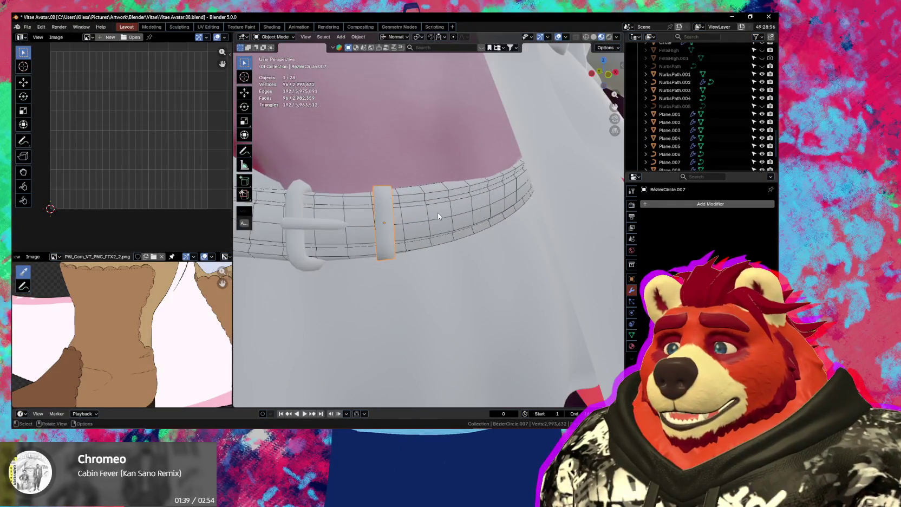
pyautogui.click(439, 213)
pyautogui.press('q')
pyautogui.click(438, 213)
pyautogui.scroll(-3, 434, 224)
pyautogui.scroll(-2, 434, 234)
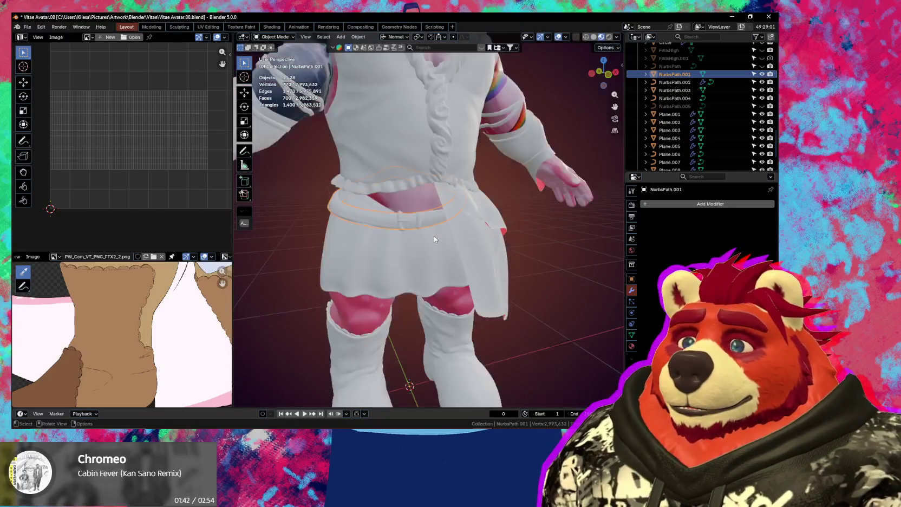
pyautogui.moveTo(434, 234); pyautogui.dragTo(441, 236, button='middle')
pyautogui.scroll(4, 443, 249)
pyautogui.scroll(2, 444, 249)
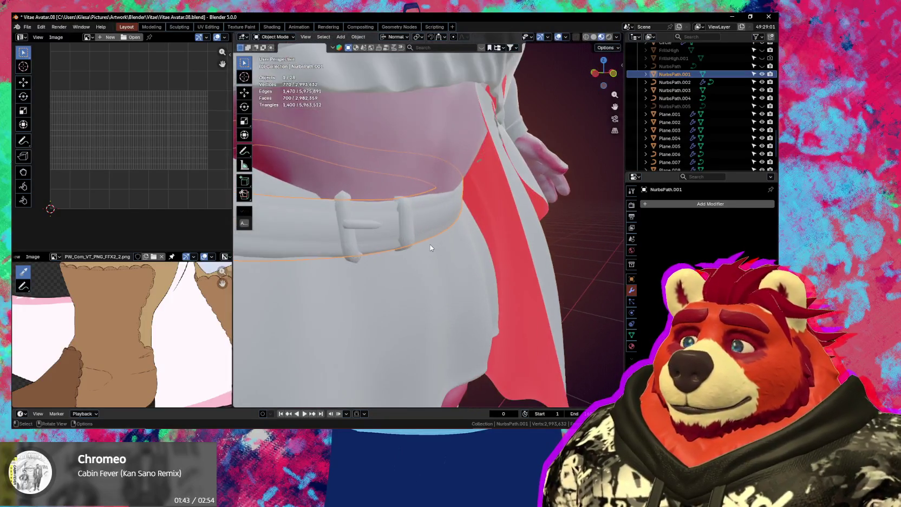
# Step: Add the belt loop and buckle prong to the selection and enter Edit Mode
pyautogui.keyDown('shift'); pyautogui.click(406, 231); pyautogui.keyUp('shift')
pyautogui.keyDown('shift'); pyautogui.click(374, 226); pyautogui.keyUp('shift')
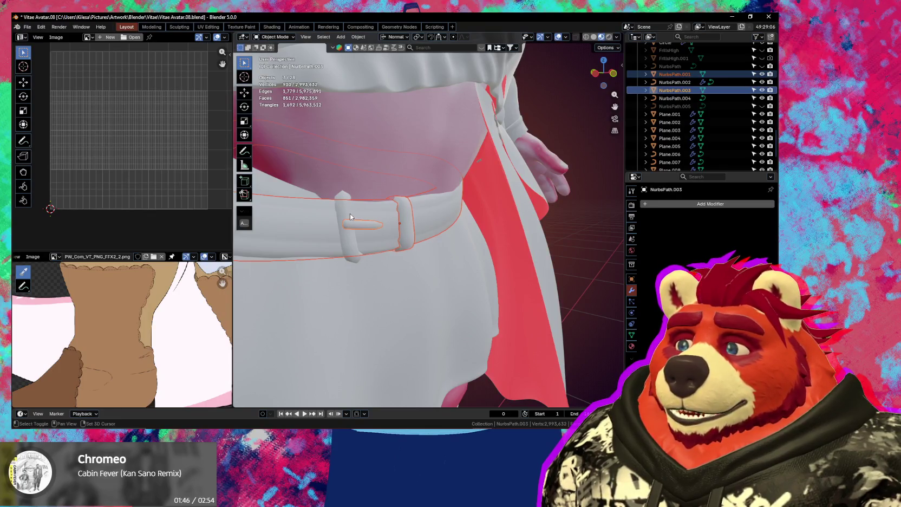
pyautogui.press('Tab')
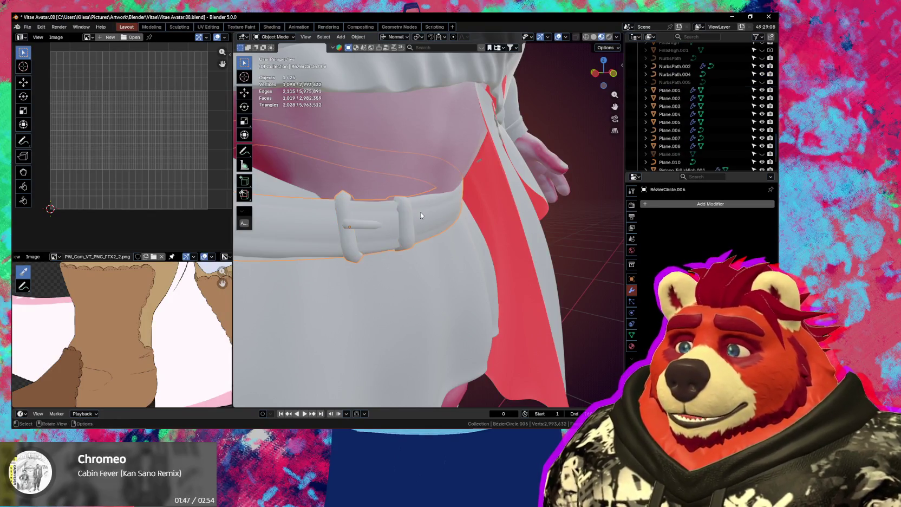
pyautogui.scroll(3, 403, 223)
pyautogui.moveTo(403, 223)
pyautogui.mouseDown(button='middle')
pyautogui.moveTo(501, 254)
pyautogui.moveTo(445, 241)
pyautogui.moveTo(400, 215)
pyautogui.mouseUp(button='middle')
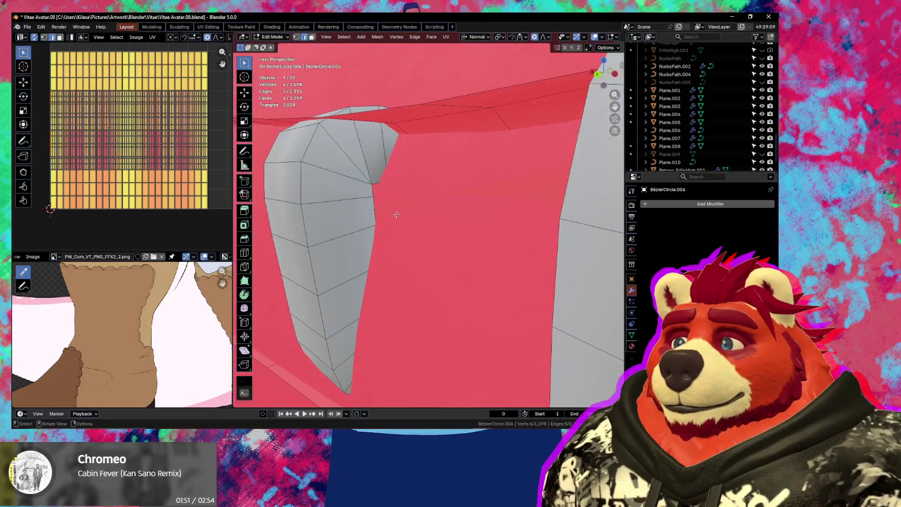
# Step: Turn on X-ray and edge-slide the first selected edge on the belt mesh
pyautogui.moveTo(371, 177)
pyautogui.mouseDown(button='middle')
pyautogui.moveTo(384, 224)
pyautogui.moveTo(414, 234)
pyautogui.mouseUp(button='middle')
pyautogui.hotkey('alt', 'z')
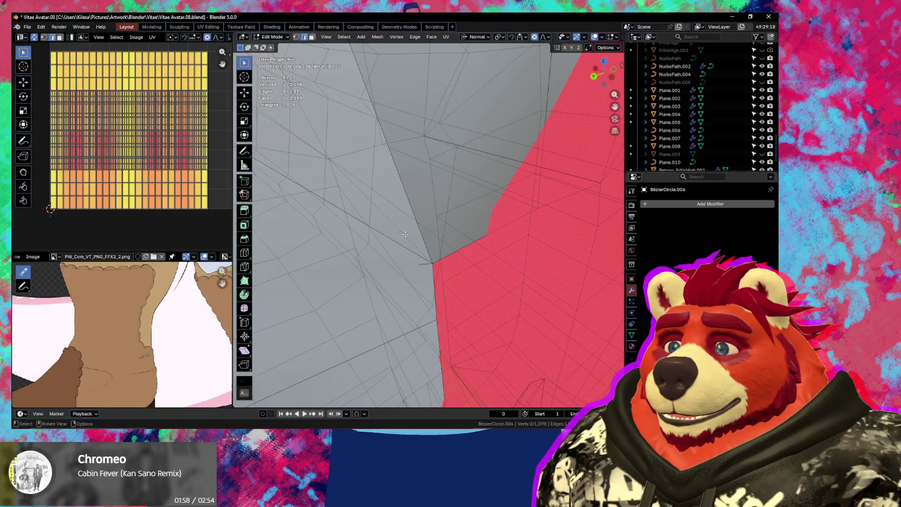
pyautogui.moveTo(403, 235)
pyautogui.mouseDown(button='middle')
pyautogui.moveTo(489, 248)
pyautogui.moveTo(425, 307)
pyautogui.moveTo(454, 233)
pyautogui.mouseUp(button='middle')
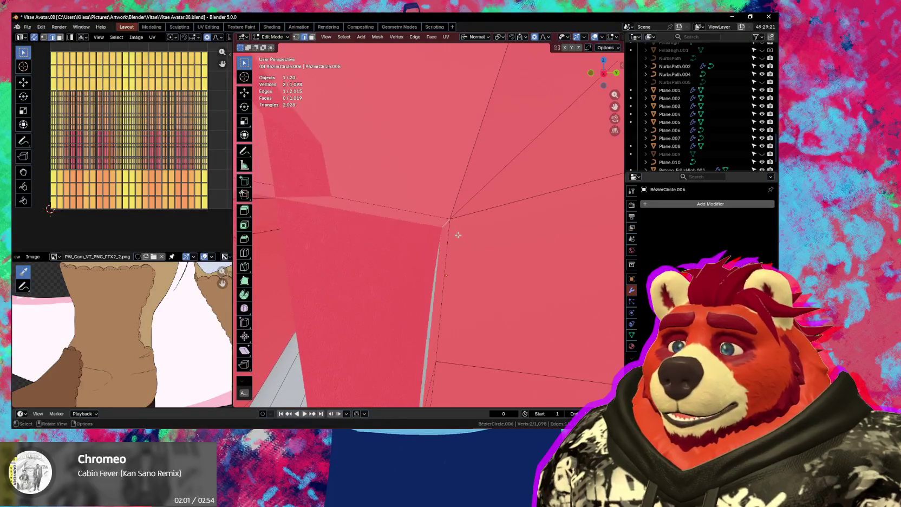
pyautogui.press('g')
pyautogui.press('g')
pyautogui.click(459, 222)
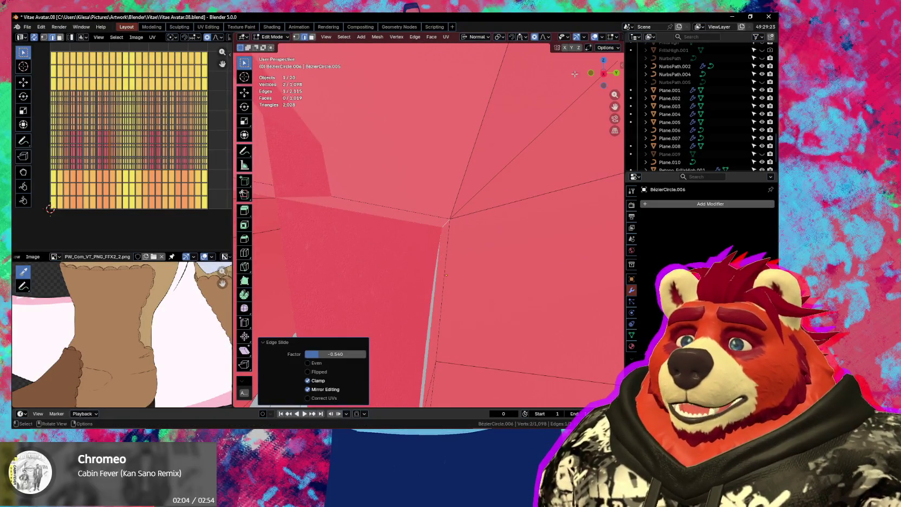
# Step: Slide a second belt edge along its neighbours, ending at factor -0.420
pyautogui.moveTo(482, 252)
pyautogui.mouseDown(button='middle')
pyautogui.moveTo(348, 250)
pyautogui.moveTo(572, 54)
pyautogui.mouseUp(button='middle')
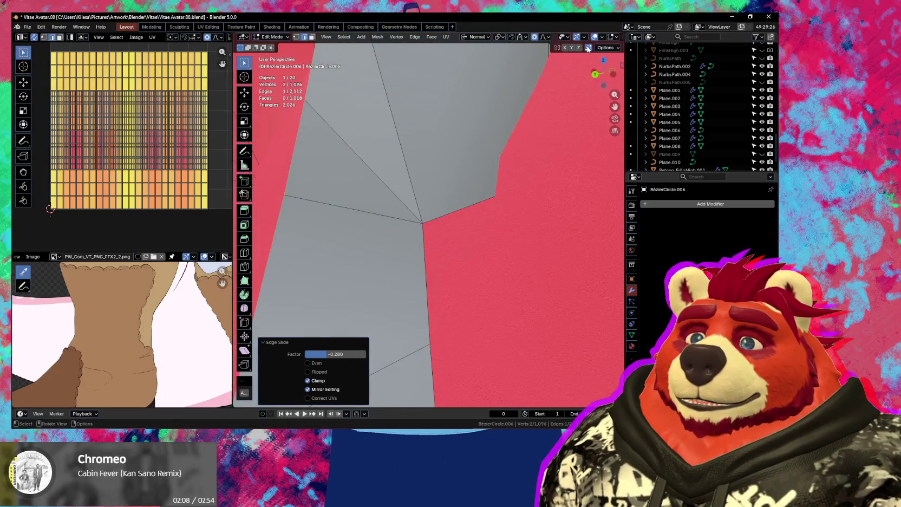
pyautogui.moveTo(506, 156)
pyautogui.mouseDown(button='middle')
pyautogui.moveTo(545, 310)
pyautogui.moveTo(490, 306)
pyautogui.mouseUp(button='middle')
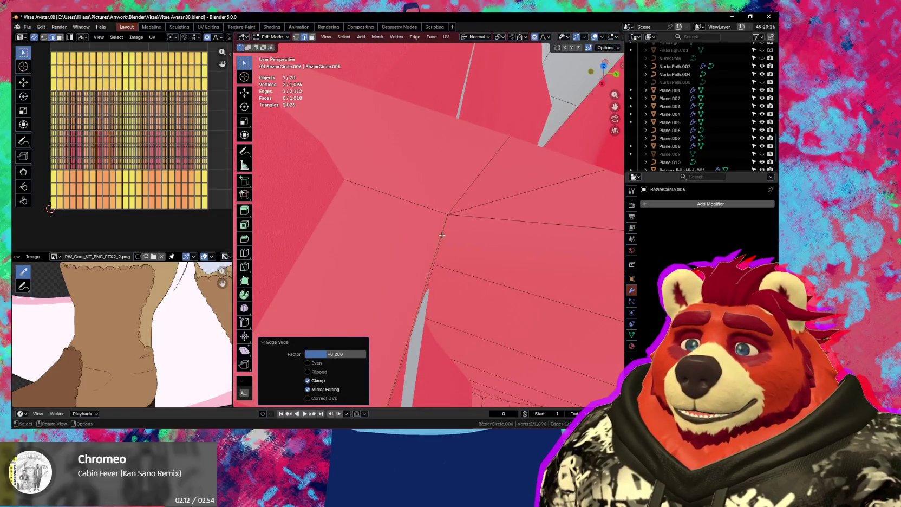
pyautogui.moveTo(442, 236); pyautogui.dragTo(435, 232, button='middle')
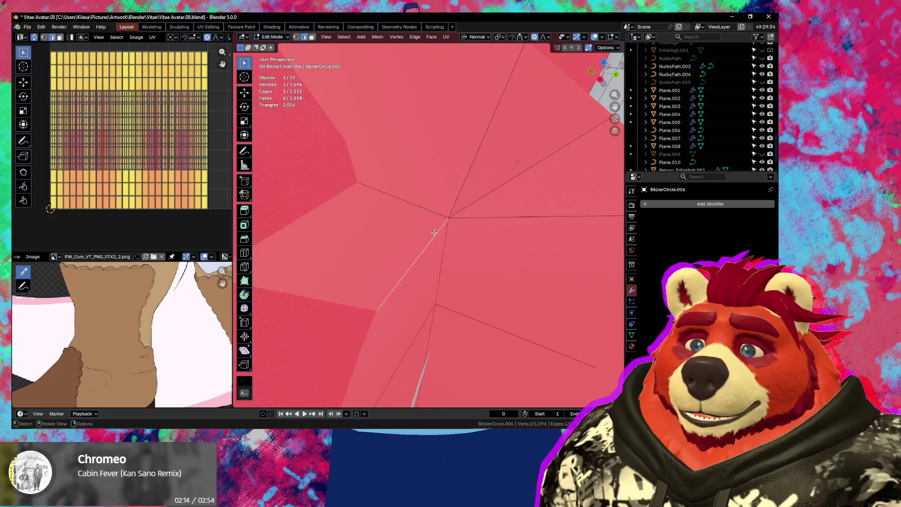
pyautogui.press('g')
pyautogui.press('g')
pyautogui.click(426, 224)
pyautogui.moveTo(437, 241)
pyautogui.mouseDown(button='middle')
pyautogui.moveTo(255, 243)
pyautogui.moveTo(485, 239)
pyautogui.moveTo(484, 279)
pyautogui.mouseUp(button='middle')
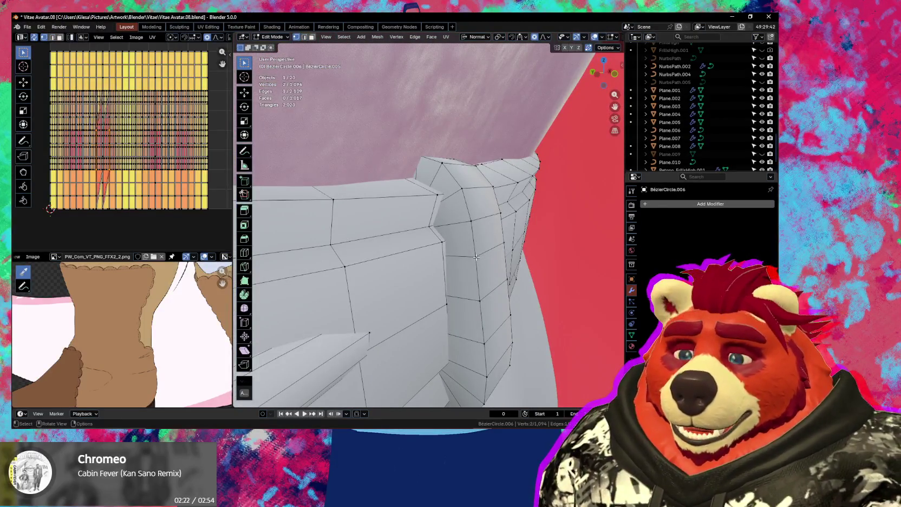
# Step: Select the belt loop strip, merge its vertices by distance (0.0001 m), and save
pyautogui.press('l')
pyautogui.press('m')
pyautogui.click(457, 307)
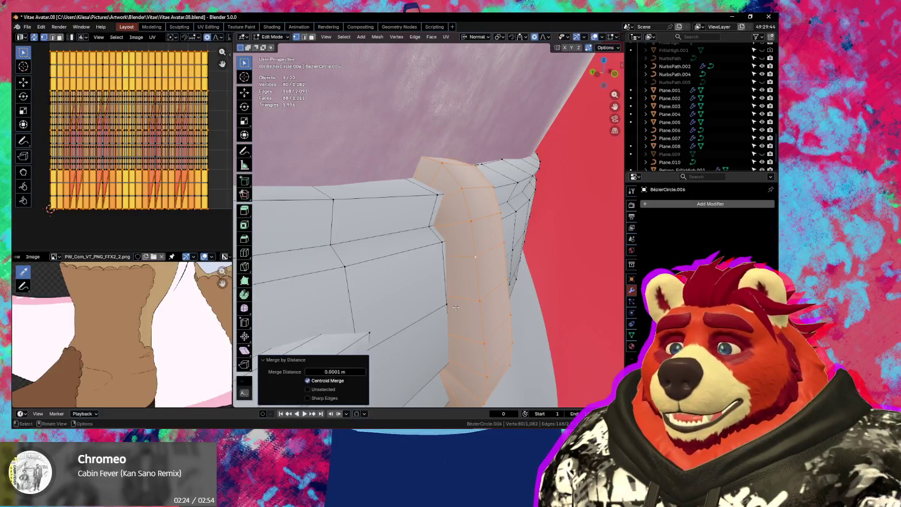
pyautogui.moveTo(442, 248); pyautogui.dragTo(436, 244, button='middle')
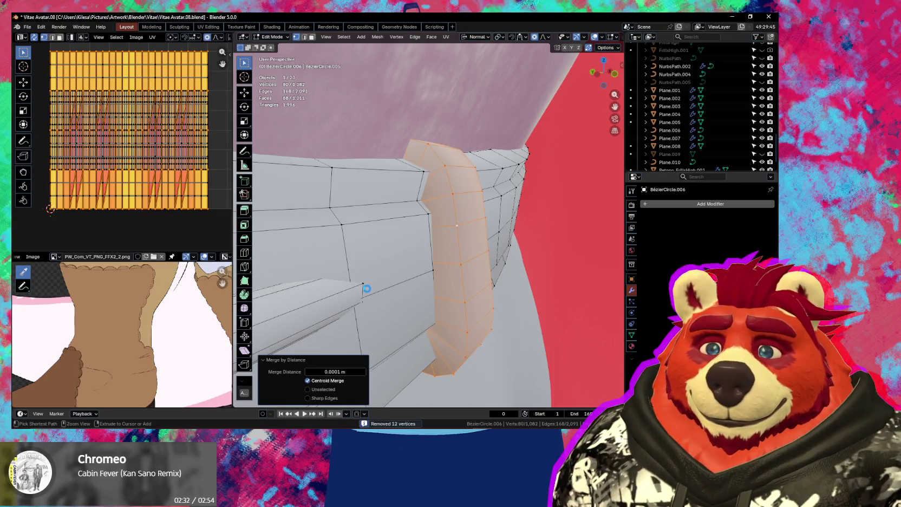
pyautogui.hotkey('ctrl', 's')
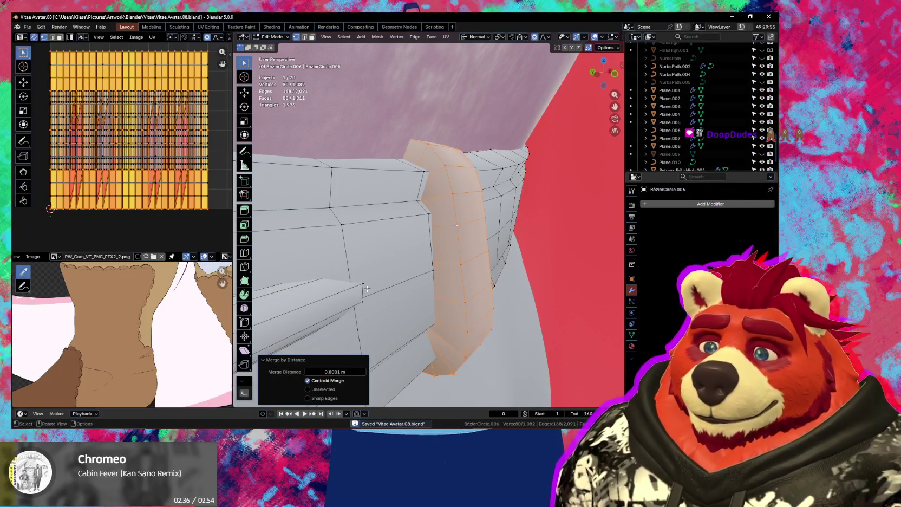
# Step: Isolate the belt loop by hiding all unselected geometry with Shift+H
pyautogui.moveTo(367, 289)
pyautogui.mouseDown(button='middle')
pyautogui.moveTo(447, 233)
pyautogui.moveTo(443, 260)
pyautogui.mouseUp(button='middle')
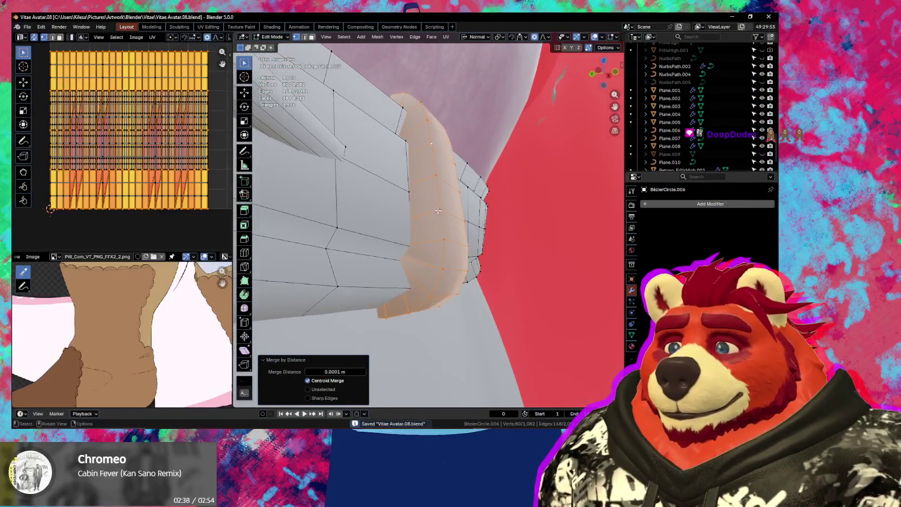
pyautogui.hotkey('alt', 'z')
pyautogui.hotkey('alt', 'z')
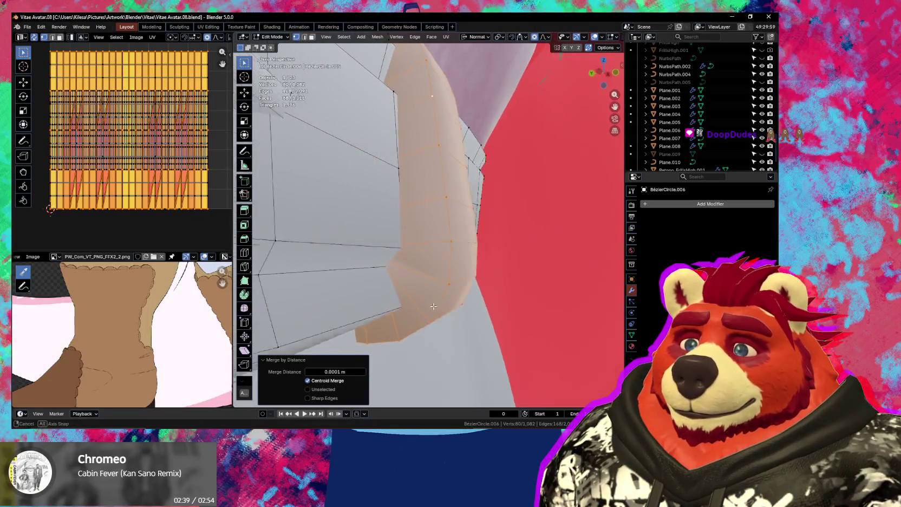
pyautogui.scroll(6, 422, 304)
pyautogui.moveTo(342, 322); pyautogui.dragTo(445, 283, button='middle')
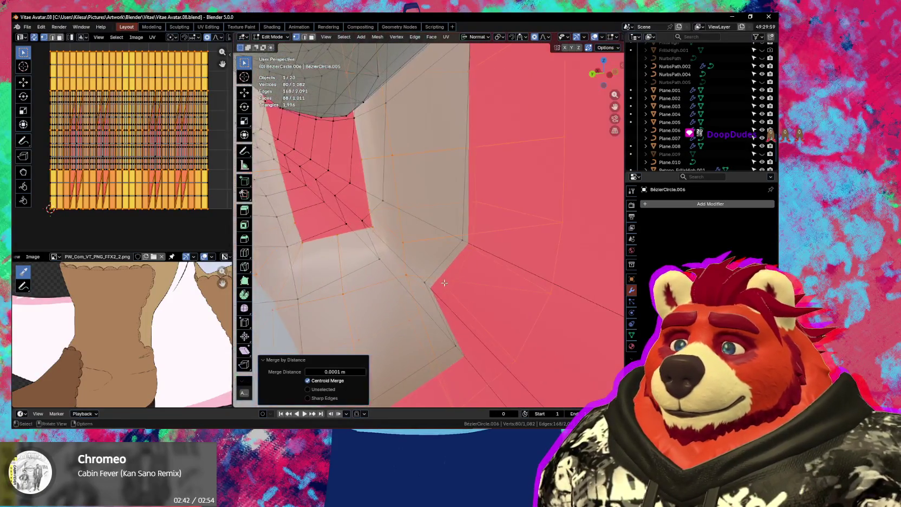
pyautogui.scroll(-5, 430, 259)
pyautogui.moveTo(412, 244)
pyautogui.mouseDown(button='middle')
pyautogui.moveTo(429, 259)
pyautogui.moveTo(494, 216)
pyautogui.moveTo(484, 208)
pyautogui.moveTo(416, 223)
pyautogui.moveTo(429, 254)
pyautogui.mouseUp(button='middle')
pyautogui.scroll(5, 430, 259)
pyautogui.hotkey('shift', 'h')
pyautogui.scroll(3, 434, 250)
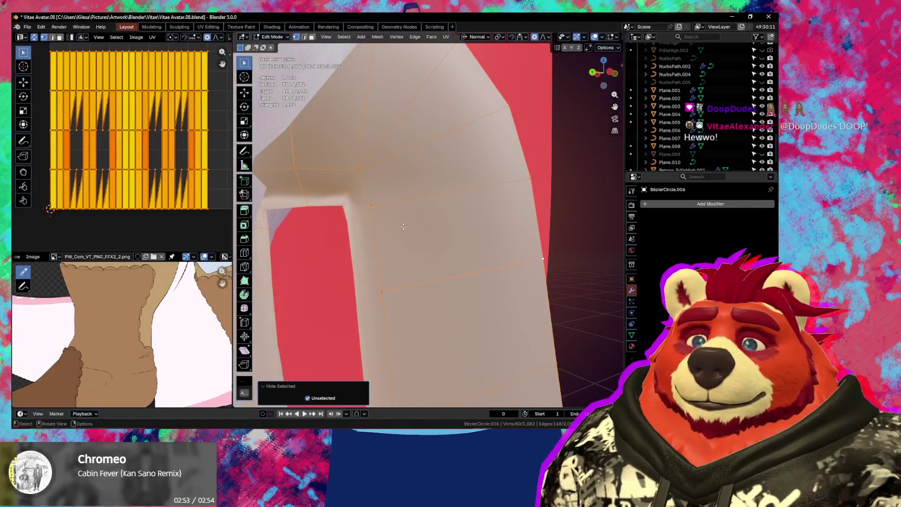
# Step: In edge select mode, pick the vertical edge loops on the belt loop
pyautogui.press('2')
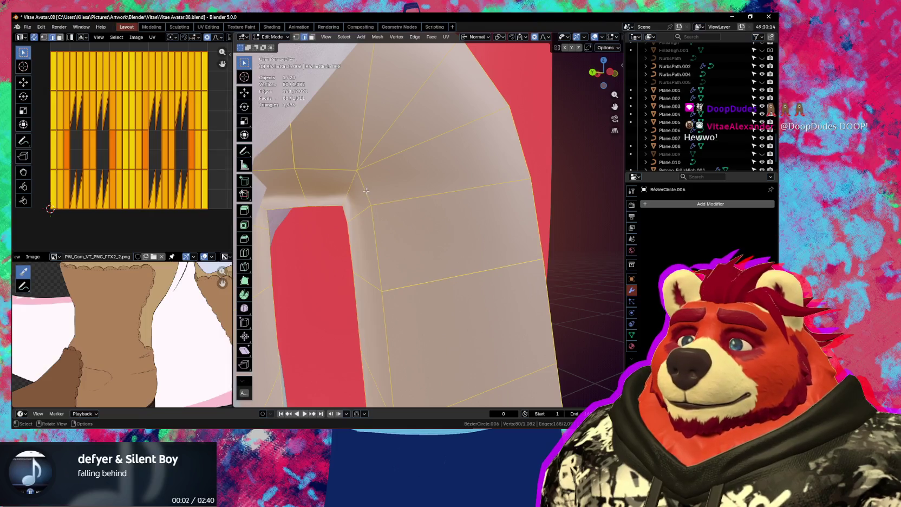
pyautogui.keyDown('alt'); pyautogui.click(367, 191); pyautogui.keyUp('alt')
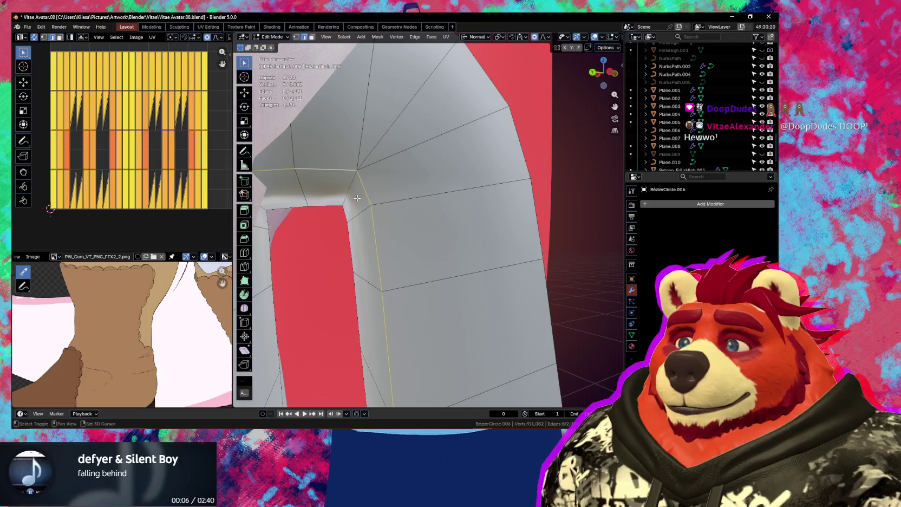
pyautogui.moveTo(356, 198); pyautogui.dragTo(410, 211, button='middle')
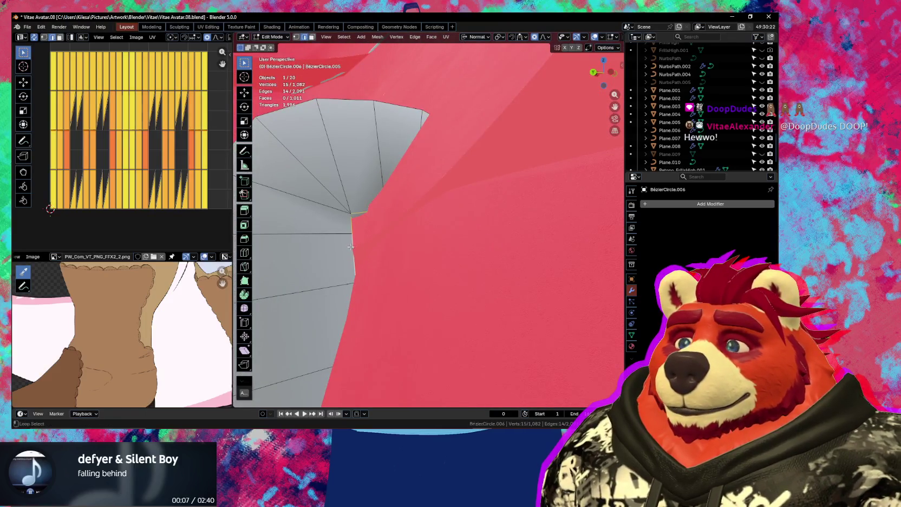
pyautogui.keyDown('alt'); pyautogui.click(351, 246); pyautogui.keyUp('alt')
pyautogui.moveTo(351, 247); pyautogui.dragTo(371, 77, button='middle')
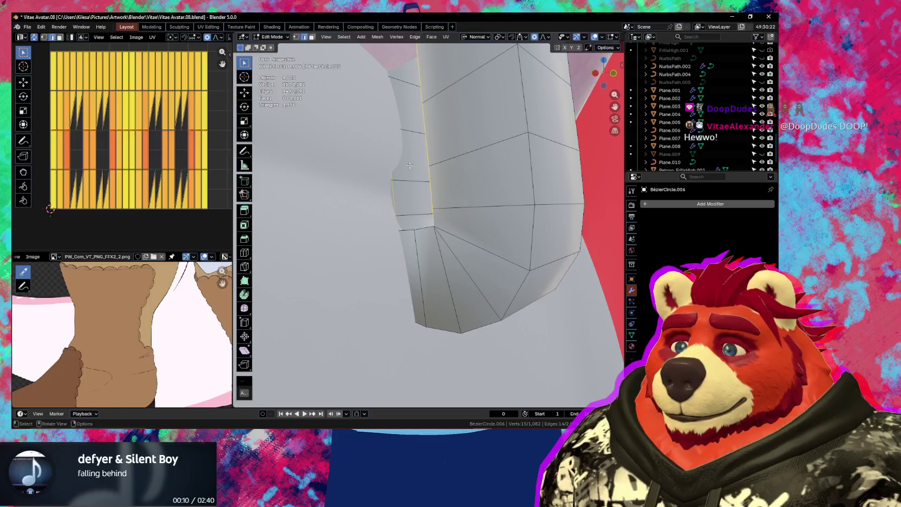
pyautogui.moveTo(403, 159); pyautogui.dragTo(433, 206, button='middle')
pyautogui.keyDown('shift'); pyautogui.click(453, 242); pyautogui.keyUp('shift')
pyautogui.moveTo(452, 242); pyautogui.dragTo(268, 267, button='middle')
pyautogui.moveTo(465, 231)
pyautogui.mouseDown(button='middle')
pyautogui.moveTo(442, 223)
pyautogui.moveTo(448, 191)
pyautogui.moveTo(418, 249)
pyautogui.moveTo(406, 246)
pyautogui.moveTo(457, 229)
pyautogui.moveTo(426, 191)
pyautogui.mouseUp(button='middle')
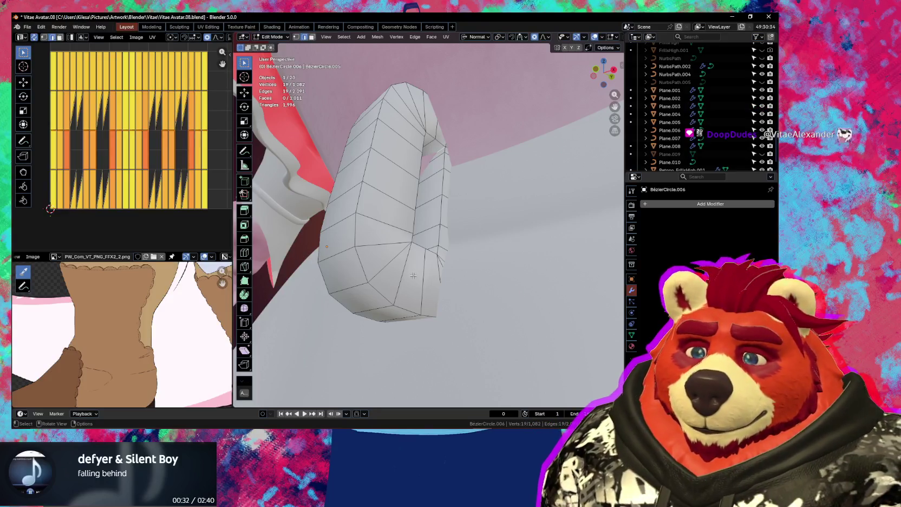
pyautogui.moveTo(413, 276); pyautogui.dragTo(421, 297, button='middle')
pyautogui.scroll(3, 419, 275)
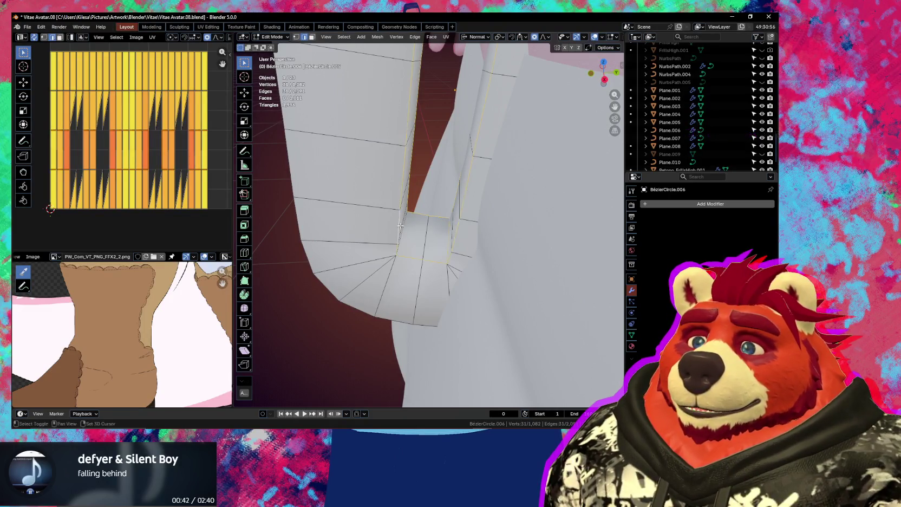
pyautogui.keyDown('shift'); pyautogui.moveTo(399, 224); pyautogui.dragTo(434, 174, button='middle'); pyautogui.keyUp('shift')
pyautogui.moveTo(457, 97)
pyautogui.mouseDown(button='middle')
pyautogui.moveTo(444, 173)
pyautogui.moveTo(409, 256)
pyautogui.mouseUp(button='middle')
# Step: Mark the selected loops as a UV seam, then select an adjacent edge
pyautogui.press('q')
pyautogui.click(431, 155)
pyautogui.moveTo(437, 163); pyautogui.dragTo(526, 156, button='middle')
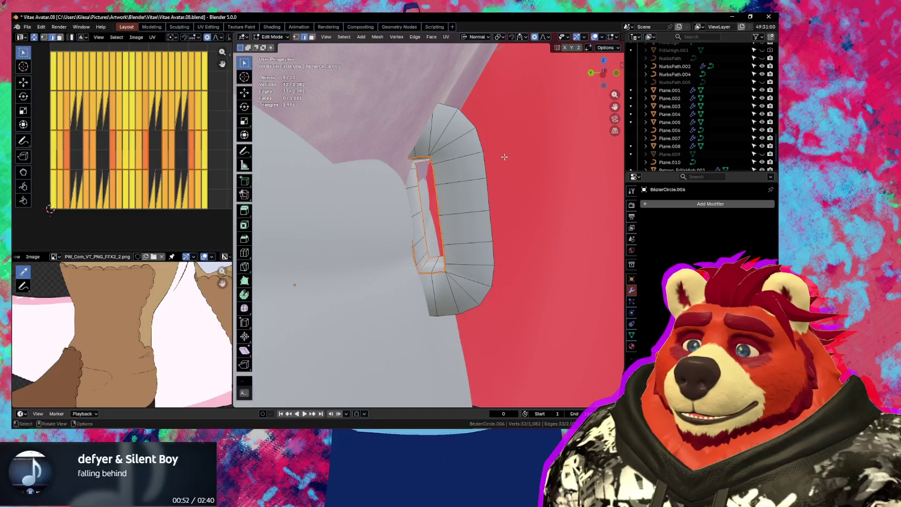
pyautogui.click(448, 137)
pyautogui.moveTo(448, 137); pyautogui.dragTo(368, 178, button='middle')
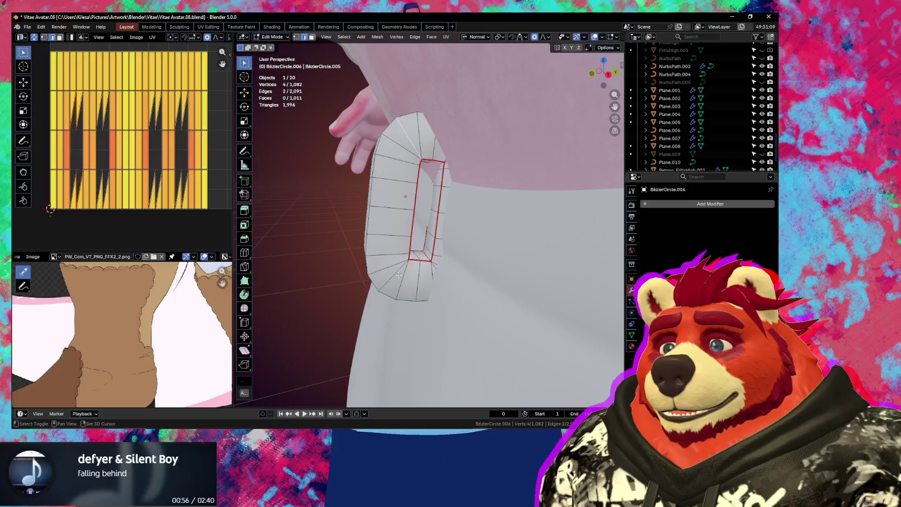
pyautogui.moveTo(402, 278)
pyautogui.mouseDown(button='middle')
pyautogui.moveTo(475, 156)
pyautogui.moveTo(459, 140)
pyautogui.moveTo(440, 282)
pyautogui.moveTo(591, 309)
pyautogui.moveTo(465, 301)
pyautogui.moveTo(436, 260)
pyautogui.moveTo(405, 158)
pyautogui.moveTo(636, 238)
pyautogui.mouseUp(button='middle')
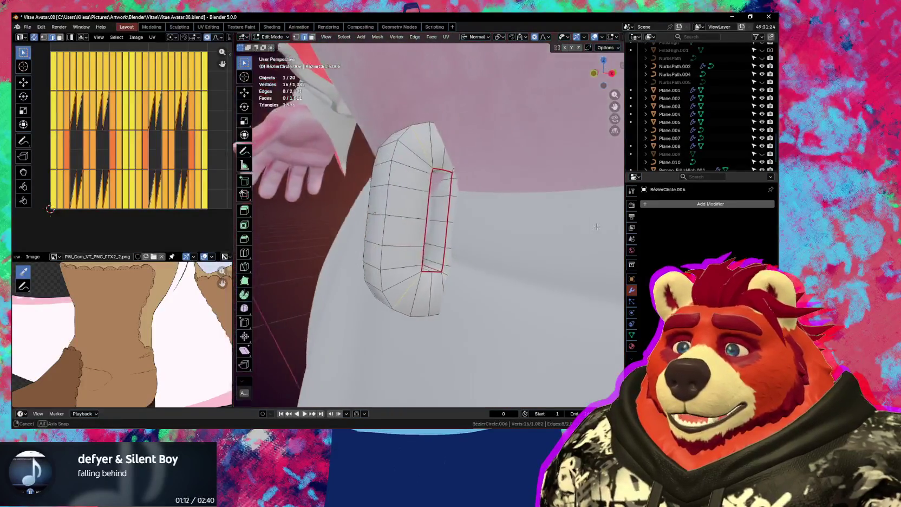
# Step: Mark the selected edges as a seam and pick a single edge on the loop
pyautogui.rightClick(486, 279)
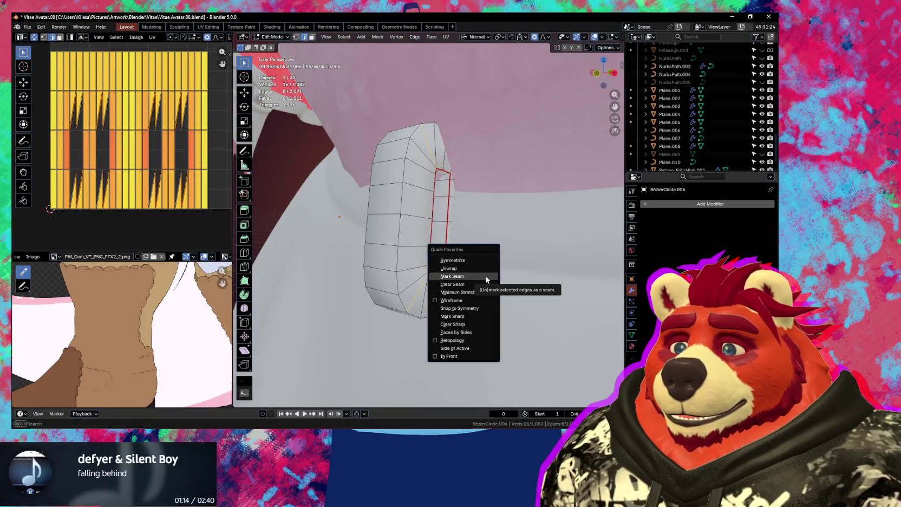
pyautogui.click(486, 279)
pyautogui.moveTo(486, 279); pyautogui.dragTo(378, 291, button='middle')
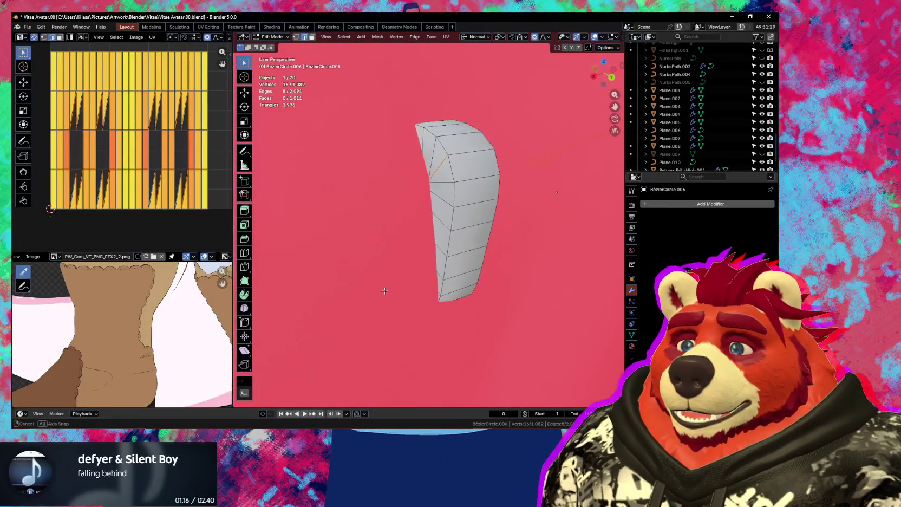
pyautogui.click(470, 157)
pyautogui.rightClick(470, 157)
pyautogui.press('Escape')
pyautogui.scroll(-2, 434, 239)
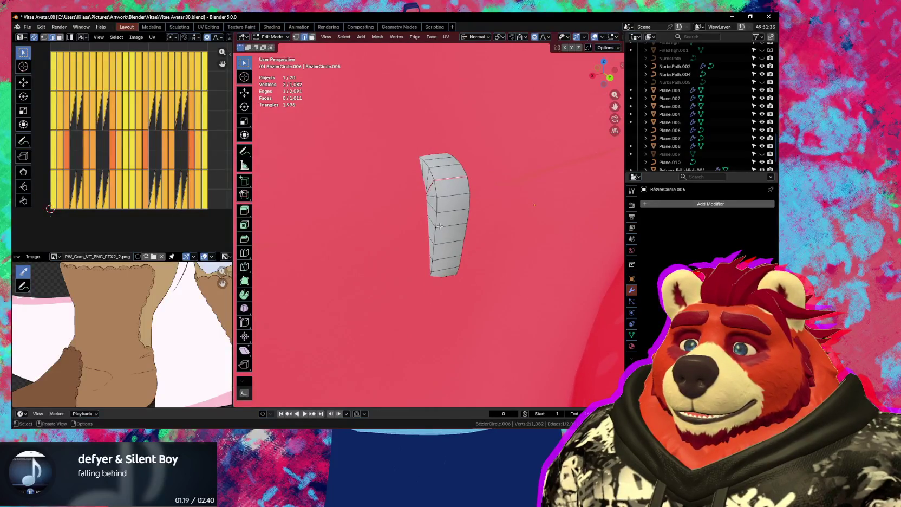
# Step: Select the whole belt loop and UV-unwrap it with Minimum Stretch
pyautogui.hotkey('ctrl', 'l')
pyautogui.moveTo(440, 226); pyautogui.dragTo(509, 211, button='middle')
pyautogui.press('q')
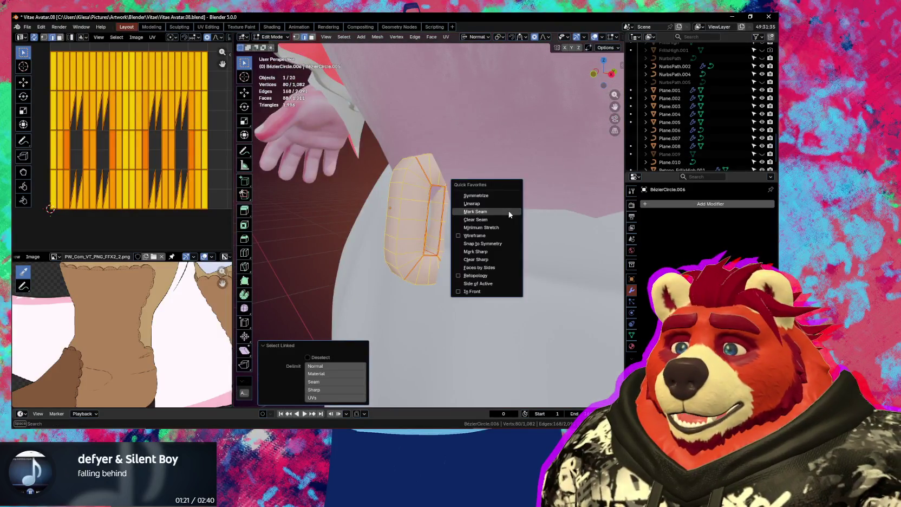
pyautogui.click(481, 228)
pyautogui.moveTo(103, 177); pyautogui.dragTo(154, 181, button='middle')
pyautogui.scroll(3, 156, 196)
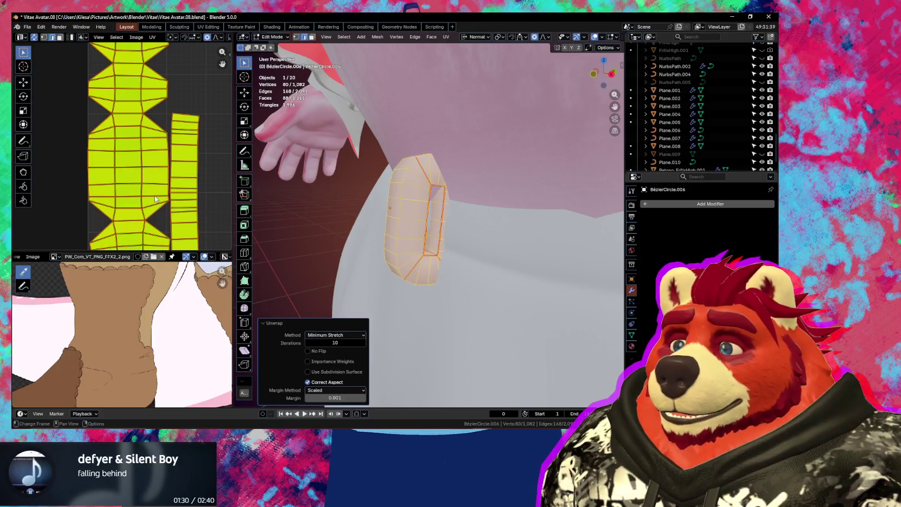
pyautogui.scroll(-2, 154, 199)
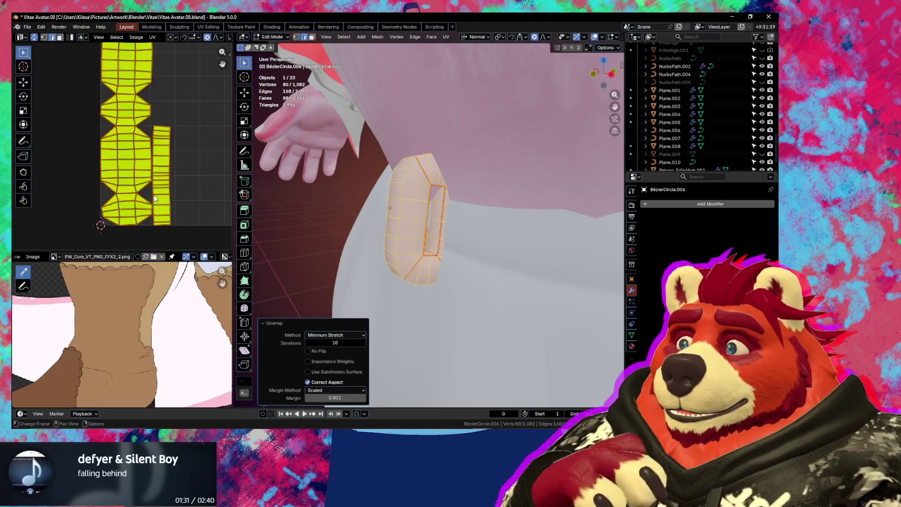
pyautogui.scroll(-4, 166, 197)
pyautogui.moveTo(325, 227)
pyautogui.mouseDown(button='middle')
pyautogui.moveTo(515, 276)
pyautogui.moveTo(447, 254)
pyautogui.mouseUp(button='middle')
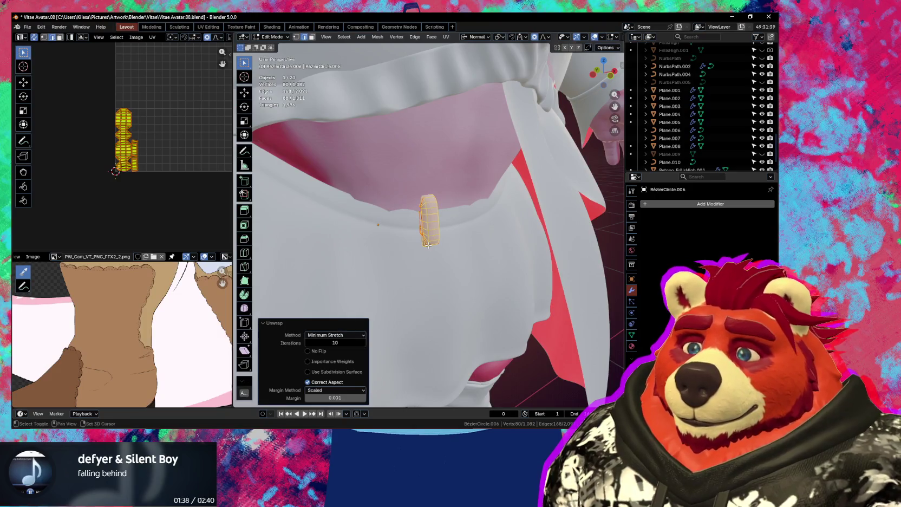
# Step: Reveal the hidden belt geometry and select an edge loop on the next tube
pyautogui.hotkey('alt', 'h')
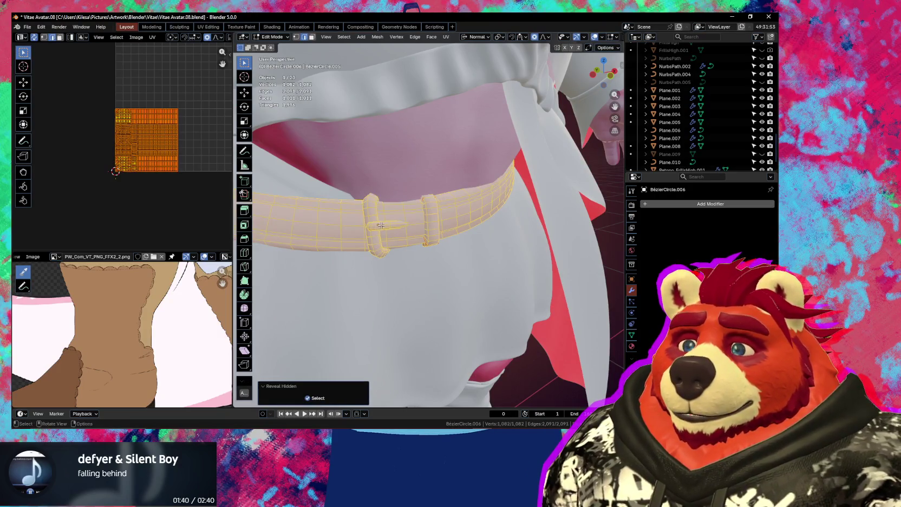
pyautogui.scroll(5, 381, 225)
pyautogui.moveTo(381, 225)
pyautogui.mouseDown(button='middle')
pyautogui.moveTo(468, 233)
pyautogui.moveTo(442, 240)
pyautogui.moveTo(420, 218)
pyautogui.moveTo(428, 255)
pyautogui.mouseUp(button='middle')
pyautogui.keyDown('alt'); pyautogui.click(418, 241); pyautogui.keyUp('alt')
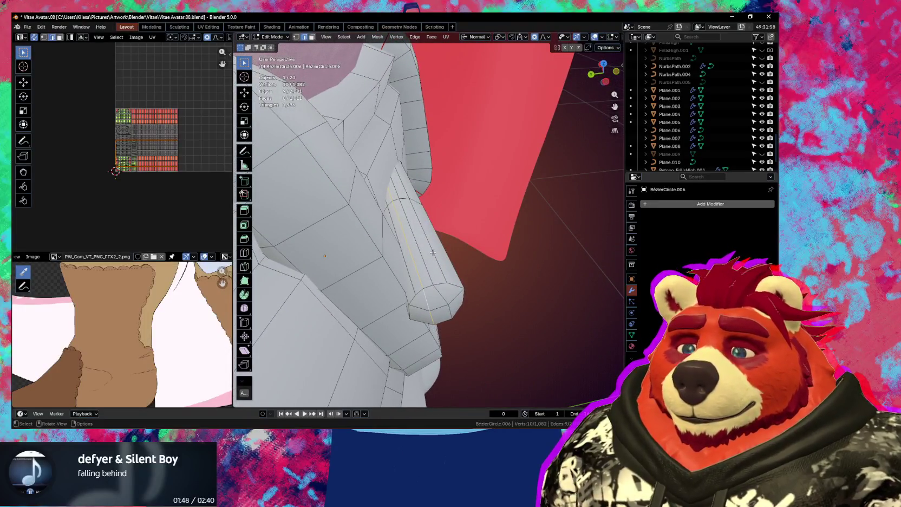
# Step: Select the small belt tube and hide everything else
pyautogui.press('1')
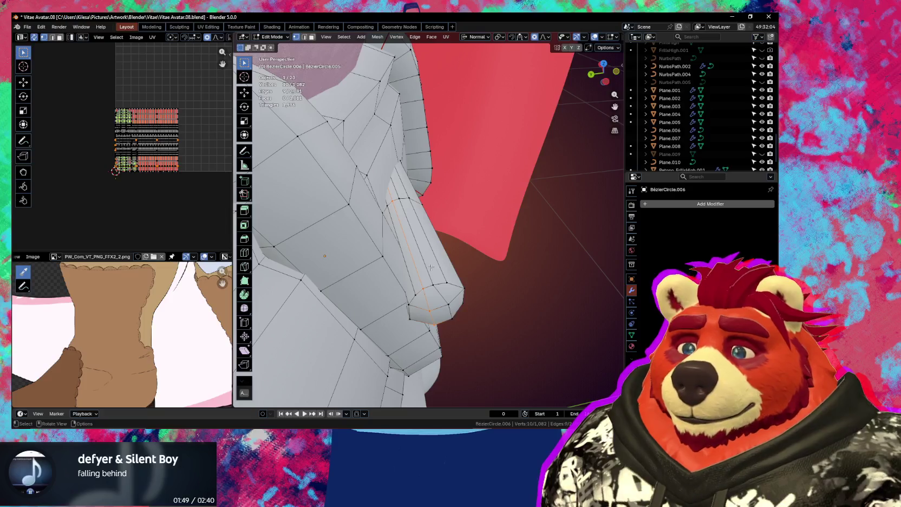
pyautogui.hotkey('ctrl', 'l')
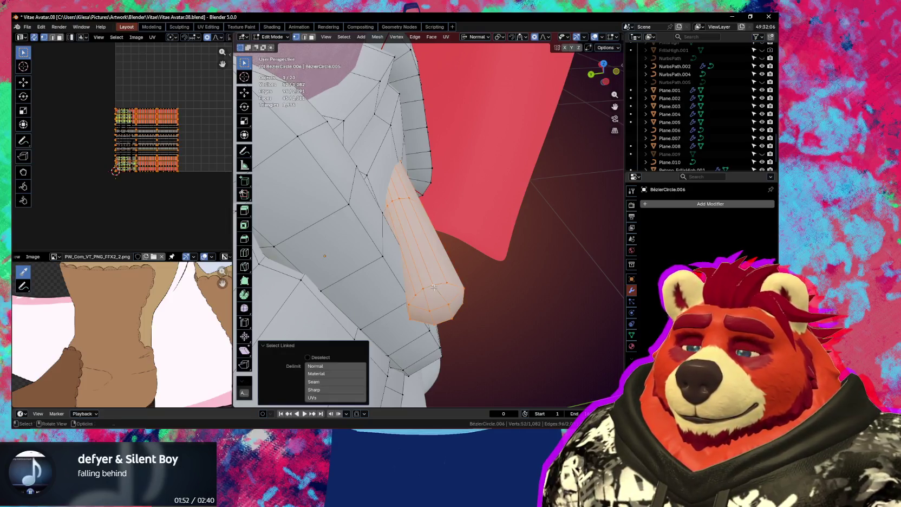
pyautogui.hotkey('shift', 'h')
pyautogui.moveTo(434, 287)
pyautogui.mouseDown(button='middle')
pyautogui.moveTo(421, 246)
pyautogui.moveTo(505, 271)
pyautogui.moveTo(445, 251)
pyautogui.moveTo(444, 219)
pyautogui.moveTo(435, 237)
pyautogui.mouseUp(button='middle')
# Step: Select a line of edges along the tube's length and mark it as a seam
pyautogui.press('2')
pyautogui.keyDown('alt'); pyautogui.click(422, 241); pyautogui.keyUp('alt')
pyautogui.moveTo(473, 260)
pyautogui.mouseDown(button='middle')
pyautogui.moveTo(458, 238)
pyautogui.moveTo(402, 245)
pyautogui.moveTo(529, 234)
pyautogui.moveTo(478, 261)
pyautogui.moveTo(485, 244)
pyautogui.moveTo(529, 221)
pyautogui.moveTo(490, 152)
pyautogui.mouseUp(button='middle')
pyautogui.press('c')
pyautogui.middleClick(458, 239)
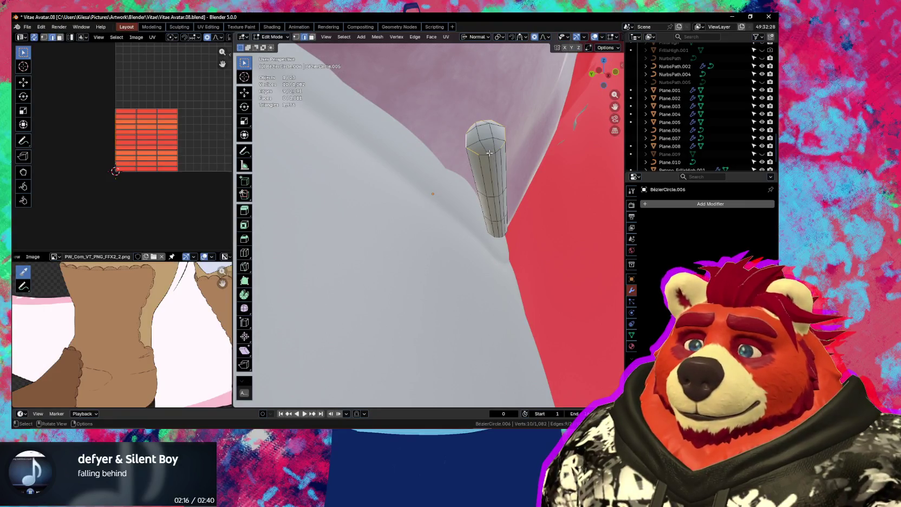
pyautogui.moveTo(490, 153)
pyautogui.mouseDown(button='middle')
pyautogui.moveTo(501, 156)
pyautogui.moveTo(490, 162)
pyautogui.moveTo(474, 148)
pyautogui.mouseUp(button='middle')
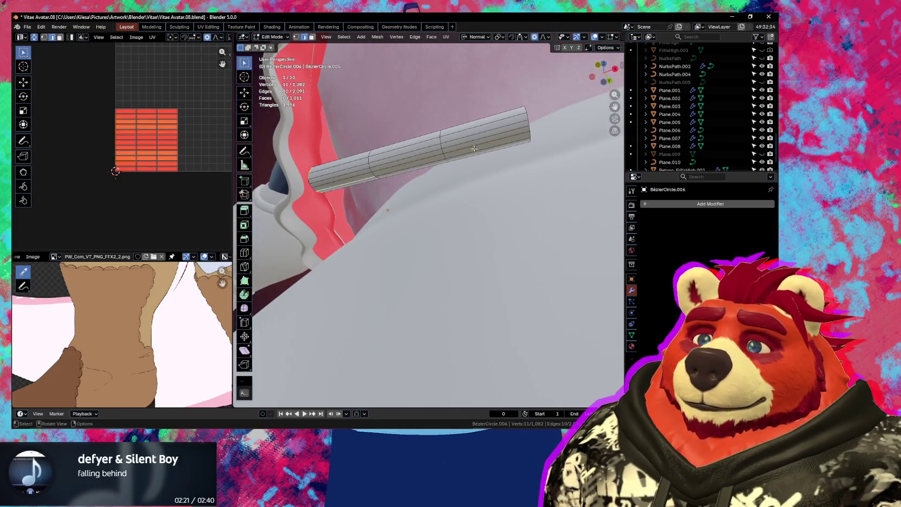
pyautogui.keyDown('ctrl'); pyautogui.click(517, 142); pyautogui.keyUp('ctrl')
pyautogui.rightClick(517, 142)
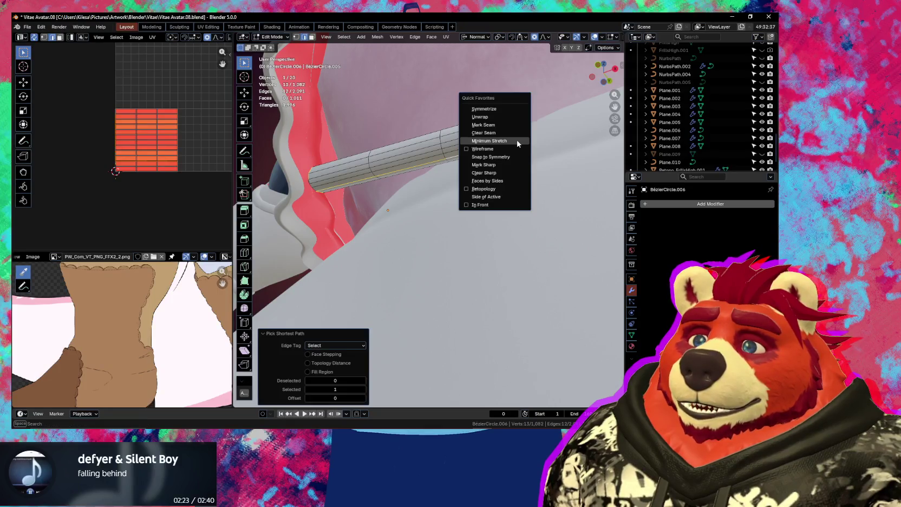
pyautogui.click(507, 128)
# Step: Unwrap the whole tube with Minimum Stretch
pyautogui.press('l')
pyautogui.press('u')
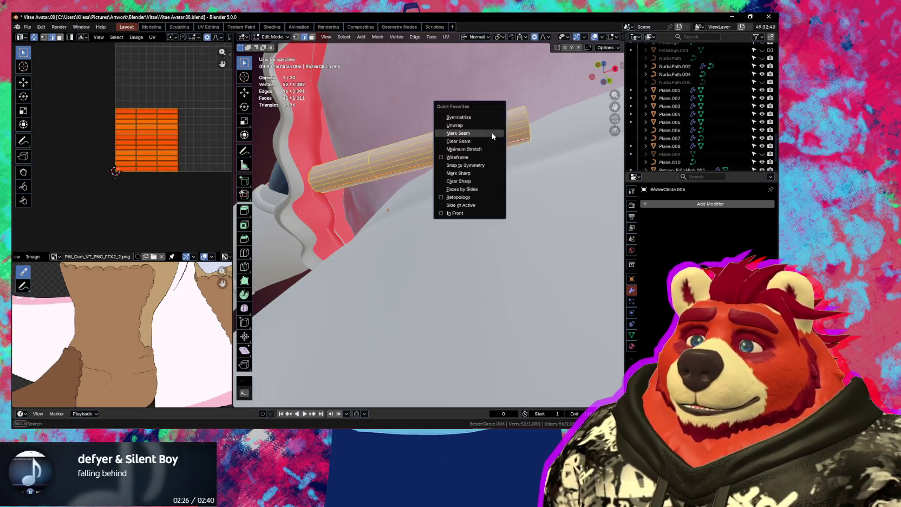
pyautogui.click(485, 146)
pyautogui.scroll(4, 214, 163)
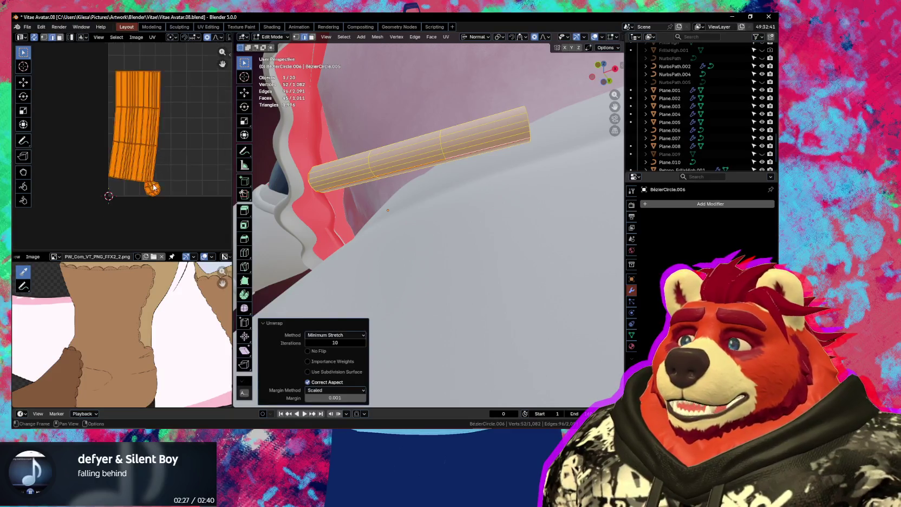
pyautogui.scroll(4, 188, 199)
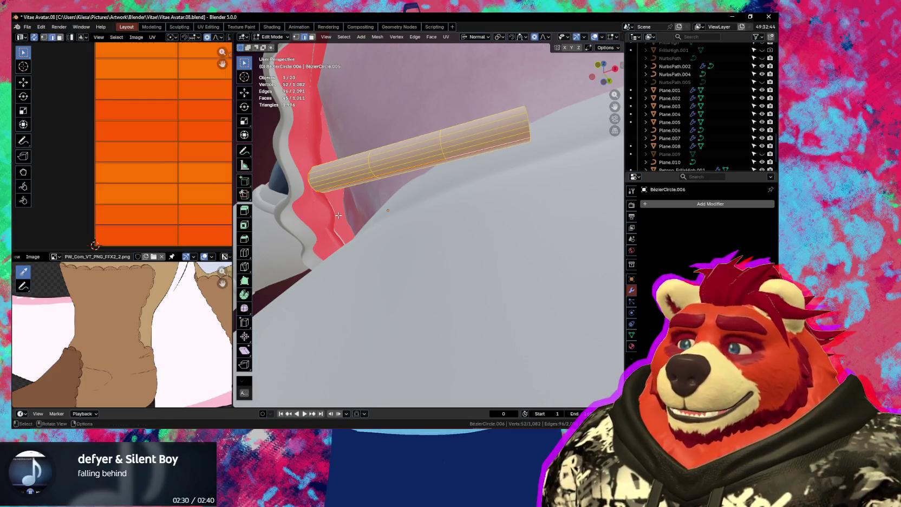
# Step: Mark the ring of edges at the tube's end as a seam
pyautogui.moveTo(338, 216); pyautogui.dragTo(432, 204, button='middle')
pyautogui.click(455, 105)
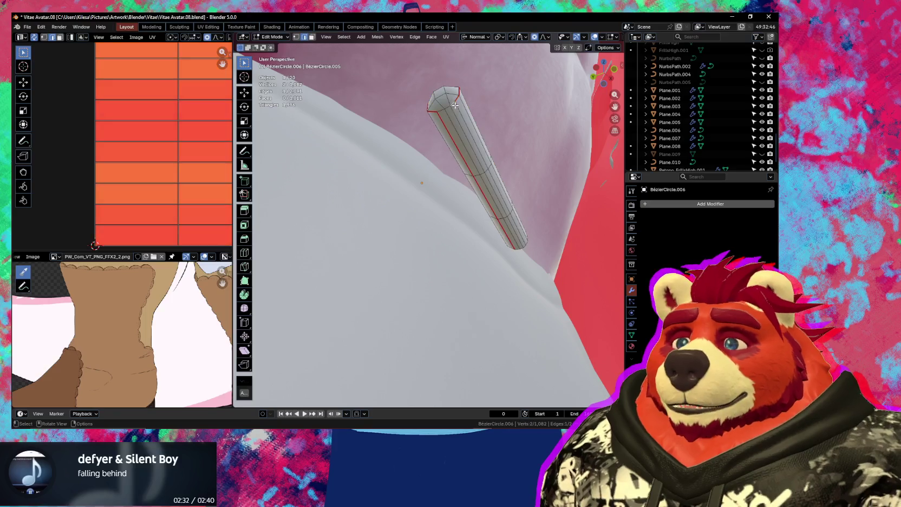
pyautogui.moveTo(462, 119); pyautogui.dragTo(468, 97, button='middle')
pyautogui.scroll(3, 471, 81)
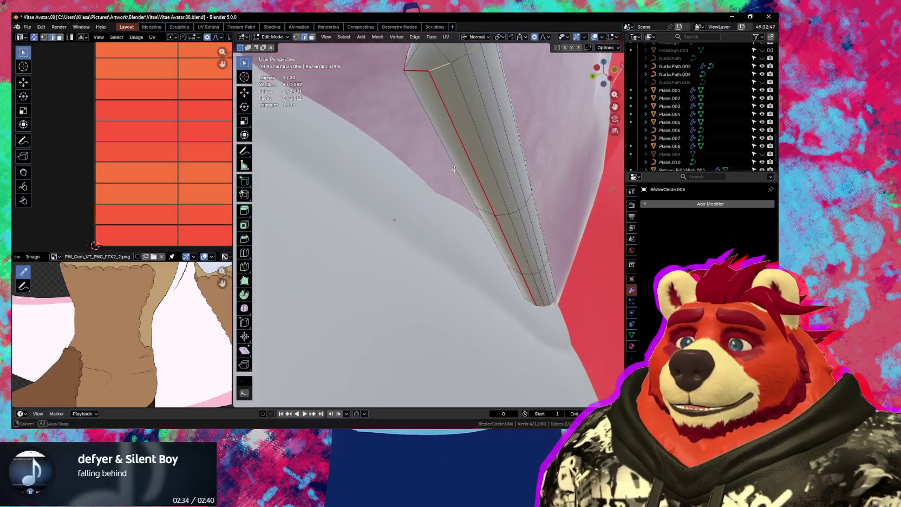
pyautogui.keyDown('shift'); pyautogui.moveTo(464, 57); pyautogui.dragTo(460, 75, button='middle'); pyautogui.keyUp('shift')
pyautogui.press('q')
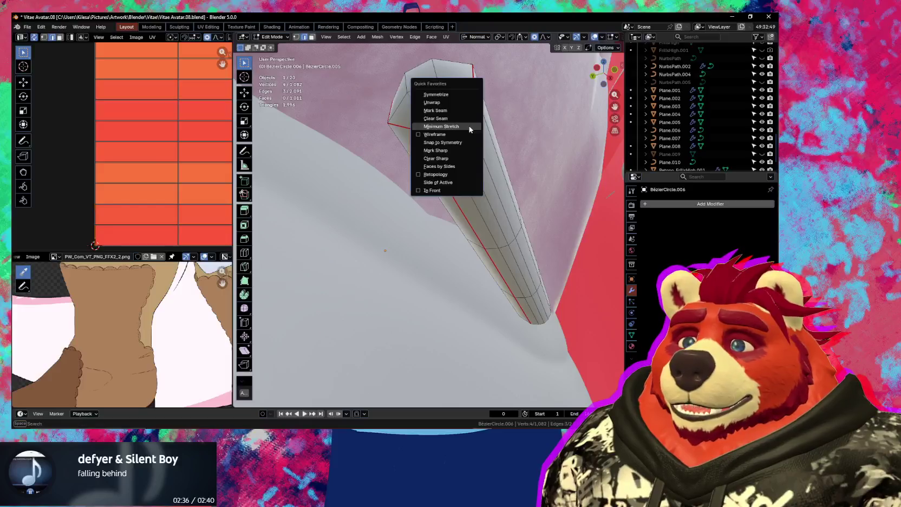
pyautogui.click(456, 111)
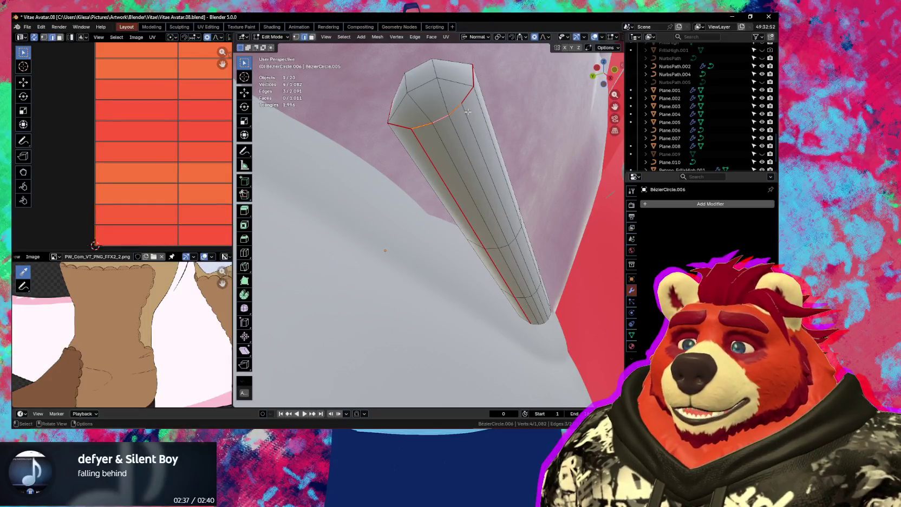
# Step: Re-unwrap the tube with Minimum Stretch (10 iterations) and reveal the full belt
pyautogui.press('l')
pyautogui.press('u')
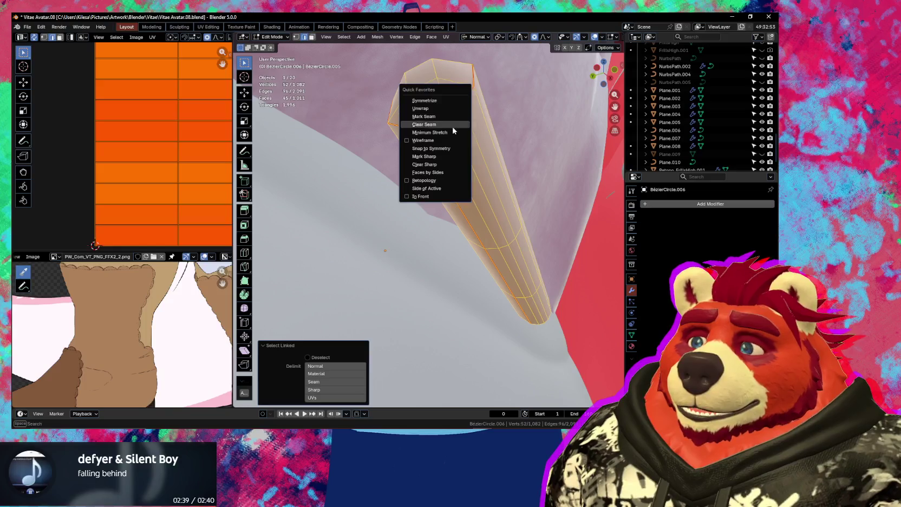
pyautogui.click(454, 130)
pyautogui.scroll(-1, 163, 180)
pyautogui.scroll(1, 162, 180)
pyautogui.scroll(-1, 171, 204)
pyautogui.moveTo(390, 254)
pyautogui.mouseDown(button='middle')
pyautogui.moveTo(404, 283)
pyautogui.moveTo(417, 254)
pyautogui.mouseUp(button='middle')
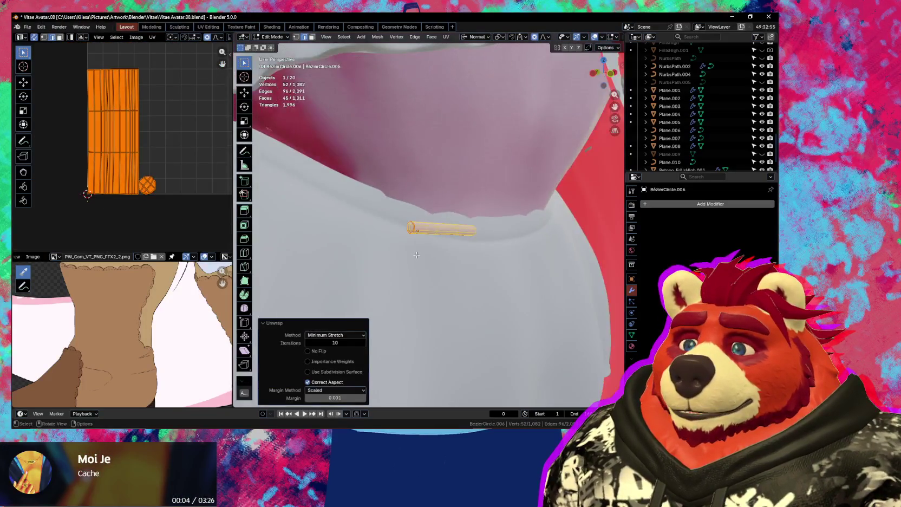
pyautogui.hotkey('alt', 'h')
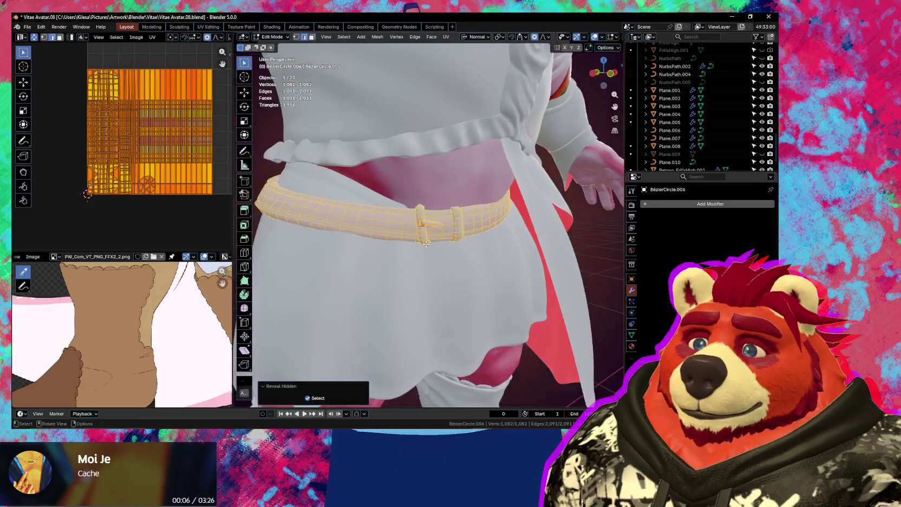
# Step: Isolate the buckle chain-link ring in local view and turn it face-on
pyautogui.moveTo(414, 209)
pyautogui.mouseDown(button='middle')
pyautogui.moveTo(432, 237)
pyautogui.moveTo(462, 250)
pyautogui.mouseUp(button='middle')
pyautogui.click(430, 211)
pyautogui.hotkey('ctrl', 'l')
pyautogui.hotkey('shift', 'h')
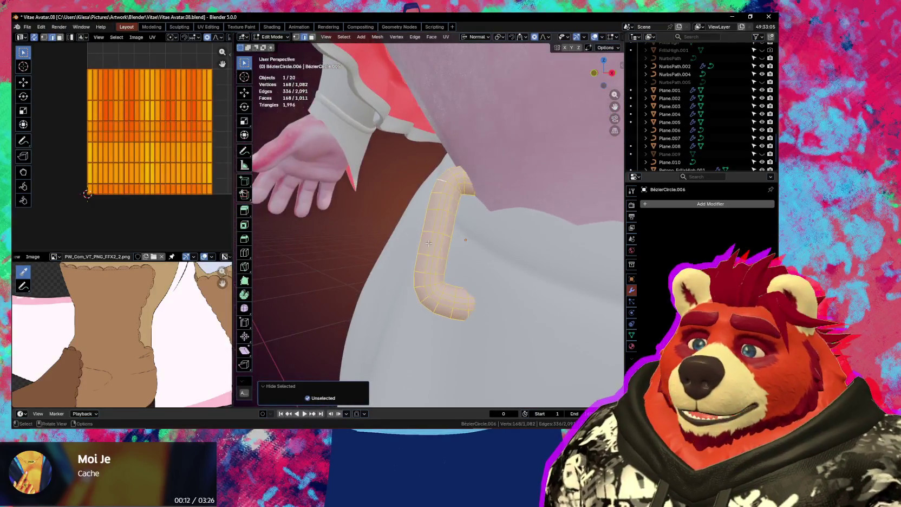
pyautogui.press('KP_Divide')
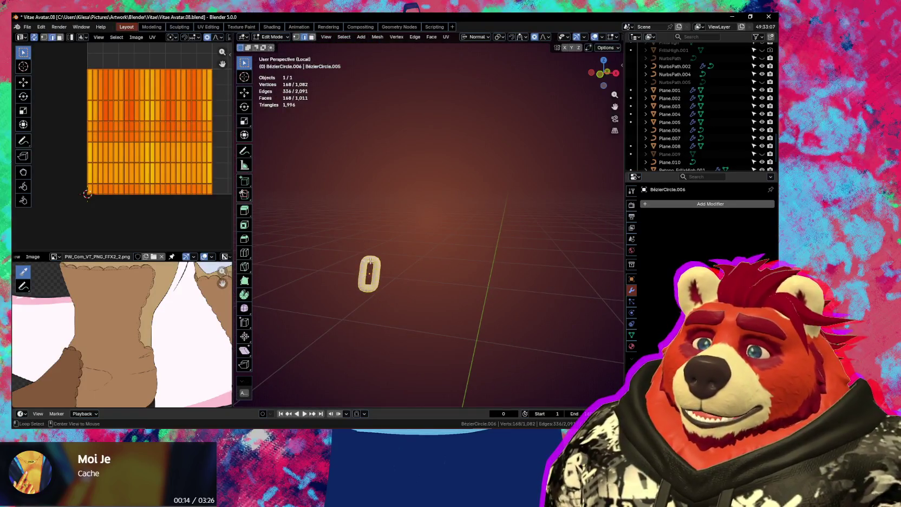
pyautogui.moveTo(370, 261); pyautogui.dragTo(400, 211, button='middle')
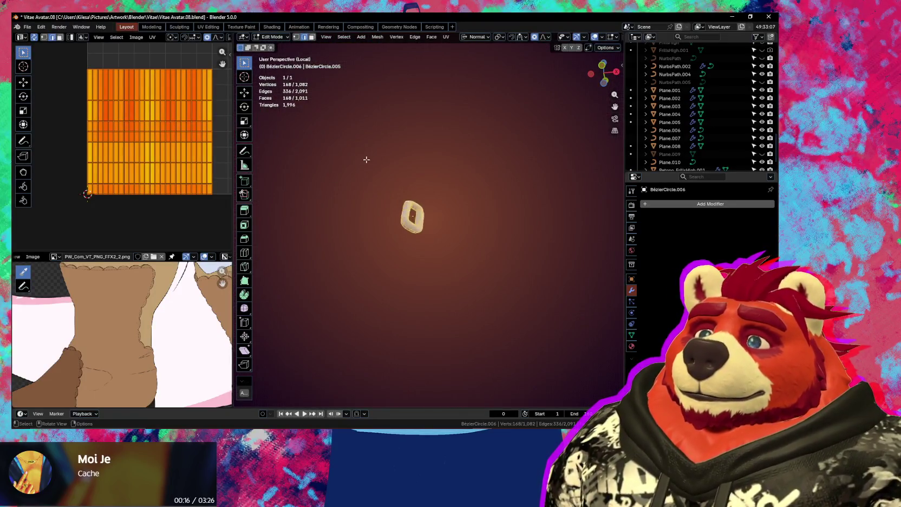
pyautogui.scroll(8, 363, 158)
pyautogui.moveTo(366, 258); pyautogui.dragTo(416, 234, button='middle')
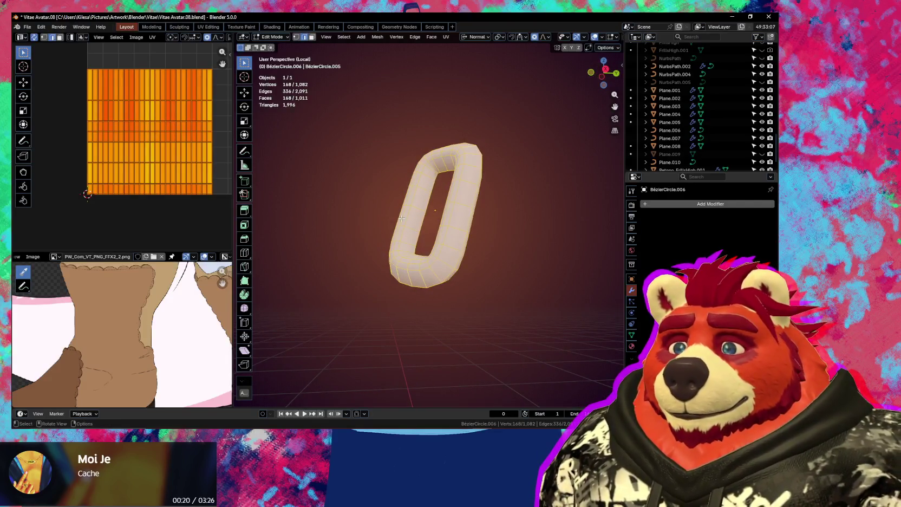
pyautogui.scroll(4, 418, 201)
pyautogui.moveTo(428, 206); pyautogui.dragTo(455, 234, button='middle')
pyautogui.moveTo(460, 200)
pyautogui.mouseDown(button='middle')
pyautogui.moveTo(527, 195)
pyautogui.moveTo(177, 180)
pyautogui.mouseUp(button='middle')
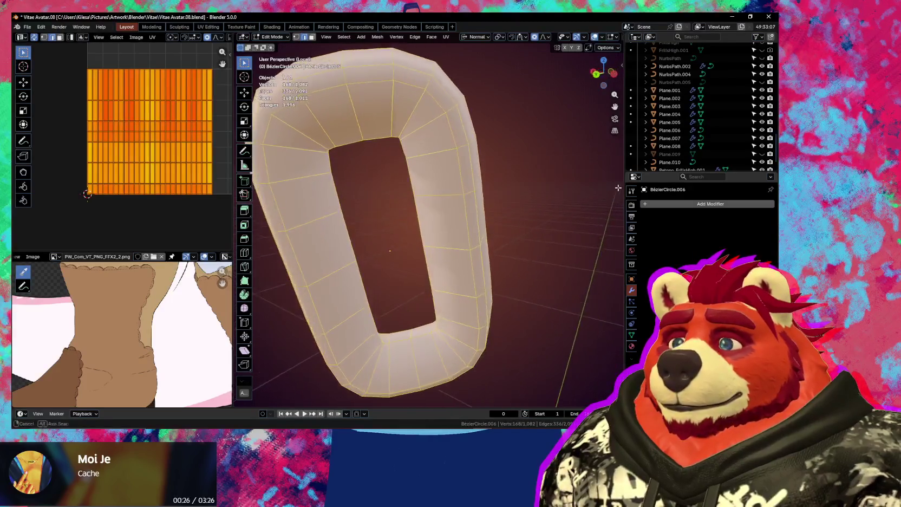
pyautogui.moveTo(366, 203); pyautogui.dragTo(375, 183, button='middle')
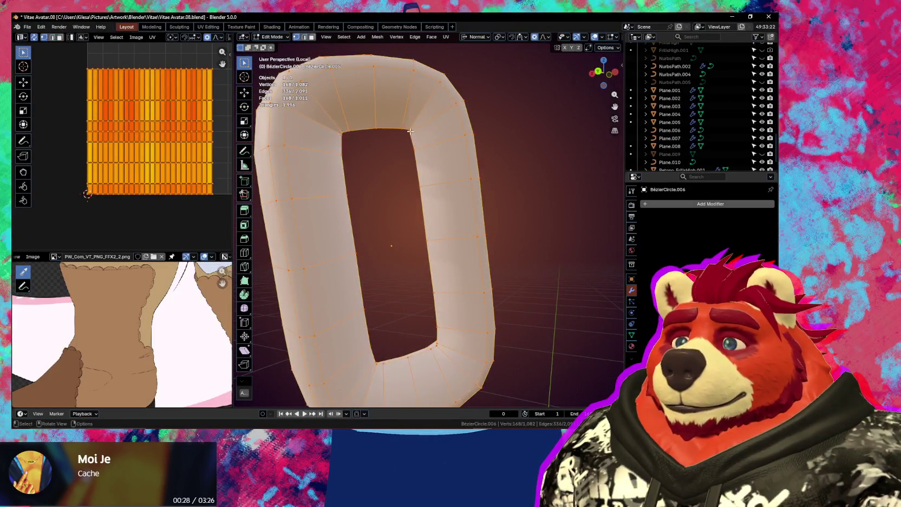
# Step: Deselect the ring and merge stray vertices at the arch's inner corner
pyautogui.hotkey('alt', 'a')
pyautogui.moveTo(402, 123)
pyautogui.mouseDown(button='middle')
pyautogui.moveTo(424, 234)
pyautogui.moveTo(453, 201)
pyautogui.mouseUp(button='middle')
pyautogui.scroll(5, 444, 209)
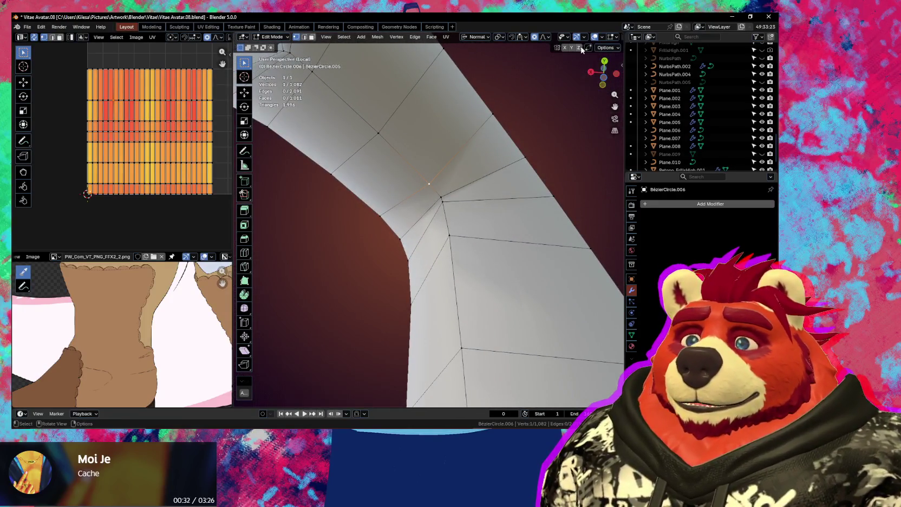
pyautogui.click(442, 198)
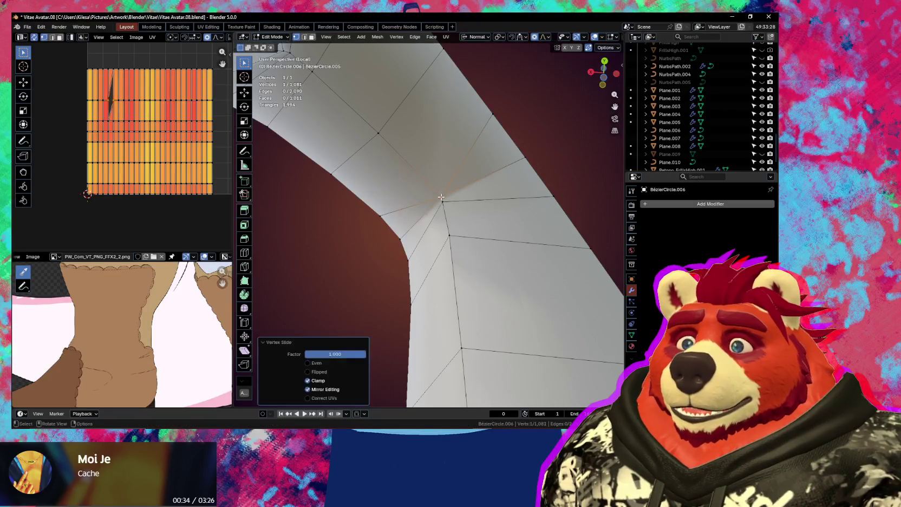
pyautogui.moveTo(442, 199)
pyautogui.mouseDown(button='middle')
pyautogui.moveTo(444, 221)
pyautogui.moveTo(338, 247)
pyautogui.mouseUp(button='middle')
pyautogui.click(442, 211)
pyautogui.scroll(2, 337, 247)
pyautogui.scroll(2, 368, 246)
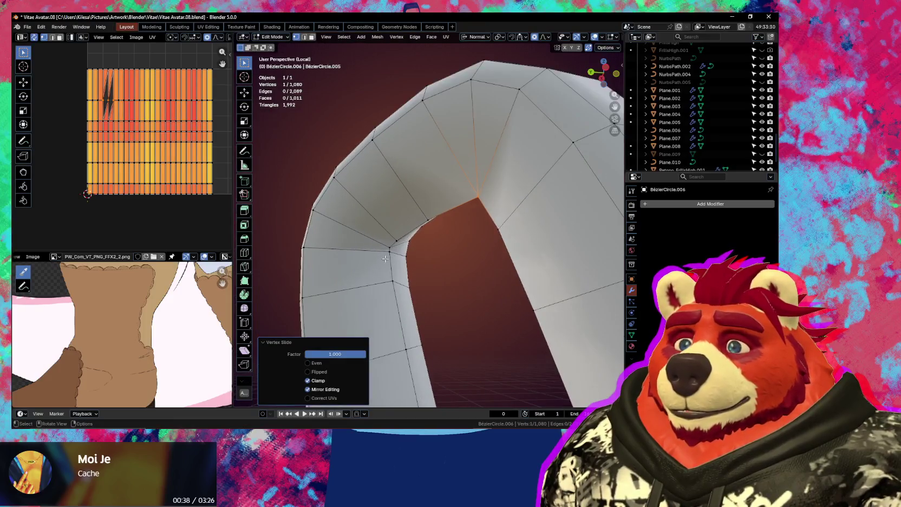
# Step: Slide two more corner vertices into their neighbours with G G
pyautogui.press('g')
pyautogui.press('g')
pyautogui.click(390, 247)
pyautogui.press('g')
pyautogui.press('g')
pyautogui.click(390, 247)
pyautogui.moveTo(390, 246)
pyautogui.mouseDown(button='middle')
pyautogui.moveTo(386, 301)
pyautogui.moveTo(436, 176)
pyautogui.mouseUp(button='middle')
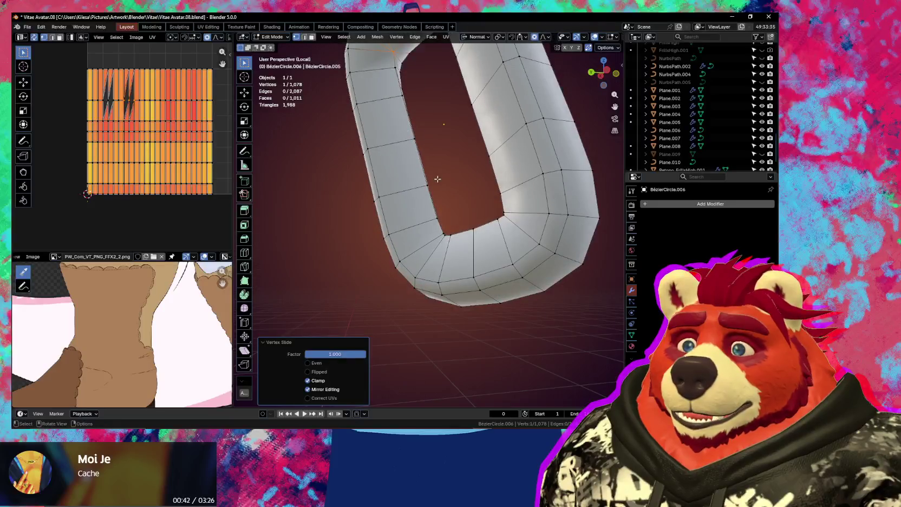
pyautogui.scroll(2, 440, 251)
pyautogui.moveTo(440, 251); pyautogui.dragTo(449, 276, button='middle')
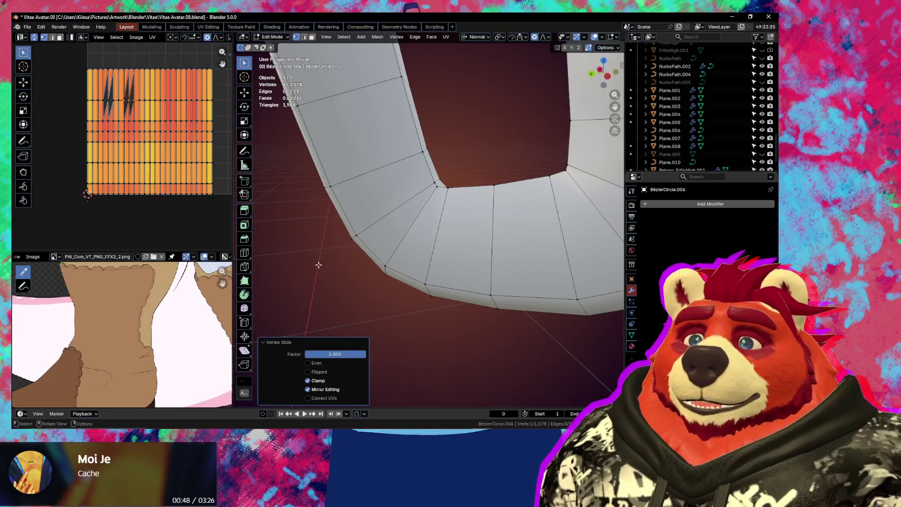
pyautogui.moveTo(351, 236); pyautogui.dragTo(481, 206, button='middle')
# Step: Vertex-slide four more stray vertices fully along their edges, leaving 1,074 vertices
pyautogui.hotkey('shift', 'v')
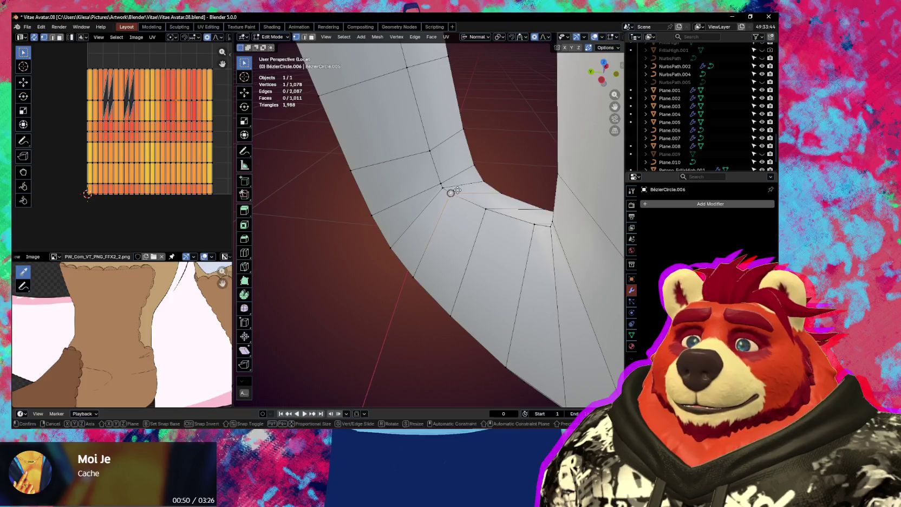
pyautogui.click(443, 185)
pyautogui.hotkey('shift', 'v')
pyautogui.click(442, 185)
pyautogui.moveTo(442, 186); pyautogui.dragTo(533, 157, button='middle')
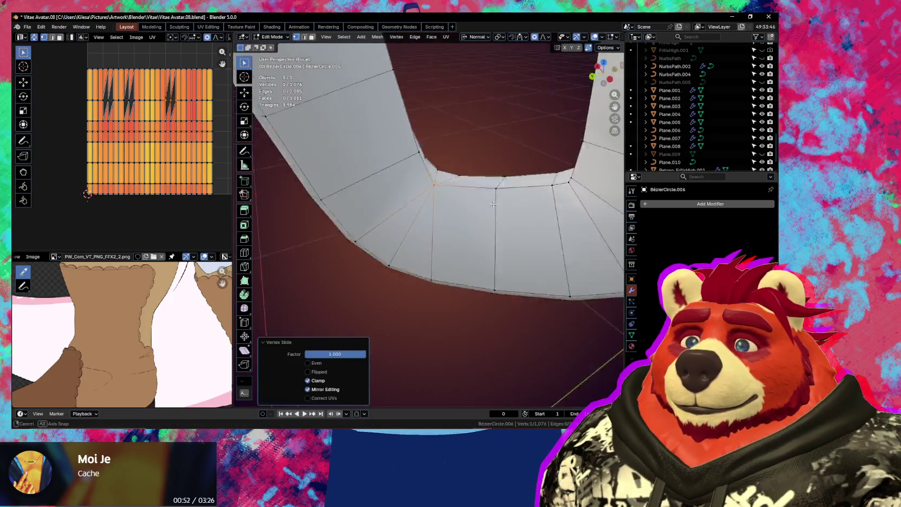
pyautogui.hotkey('shift', 'v')
pyautogui.click(534, 158)
pyautogui.hotkey('shift', 'v')
pyautogui.click(513, 154)
# Step: Inspect the cleaned ring from several angles and exit local view
pyautogui.scroll(-3, 513, 157)
pyautogui.moveTo(513, 158)
pyautogui.mouseDown(button='middle')
pyautogui.moveTo(511, 165)
pyautogui.moveTo(499, 138)
pyautogui.moveTo(438, 145)
pyautogui.mouseUp(button='middle')
pyautogui.scroll(-3, 499, 137)
pyautogui.moveTo(319, 196)
pyautogui.mouseDown(button='middle')
pyautogui.moveTo(436, 202)
pyautogui.moveTo(346, 242)
pyautogui.moveTo(269, 231)
pyautogui.moveTo(423, 247)
pyautogui.moveTo(544, 236)
pyautogui.moveTo(362, 243)
pyautogui.moveTo(430, 254)
pyautogui.moveTo(544, 245)
pyautogui.mouseUp(button='middle')
pyautogui.moveTo(495, 222)
pyautogui.mouseDown(button='middle')
pyautogui.moveTo(308, 208)
pyautogui.moveTo(334, 211)
pyautogui.mouseUp(button='middle')
pyautogui.press('KP_Divide')
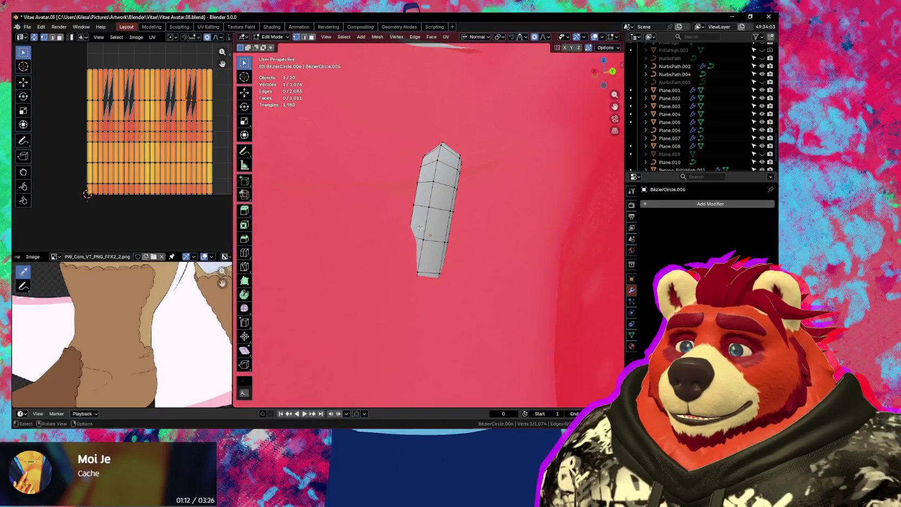
# Step: Isolate the chain-link tube in local view and frame it up close
pyautogui.moveTo(434, 227); pyautogui.dragTo(525, 235, button='middle')
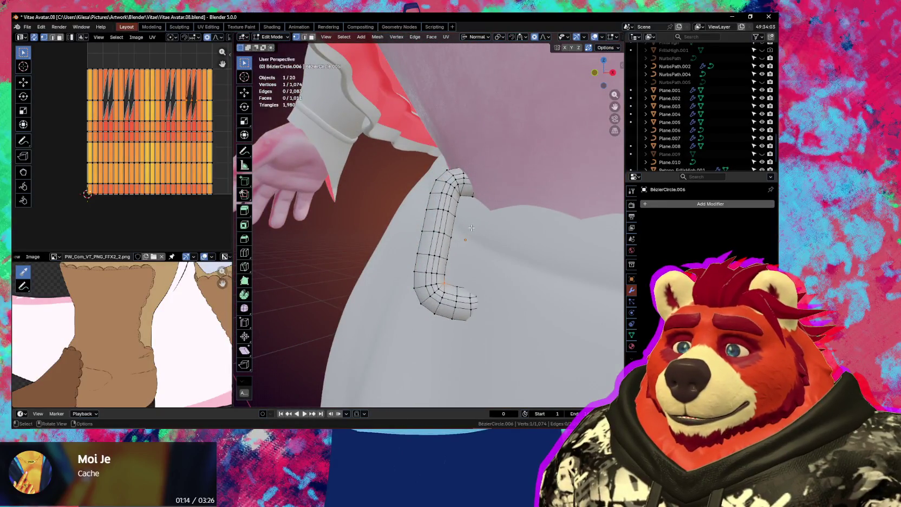
pyautogui.moveTo(454, 226); pyautogui.dragTo(438, 214, button='middle')
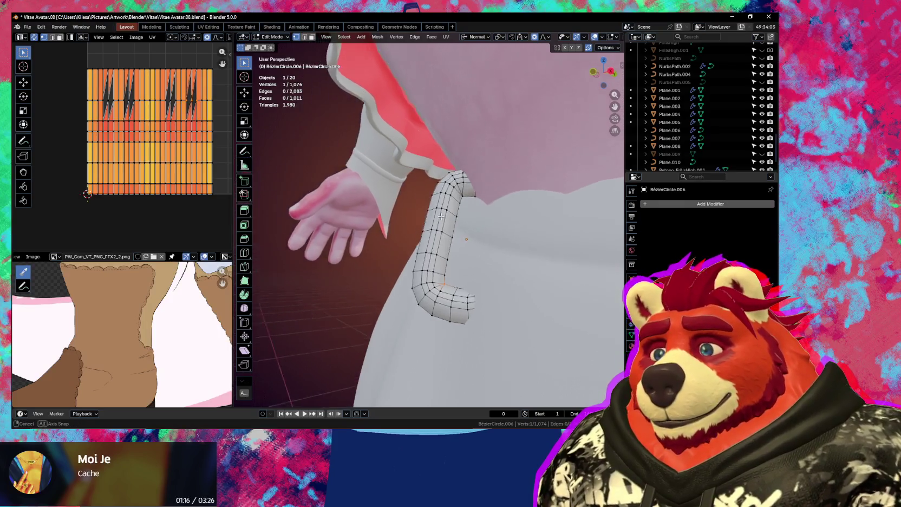
pyautogui.press('KP_Divide')
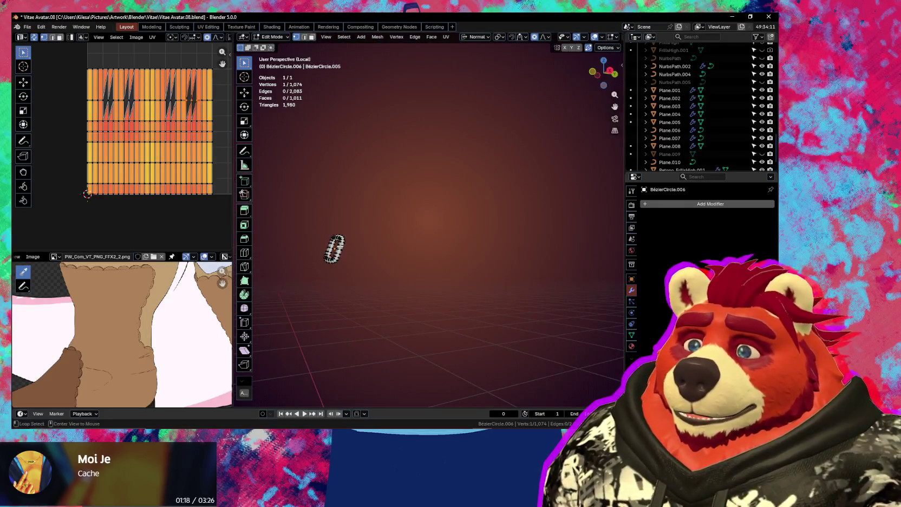
pyautogui.scroll(5, 393, 246)
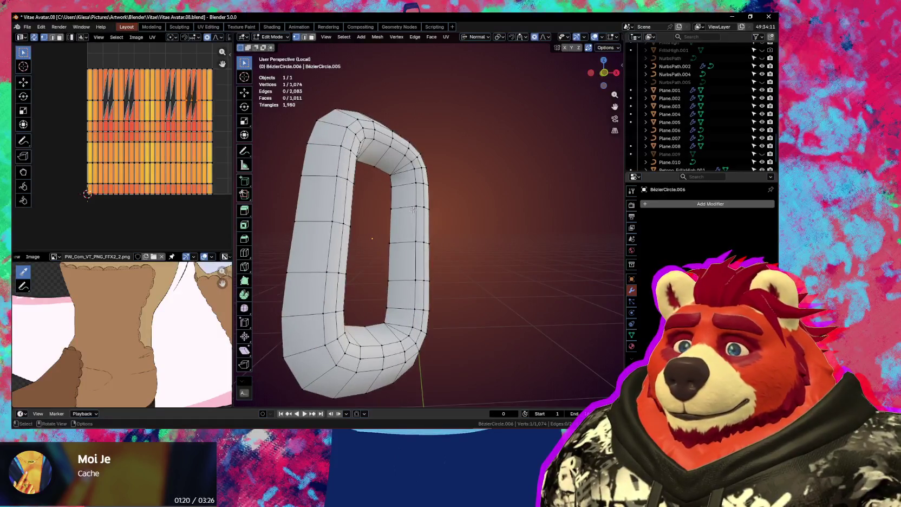
pyautogui.moveTo(406, 195); pyautogui.dragTo(394, 267, button='middle')
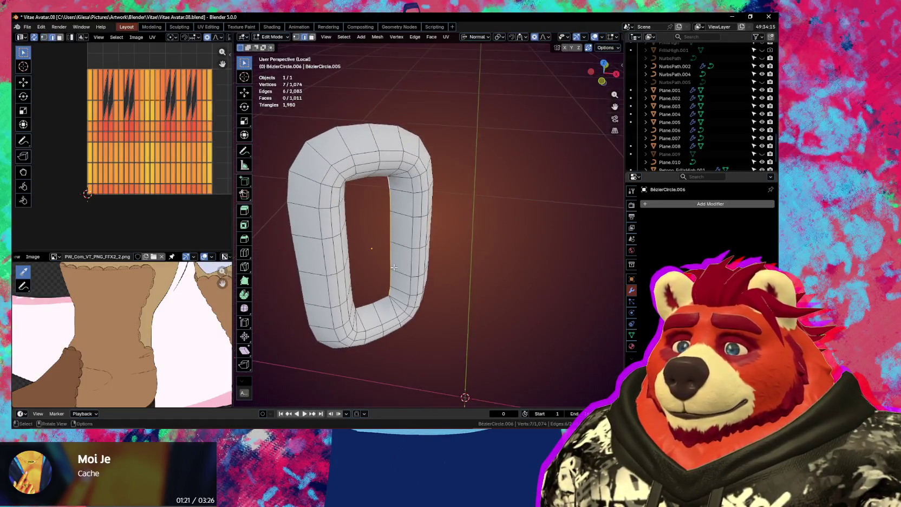
# Step: Select the chain link's inner-bottom and inner edge loops
pyautogui.keyDown('alt'); pyautogui.keyDown('shift'); pyautogui.click(381, 299); pyautogui.keyUp('shift'); pyautogui.keyUp('alt')
pyautogui.moveTo(381, 298)
pyautogui.mouseDown(button='middle')
pyautogui.moveTo(433, 195)
pyautogui.moveTo(356, 198)
pyautogui.moveTo(398, 199)
pyautogui.mouseUp(button='middle')
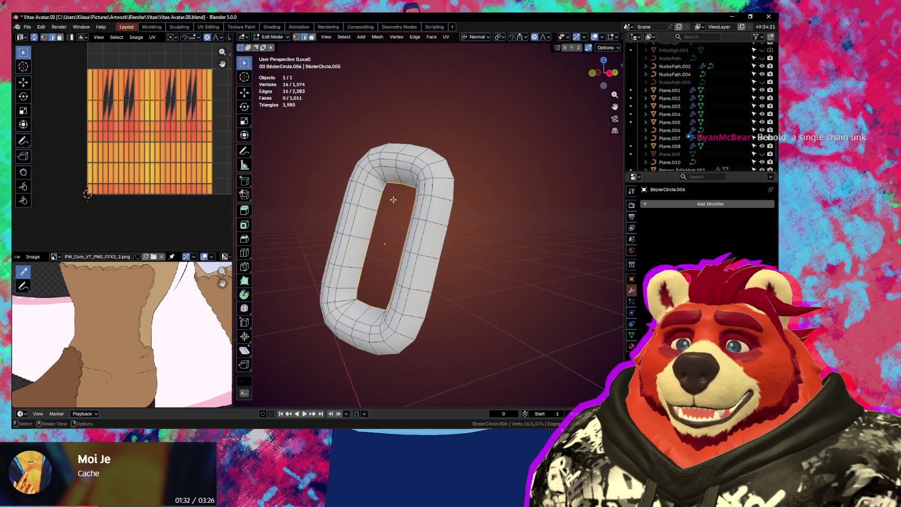
pyautogui.moveTo(394, 211)
pyautogui.mouseDown(button='middle')
pyautogui.moveTo(419, 188)
pyautogui.moveTo(537, 183)
pyautogui.mouseUp(button='middle')
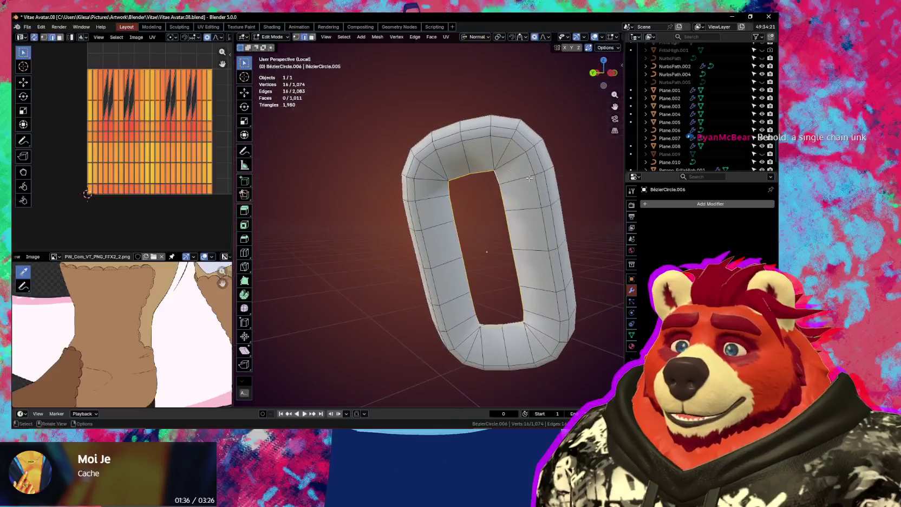
pyautogui.moveTo(450, 147); pyautogui.dragTo(256, 195, button='middle')
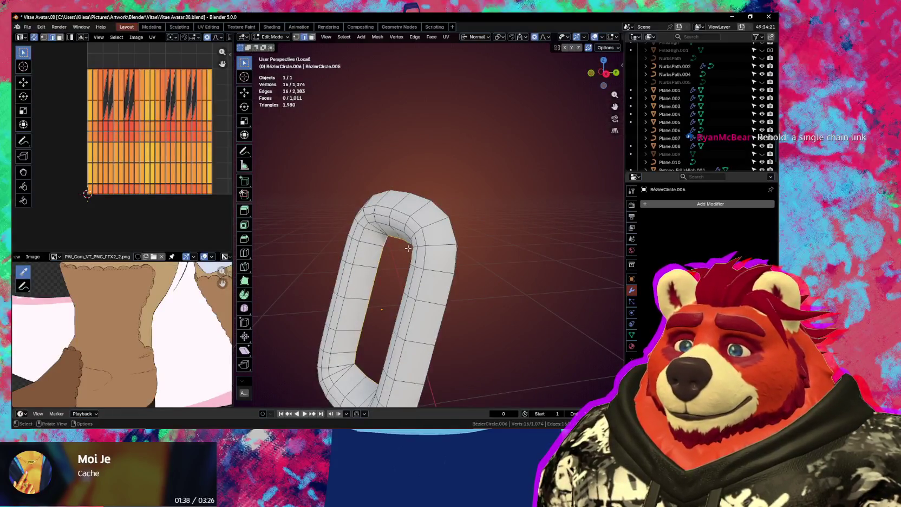
pyautogui.keyDown('alt'); pyautogui.click(418, 231); pyautogui.keyUp('alt')
pyautogui.moveTo(418, 231)
pyautogui.mouseDown(button='middle')
pyautogui.moveTo(248, 244)
pyautogui.moveTo(379, 217)
pyautogui.moveTo(465, 184)
pyautogui.moveTo(485, 211)
pyautogui.mouseUp(button='middle')
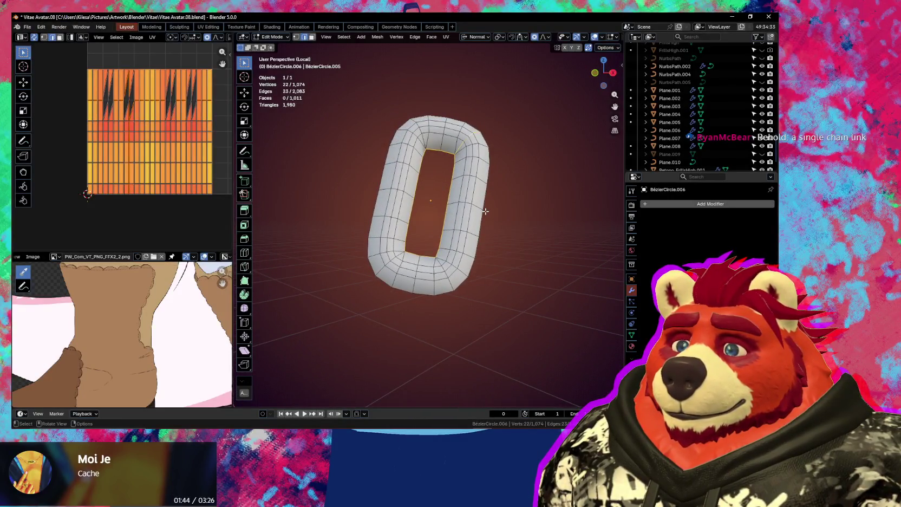
# Step: Mark the selected loops as seams and unwrap the whole chain link with Minimum Stretch
pyautogui.press('q')
pyautogui.click(474, 195)
pyautogui.press('a')
pyautogui.press('q')
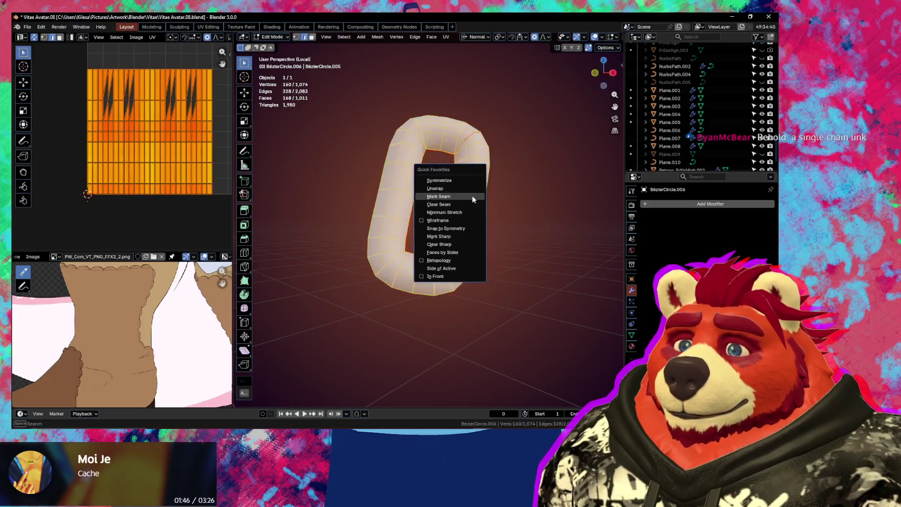
pyautogui.click(473, 215)
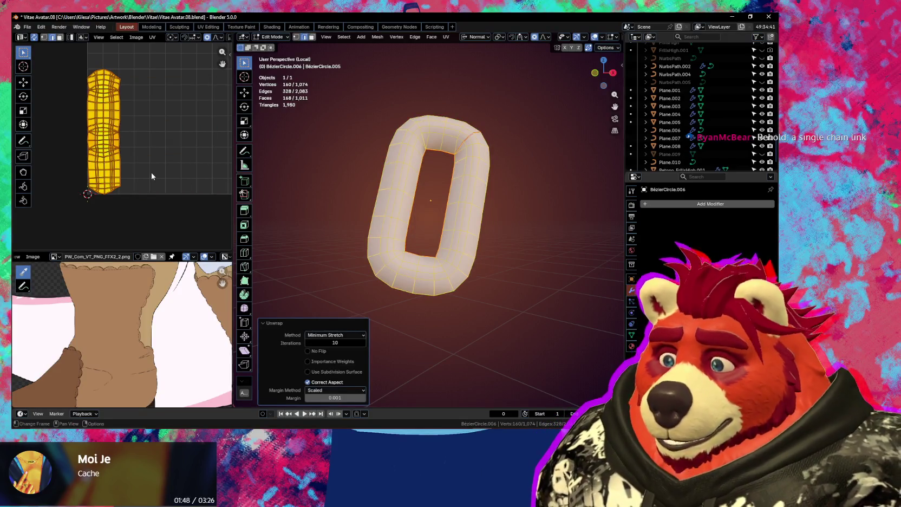
pyautogui.scroll(2, 145, 195)
pyautogui.scroll(1, 148, 202)
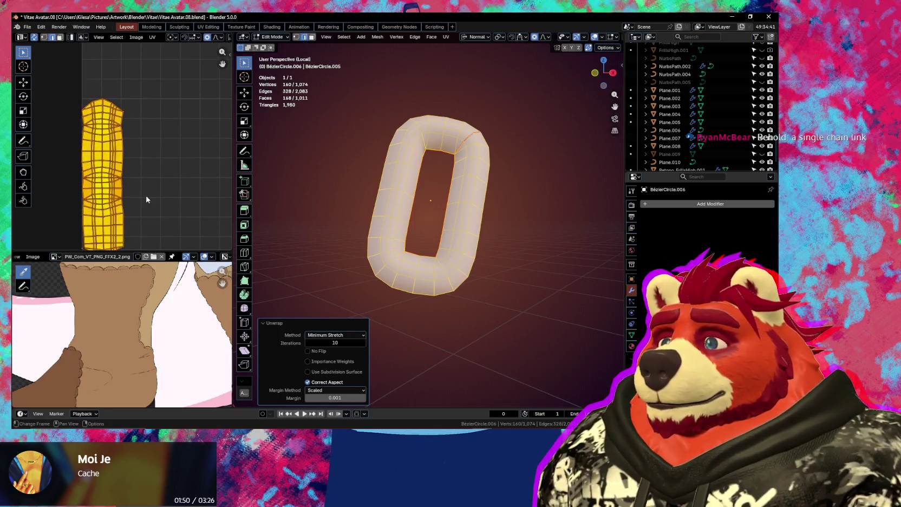
pyautogui.keyDown('ctrl'); pyautogui.moveTo(135, 122); pyautogui.dragTo(136, 132, button='middle'); pyautogui.keyUp('ctrl')
pyautogui.scroll(-4, 138, 149)
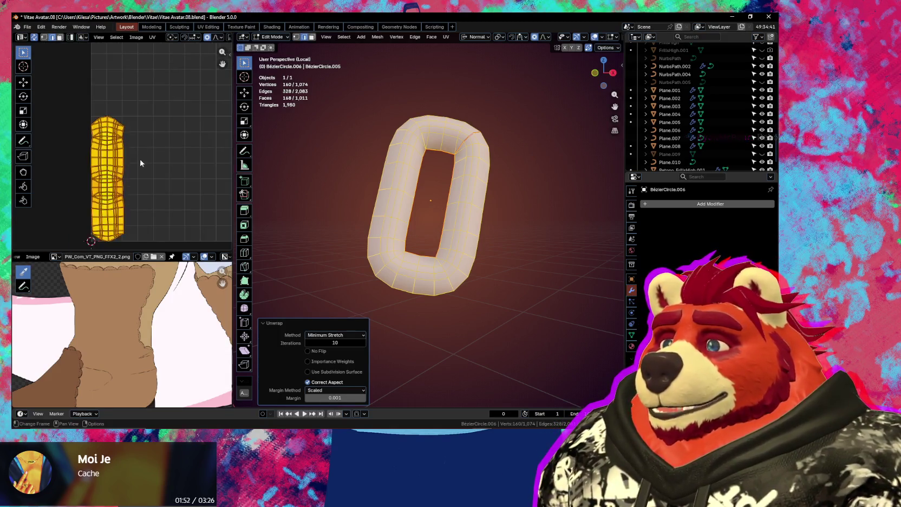
# Step: Exit local view, reveal hidden geometry, select the linked belt, isolate it, and switch to edge mode
pyautogui.press('KP_Divide')
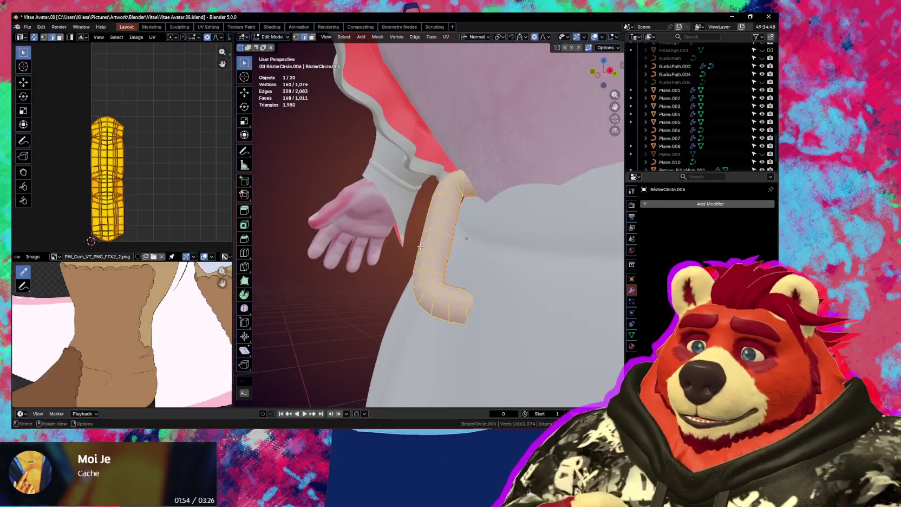
pyautogui.moveTo(420, 246); pyautogui.dragTo(496, 262, button='middle')
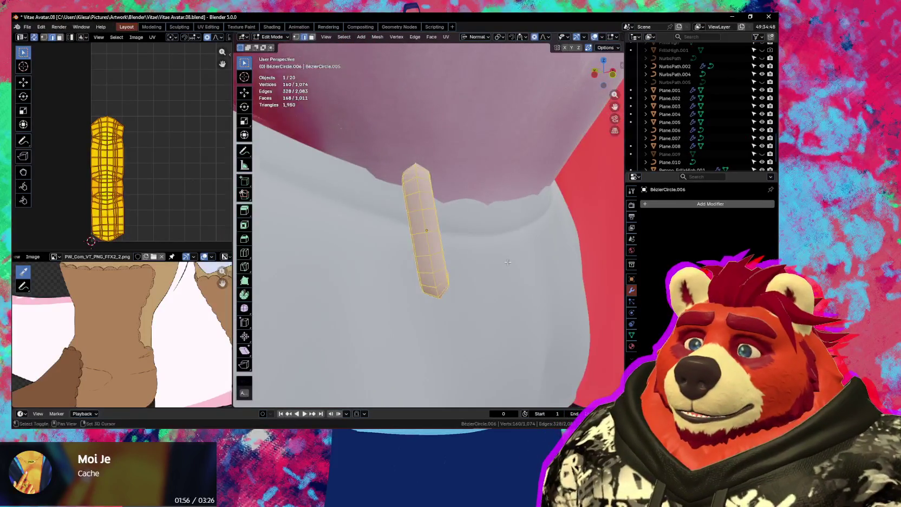
pyautogui.hotkey('alt', 'h')
pyautogui.scroll(-2, 495, 262)
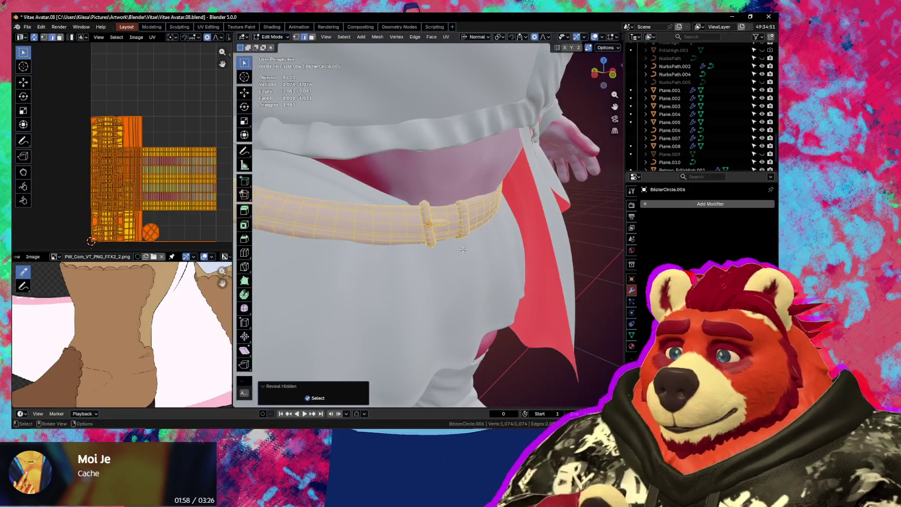
pyautogui.hotkey('alt', 'a')
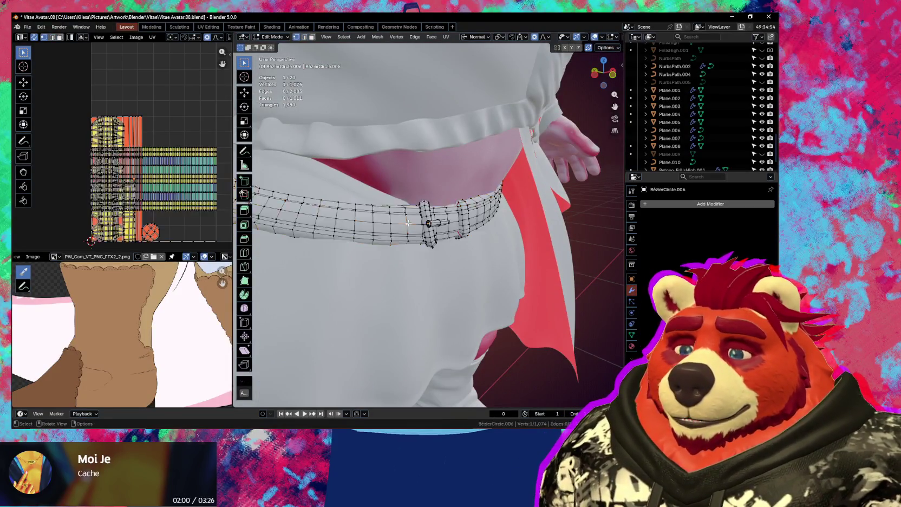
pyautogui.click(406, 224)
pyautogui.hotkey('ctrl', 'l')
pyautogui.press('KP_Divide')
pyautogui.moveTo(404, 236)
pyautogui.mouseDown(button='middle')
pyautogui.moveTo(458, 264)
pyautogui.moveTo(459, 275)
pyautogui.moveTo(490, 245)
pyautogui.moveTo(496, 256)
pyautogui.moveTo(471, 230)
pyautogui.mouseUp(button='middle')
pyautogui.press('2')
pyautogui.press('KP_Divide')
pyautogui.press('KP_Divide')
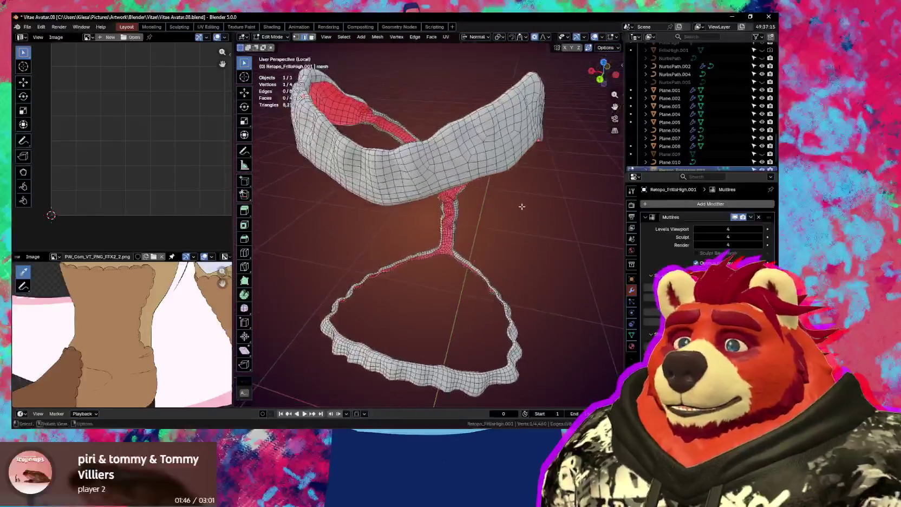
# Step: Mark the selected frill edges near the Y-shaped join as UV seams
pyautogui.moveTo(420, 230); pyautogui.dragTo(443, 214, button='middle')
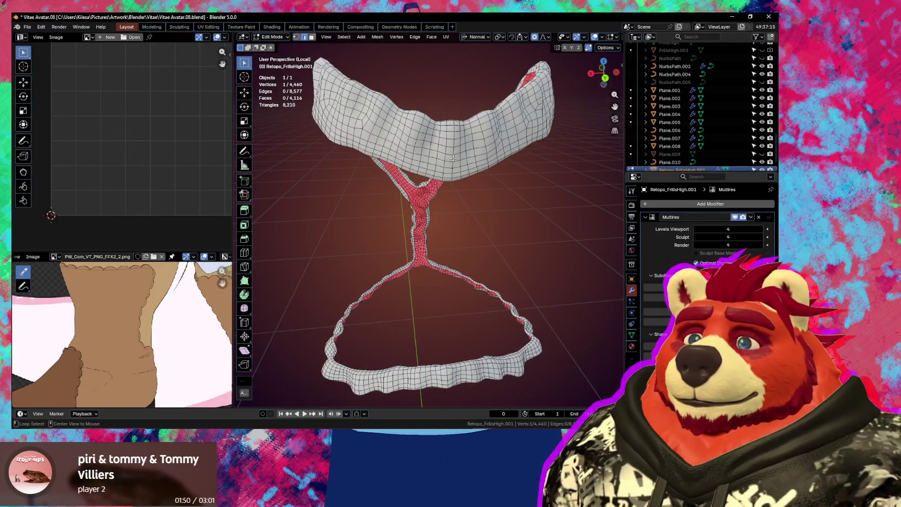
pyautogui.moveTo(463, 181)
pyautogui.mouseDown(button='middle')
pyautogui.moveTo(336, 200)
pyautogui.moveTo(414, 185)
pyautogui.mouseUp(button='middle')
pyautogui.press('q')
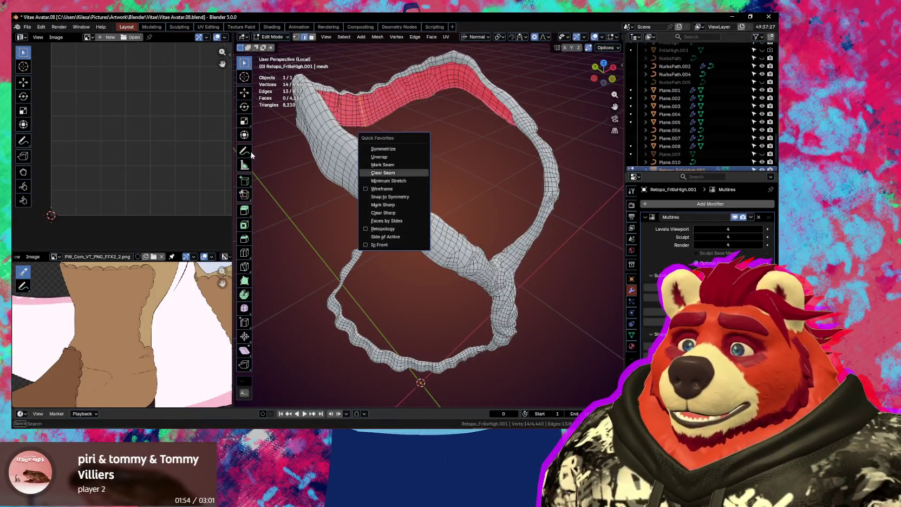
pyautogui.moveTo(251, 155); pyautogui.dragTo(460, 193, button='middle')
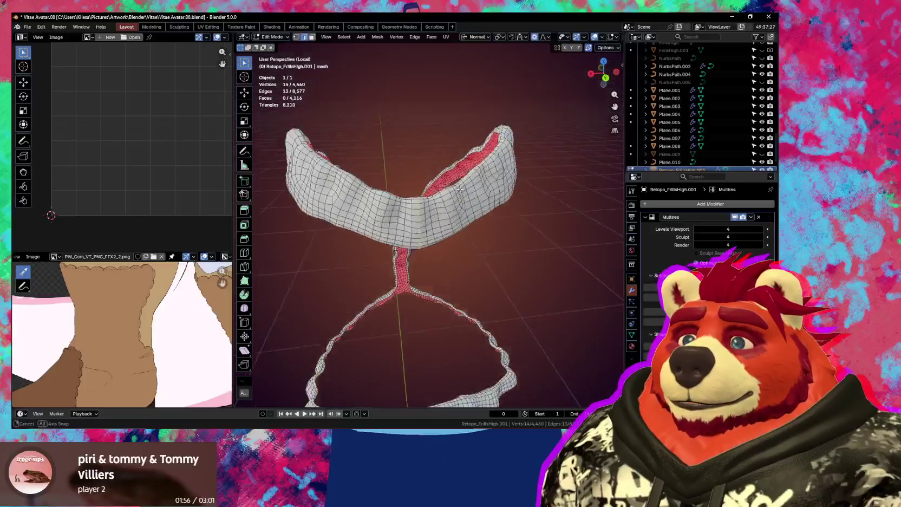
pyautogui.press('q')
pyautogui.moveTo(460, 193)
pyautogui.mouseDown(button='middle')
pyautogui.moveTo(454, 204)
pyautogui.moveTo(497, 293)
pyautogui.moveTo(410, 233)
pyautogui.moveTo(419, 232)
pyautogui.mouseUp(button='middle')
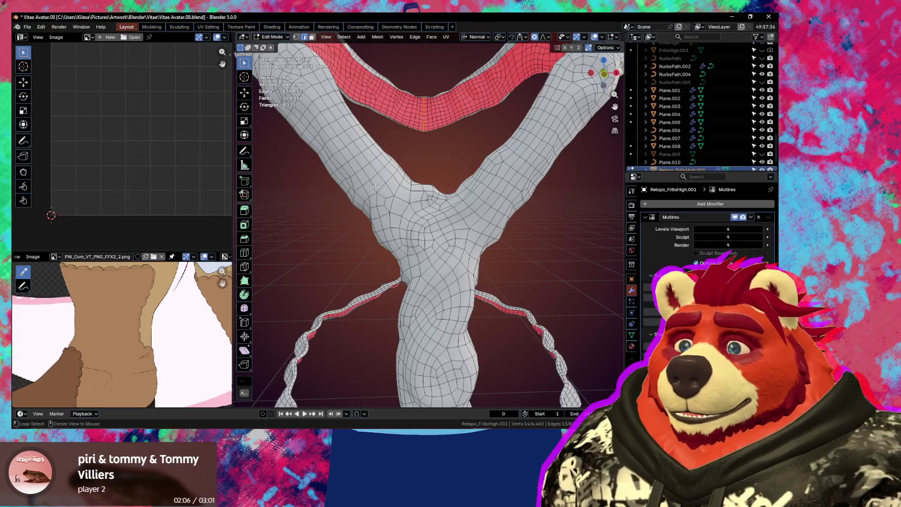
pyautogui.moveTo(390, 198)
pyautogui.mouseDown(button='middle')
pyautogui.moveTo(365, 223)
pyautogui.moveTo(385, 207)
pyautogui.mouseUp(button='middle')
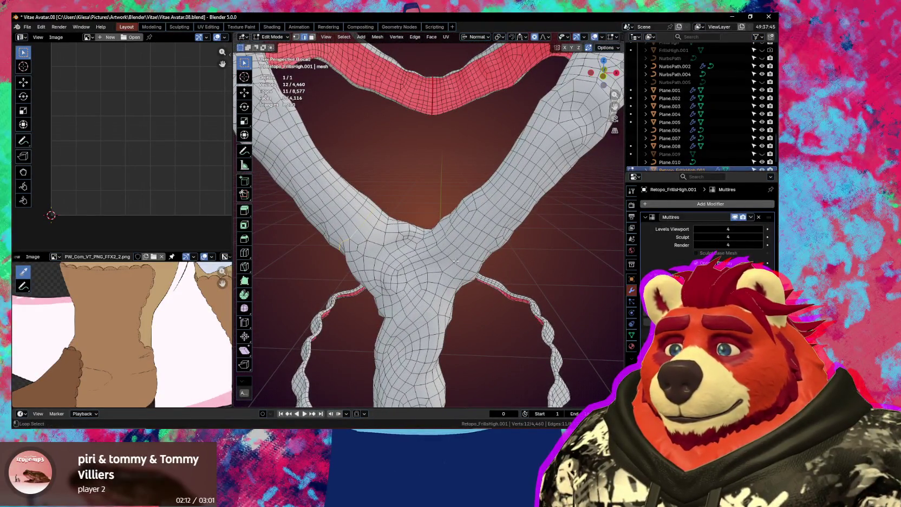
pyautogui.moveTo(451, 261)
pyautogui.mouseDown(button='middle')
pyautogui.moveTo(433, 271)
pyautogui.moveTo(432, 298)
pyautogui.moveTo(453, 336)
pyautogui.moveTo(467, 318)
pyautogui.moveTo(577, 256)
pyautogui.moveTo(433, 276)
pyautogui.moveTo(443, 291)
pyautogui.moveTo(420, 303)
pyautogui.mouseUp(button='middle')
pyautogui.scroll(3, 485, 308)
pyautogui.scroll(-2, 433, 276)
pyautogui.press('q')
pyautogui.click(429, 278)
# Step: Seam two edge loops on the frill branches plus one more loop
pyautogui.scroll(-2, 429, 278)
pyautogui.scroll(3, 419, 303)
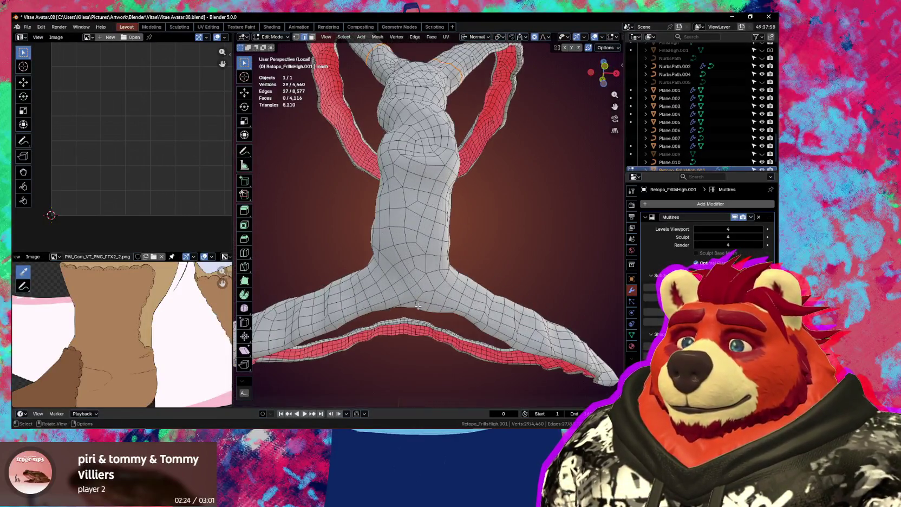
pyautogui.keyDown('alt'); pyautogui.click(377, 285); pyautogui.keyUp('alt')
pyautogui.moveTo(377, 285)
pyautogui.mouseDown(button='middle')
pyautogui.moveTo(451, 290)
pyautogui.moveTo(465, 313)
pyautogui.moveTo(388, 196)
pyautogui.moveTo(456, 263)
pyautogui.mouseUp(button='middle')
pyautogui.keyDown('alt'); pyautogui.keyDown('shift'); pyautogui.click(445, 290); pyautogui.keyUp('shift'); pyautogui.keyUp('alt')
pyautogui.press('q')
pyautogui.click(465, 313)
pyautogui.keyDown('alt'); pyautogui.click(387, 196); pyautogui.keyUp('alt')
pyautogui.press('q')
pyautogui.click(387, 197)
# Step: Select the whole frills mesh and unwrap it with Minimum Stretch
pyautogui.press('a')
pyautogui.press('q')
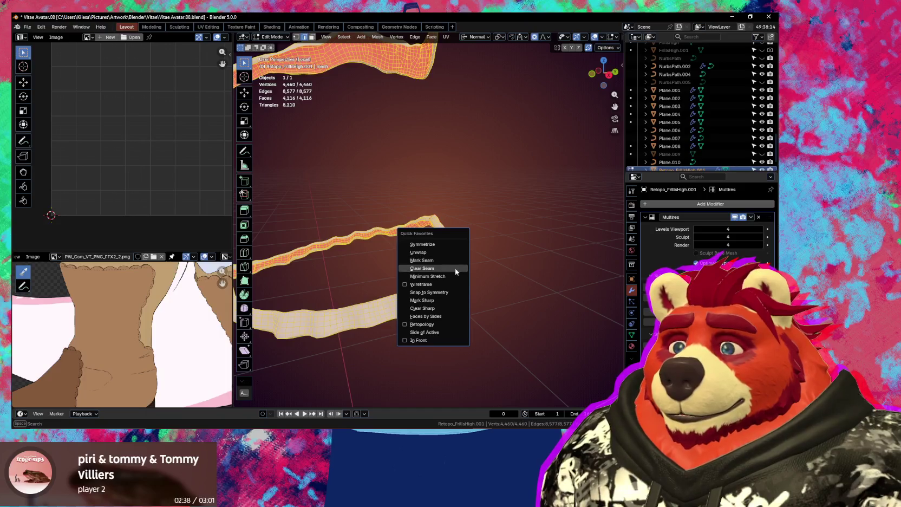
pyautogui.click(452, 276)
pyautogui.scroll(-2, 173, 195)
pyautogui.scroll(4, 175, 198)
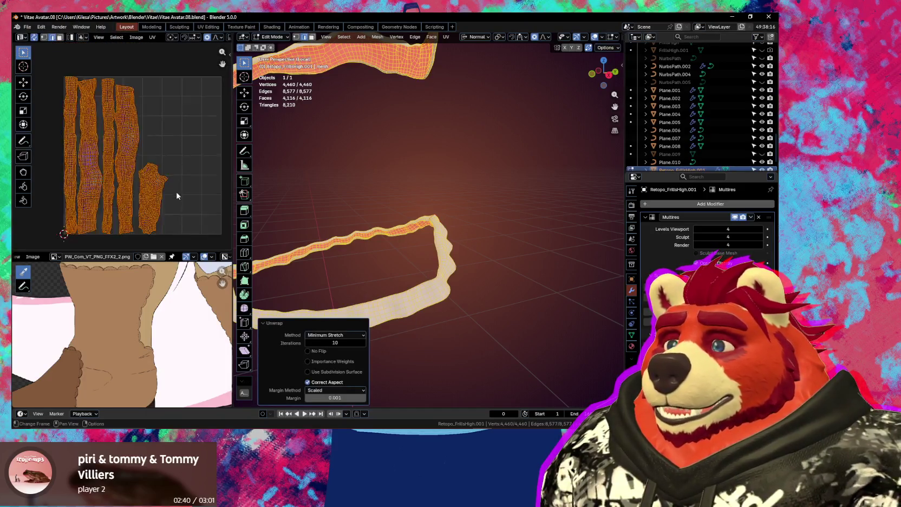
# Step: Leave local view, return to Object Mode, and isolate the shirt object
pyautogui.press('KP_Divide')
pyautogui.scroll(4, 471, 249)
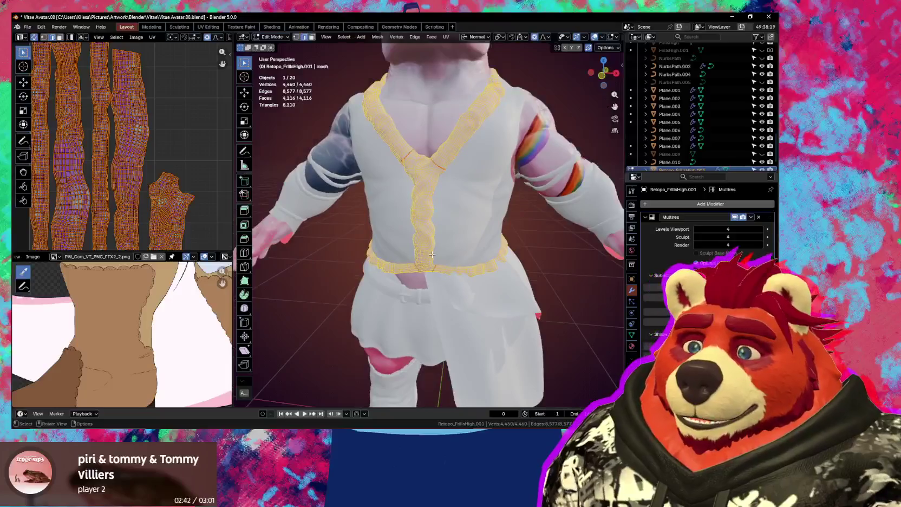
pyautogui.scroll(1, 471, 250)
pyautogui.hotkey('ctrl', 'Tab')
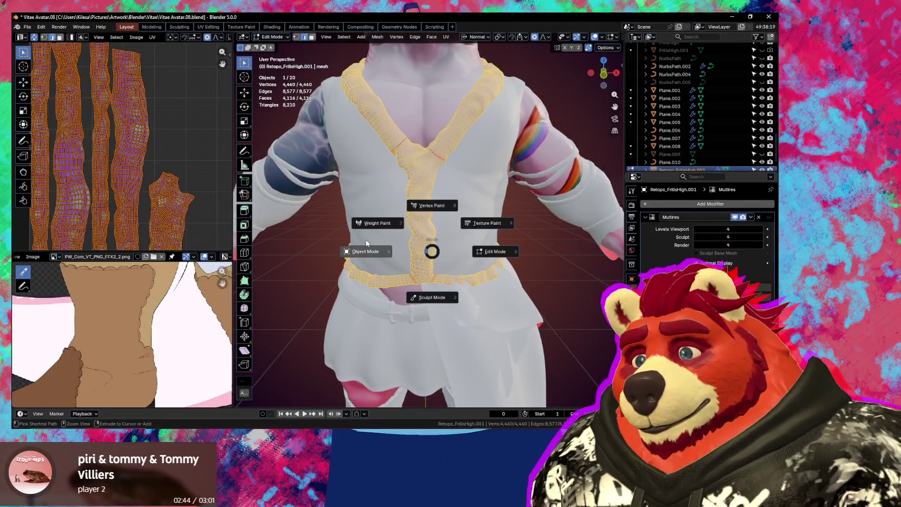
pyautogui.click(370, 253)
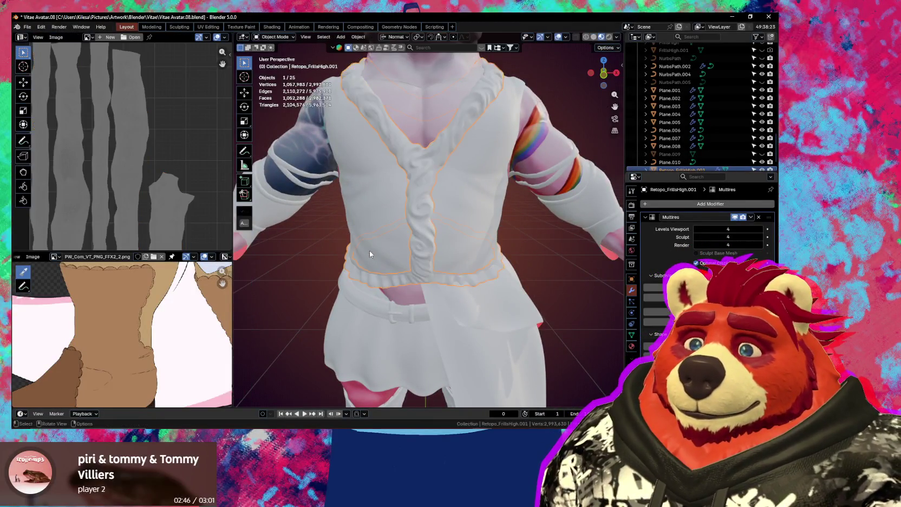
pyautogui.click(371, 222)
pyautogui.press('KP_Divide')
# Step: Enter Edit Mode on the shirt and inspect it, including its red interior
pyautogui.press('Tab')
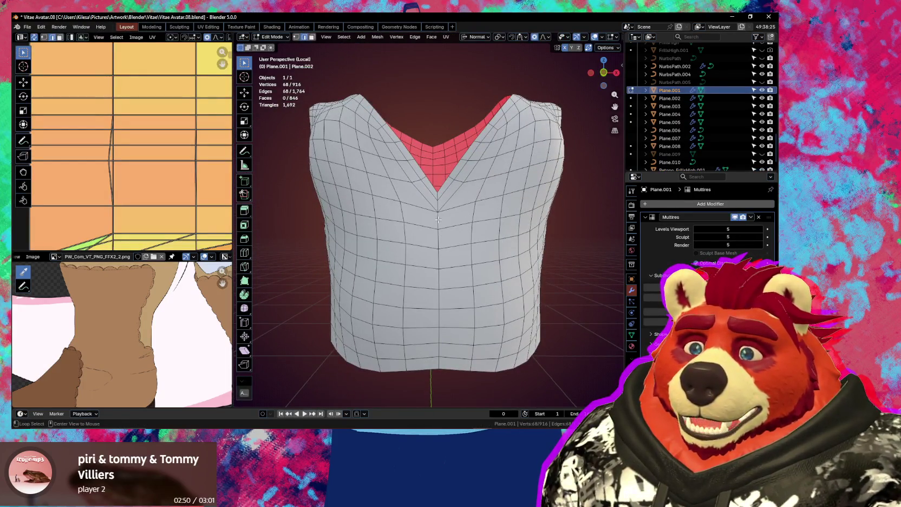
pyautogui.moveTo(437, 205)
pyautogui.mouseDown(button='middle')
pyautogui.moveTo(549, 253)
pyautogui.moveTo(595, 233)
pyautogui.moveTo(458, 228)
pyautogui.moveTo(523, 237)
pyautogui.mouseUp(button='middle')
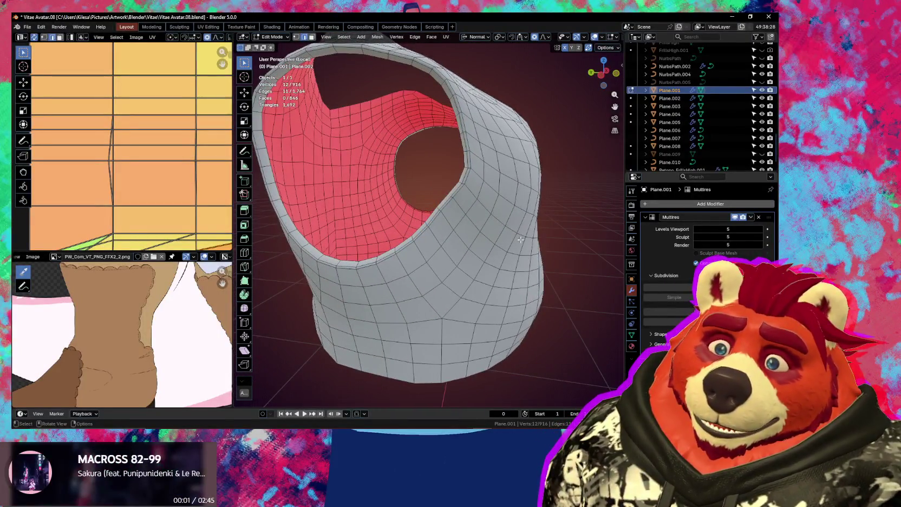
pyautogui.moveTo(516, 244); pyautogui.dragTo(524, 270, button='middle')
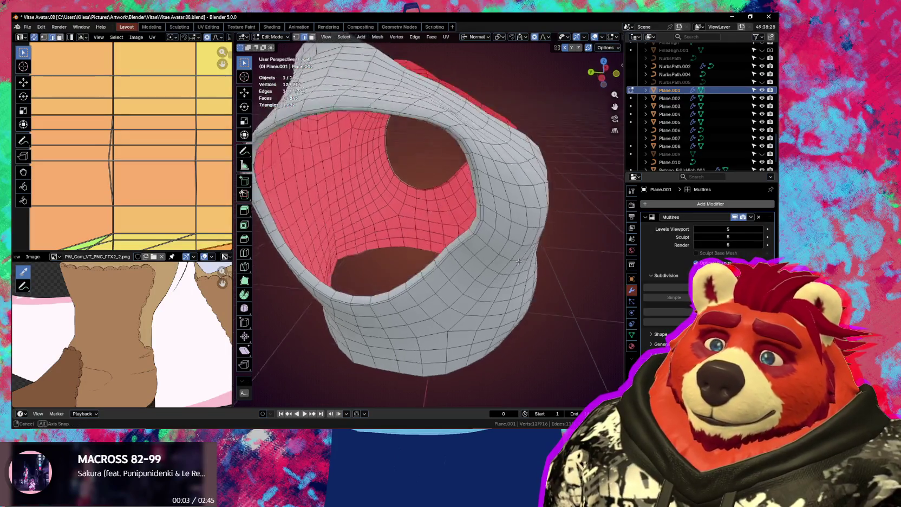
pyautogui.moveTo(390, 215)
pyautogui.mouseDown(button='middle')
pyautogui.moveTo(487, 227)
pyautogui.moveTo(503, 199)
pyautogui.mouseUp(button='middle')
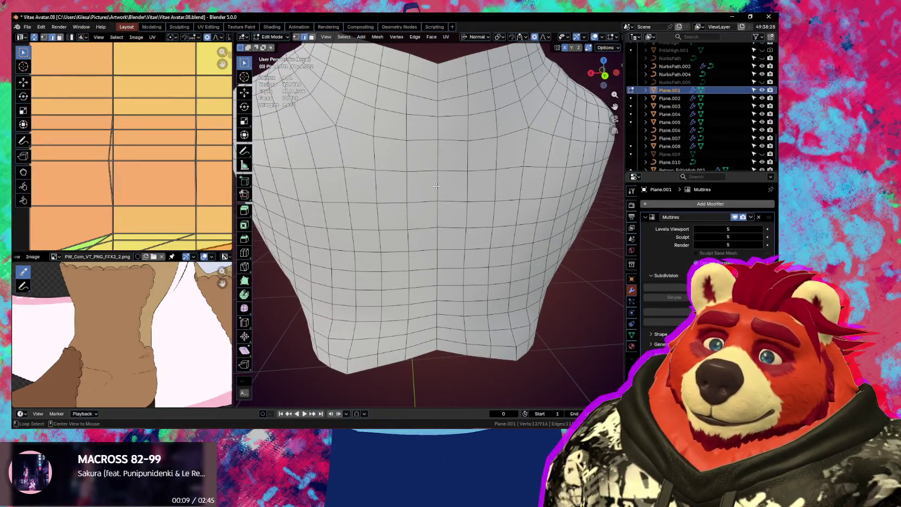
pyautogui.moveTo(509, 231); pyautogui.dragTo(416, 254, button='middle')
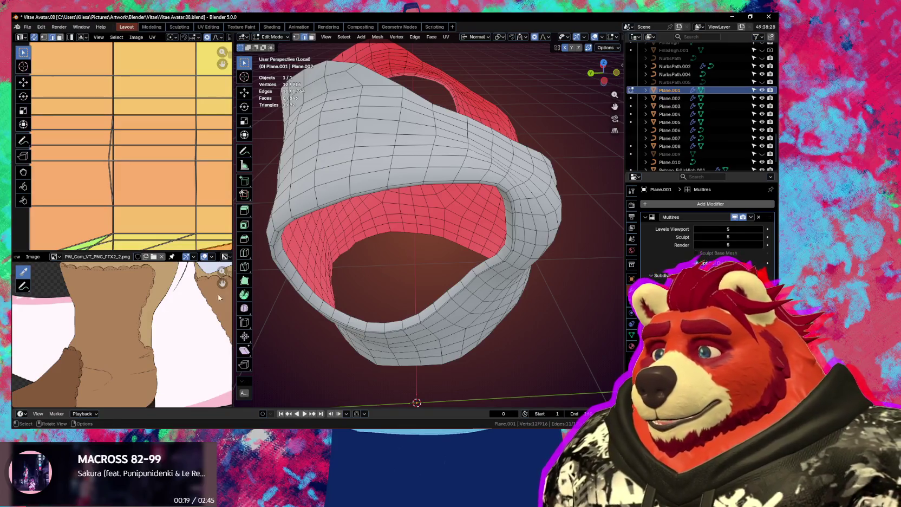
pyautogui.moveTo(109, 303); pyautogui.dragTo(98, 345, button='middle')
pyautogui.scroll(2, 98, 345)
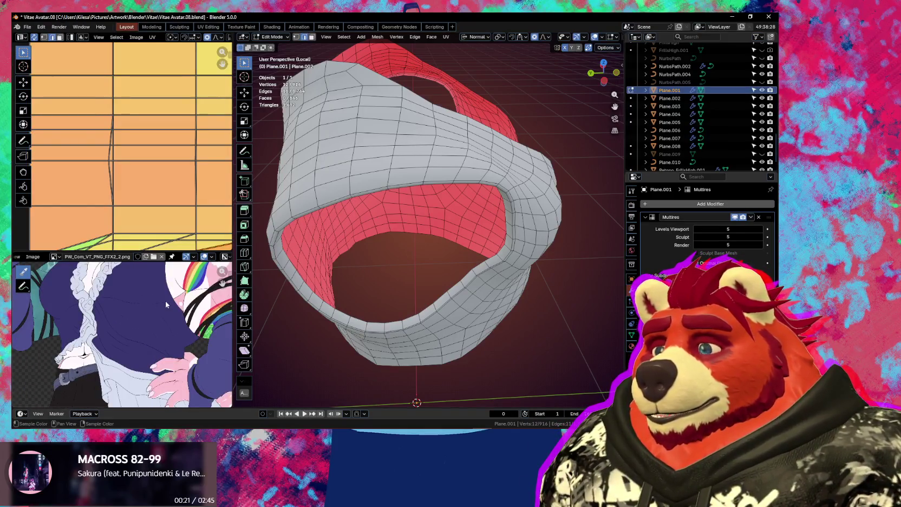
pyautogui.scroll(1, 98, 344)
pyautogui.moveTo(292, 308)
pyautogui.mouseDown(button='middle')
pyautogui.moveTo(453, 208)
pyautogui.moveTo(410, 250)
pyautogui.moveTo(368, 202)
pyautogui.mouseUp(button='middle')
# Step: Select the shirt's seam edge loops and mirror the selection to the other side
pyautogui.keyDown('alt'); pyautogui.keyDown('shift'); pyautogui.click(405, 251); pyautogui.keyUp('shift'); pyautogui.keyUp('alt')
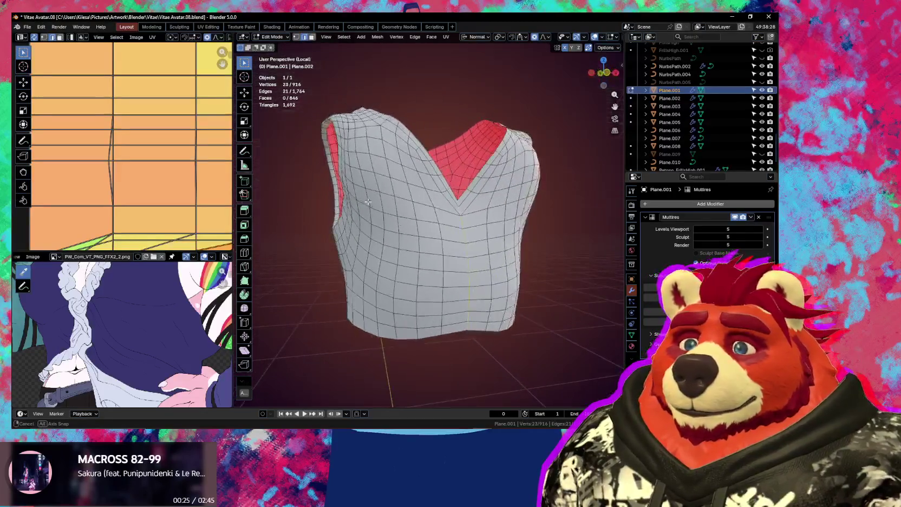
pyautogui.moveTo(423, 222)
pyautogui.mouseDown(button='middle')
pyautogui.moveTo(438, 253)
pyautogui.moveTo(437, 231)
pyautogui.moveTo(493, 221)
pyautogui.moveTo(424, 223)
pyautogui.mouseUp(button='middle')
pyautogui.keyDown('alt'); pyautogui.click(425, 274); pyautogui.keyUp('alt')
pyautogui.hotkey('ctrl', 'shift', 'm')
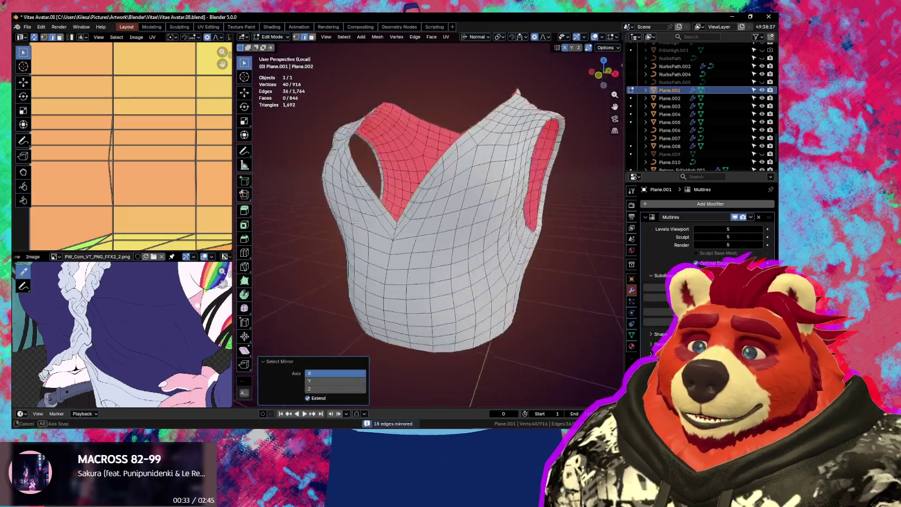
pyautogui.press('q')
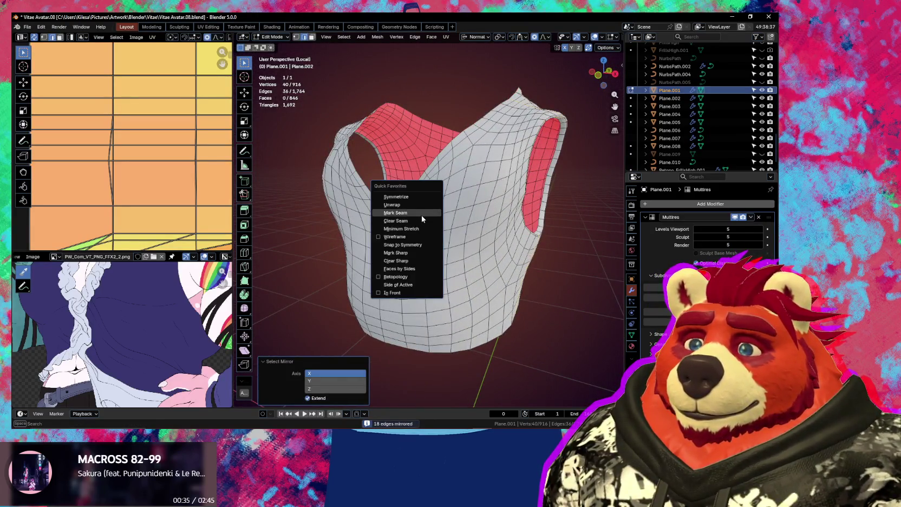
pyautogui.press('Escape')
# Step: Unwrap the whole shirt with Minimum Stretch and orient its islands horizontally with Mio3 UV
pyautogui.moveTo(425, 223); pyautogui.dragTo(469, 232, button='middle')
pyautogui.press('a')
pyautogui.press('q')
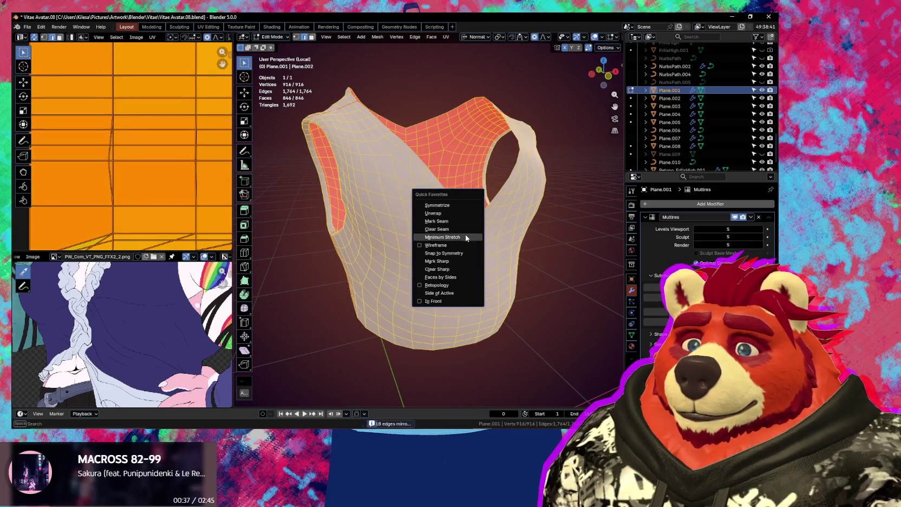
pyautogui.click(458, 238)
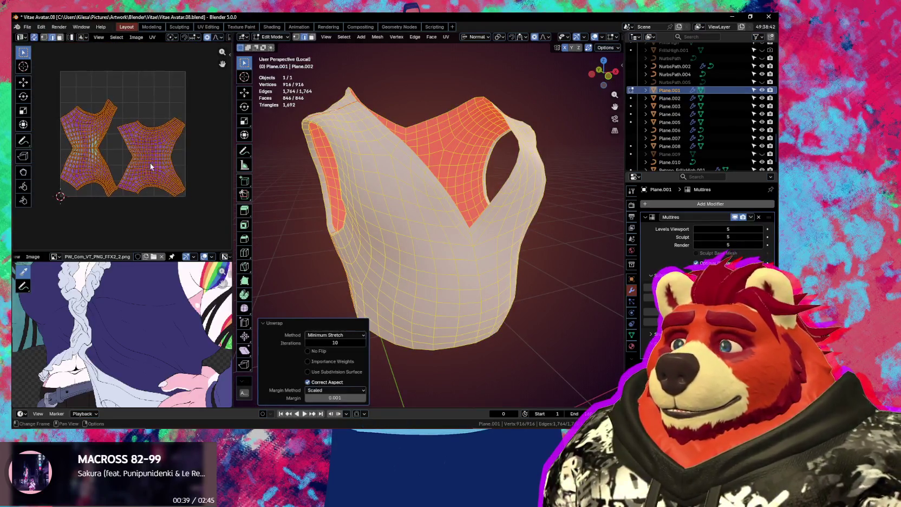
pyautogui.press('n')
pyautogui.click(186, 154)
pyautogui.press('n')
# Step: Exit local view and return to Object Mode with the whole character shown
pyautogui.press('KP_Divide')
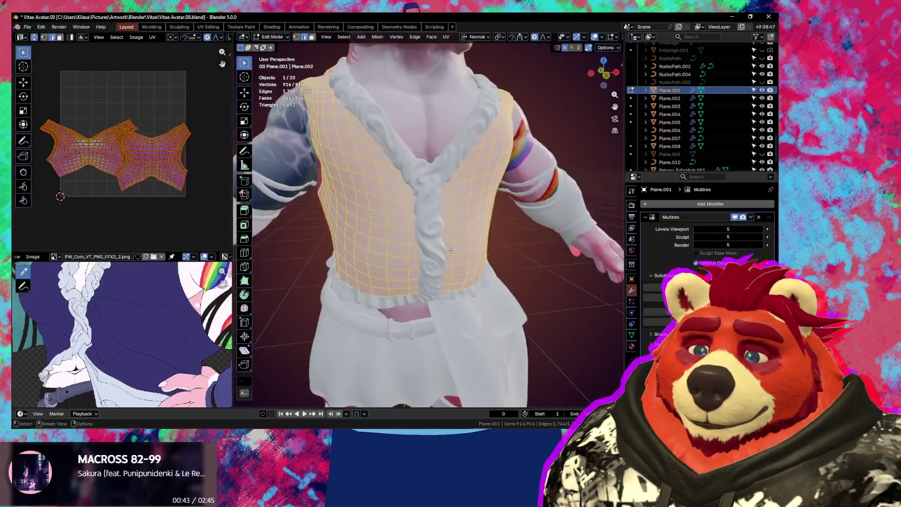
pyautogui.press('Tab')
pyautogui.click(349, 240)
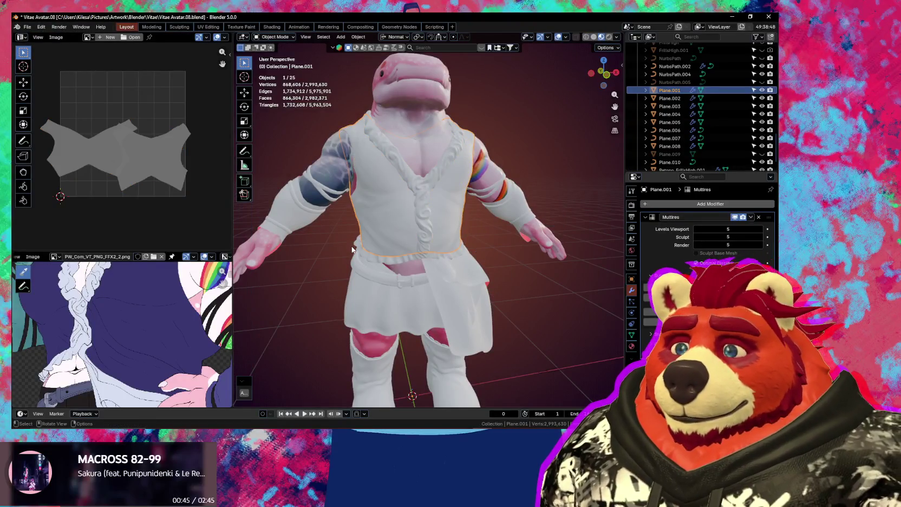
pyautogui.moveTo(404, 254); pyautogui.dragTo(379, 255, button='middle')
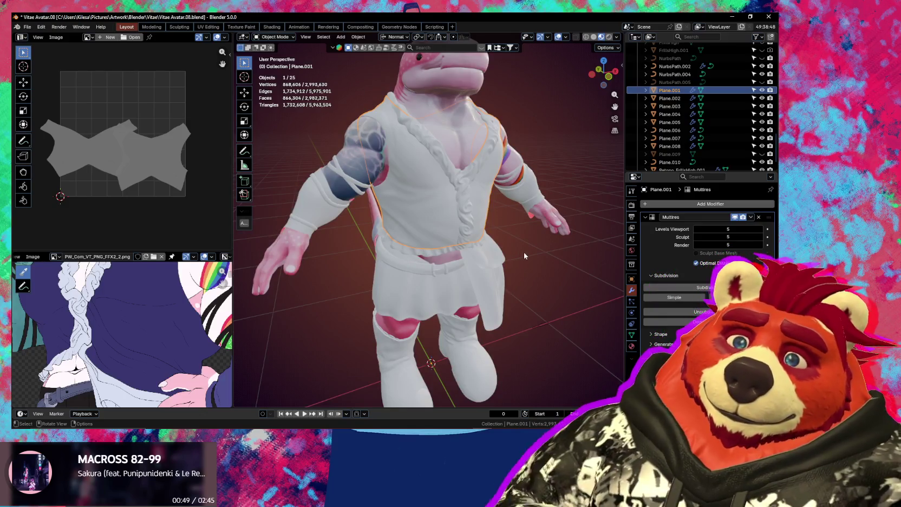
# Step: Rename the shirt and frills objects with the Yuma prefix
pyautogui.press('F2')
pyautogui.write('shirt')
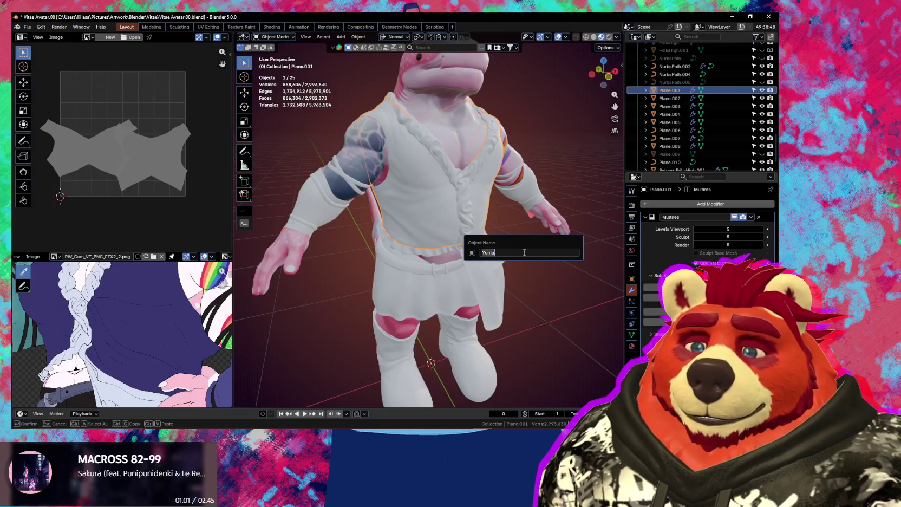
pyautogui.write('t')
pyautogui.press('Return')
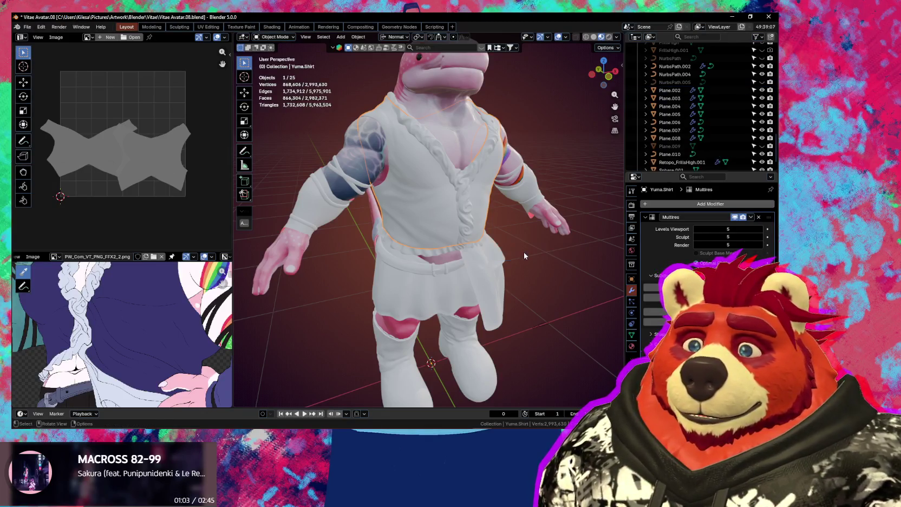
pyautogui.moveTo(459, 157); pyautogui.dragTo(461, 179, button='middle')
pyautogui.click(461, 184)
pyautogui.press('F2')
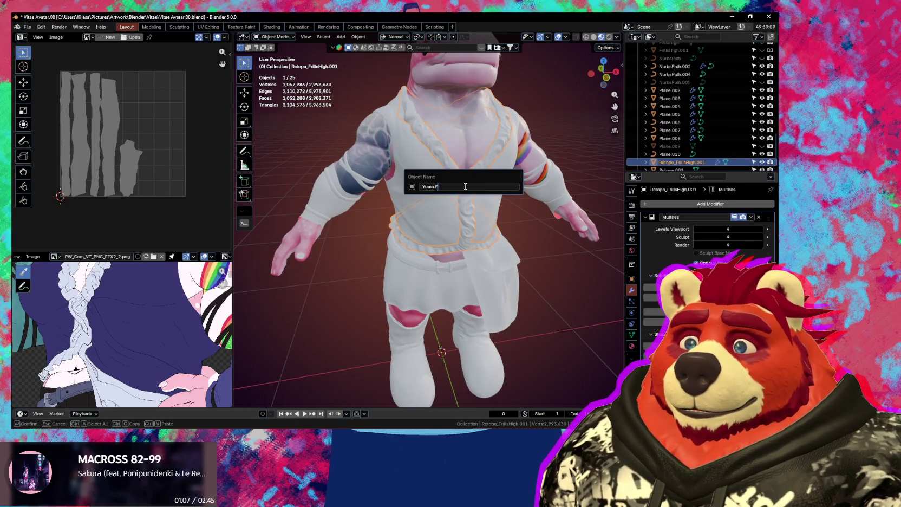
pyautogui.write('s')
pyautogui.press('Return')
# Step: Rename the skirt object and rename the belt curve to 'Yuma.Belt'
pyautogui.moveTo(465, 186)
pyautogui.mouseDown(button='middle')
pyautogui.moveTo(486, 275)
pyautogui.moveTo(472, 239)
pyautogui.mouseUp(button='middle')
pyautogui.scroll(2, 469, 299)
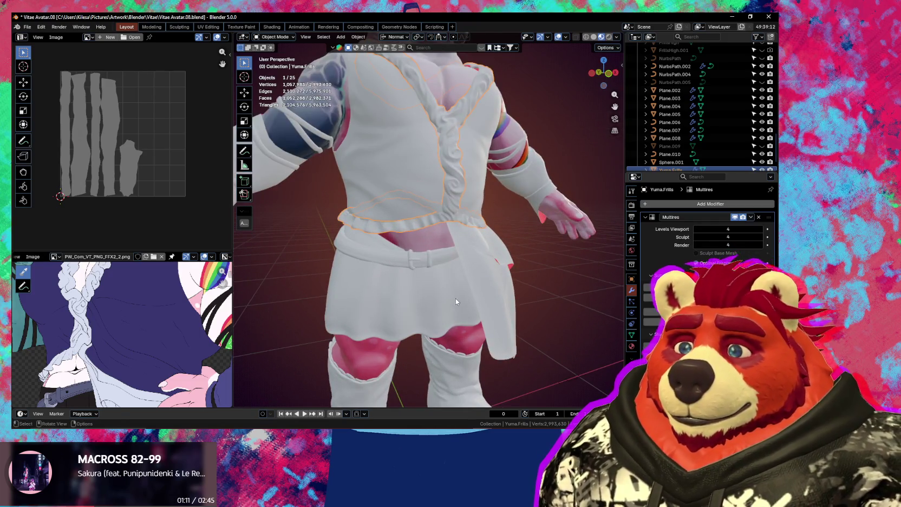
pyautogui.click(456, 302)
pyautogui.press('F2')
pyautogui.write('Yuma.Skirt')
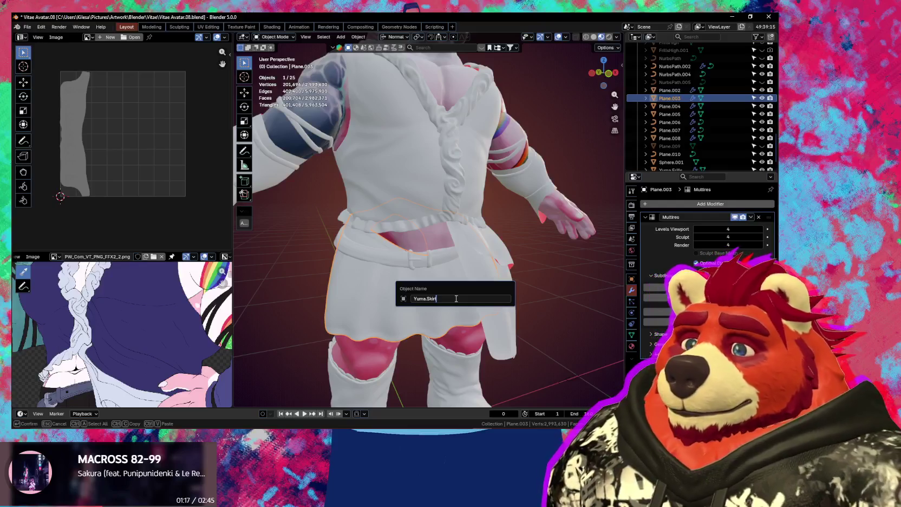
pyautogui.press('Return')
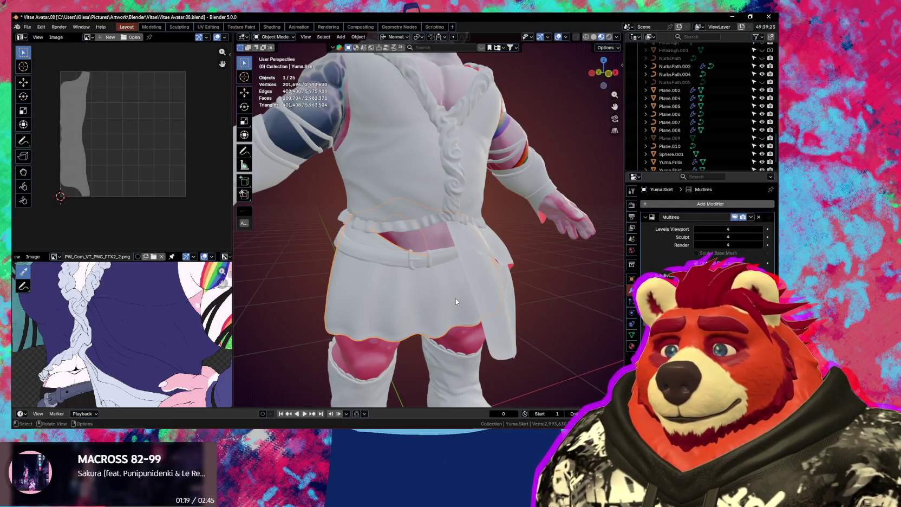
pyautogui.press('z')
pyautogui.click(389, 255)
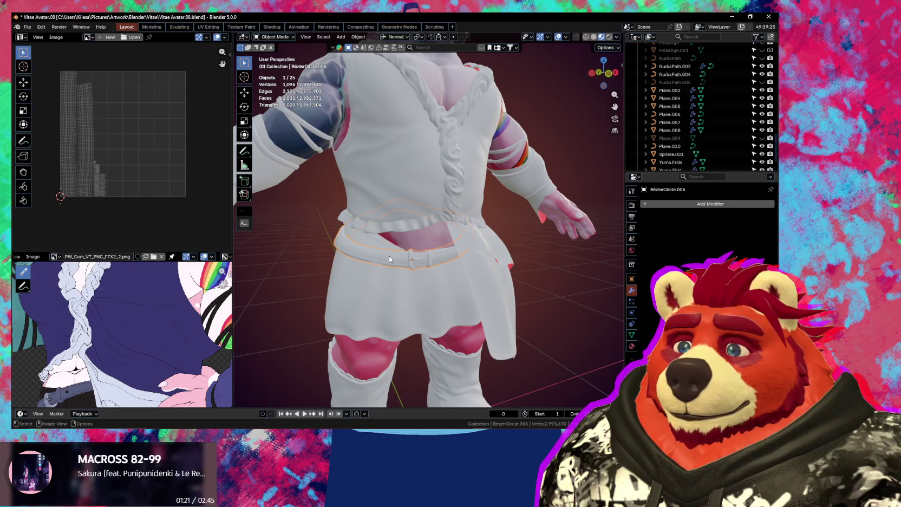
pyautogui.press('F2')
pyautogui.write('Yuma.Belt')
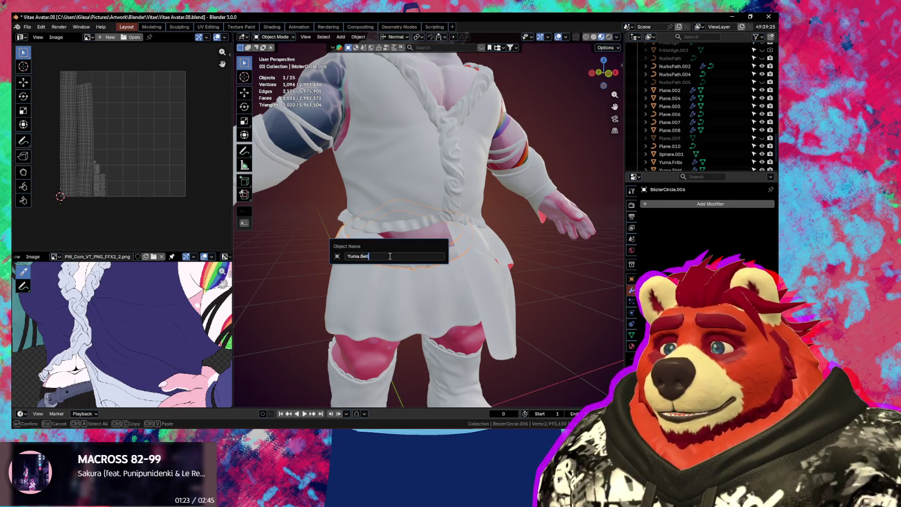
pyautogui.press('Return')
# Step: Join the two front skirt panels into one object named 'Yuma.Kilt'
pyautogui.click(464, 265)
pyautogui.moveTo(493, 277); pyautogui.dragTo(457, 208, button='middle')
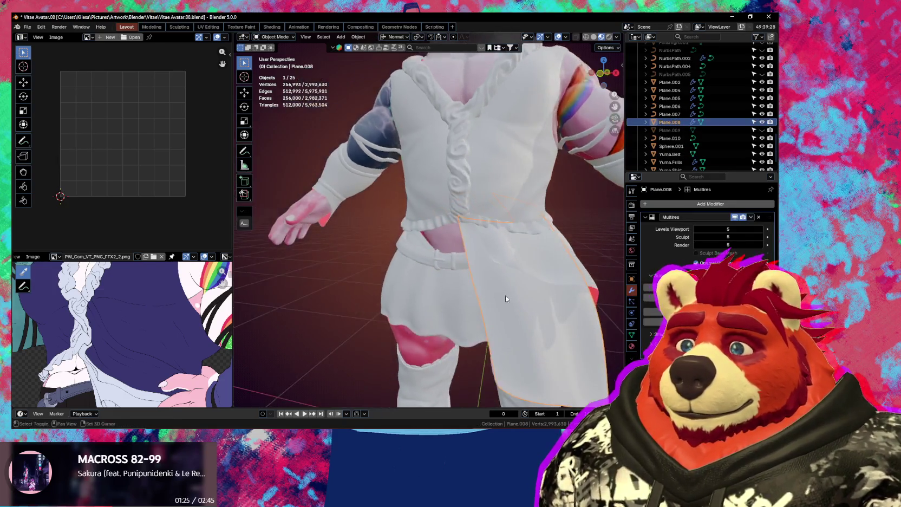
pyautogui.keyDown('shift'); pyautogui.click(463, 306); pyautogui.keyUp('shift')
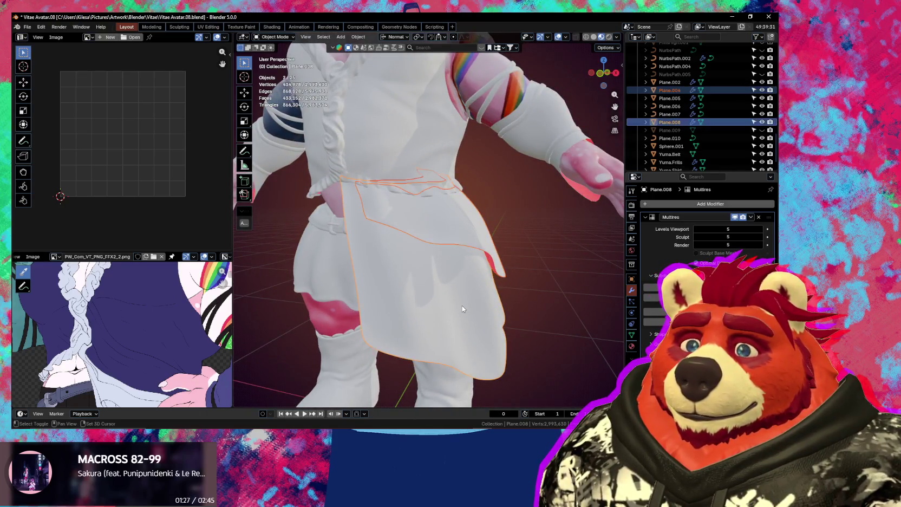
pyautogui.moveTo(462, 306)
pyautogui.mouseDown(button='middle')
pyautogui.moveTo(489, 304)
pyautogui.moveTo(457, 296)
pyautogui.moveTo(435, 276)
pyautogui.mouseUp(button='middle')
pyautogui.hotkey('ctrl', 'j')
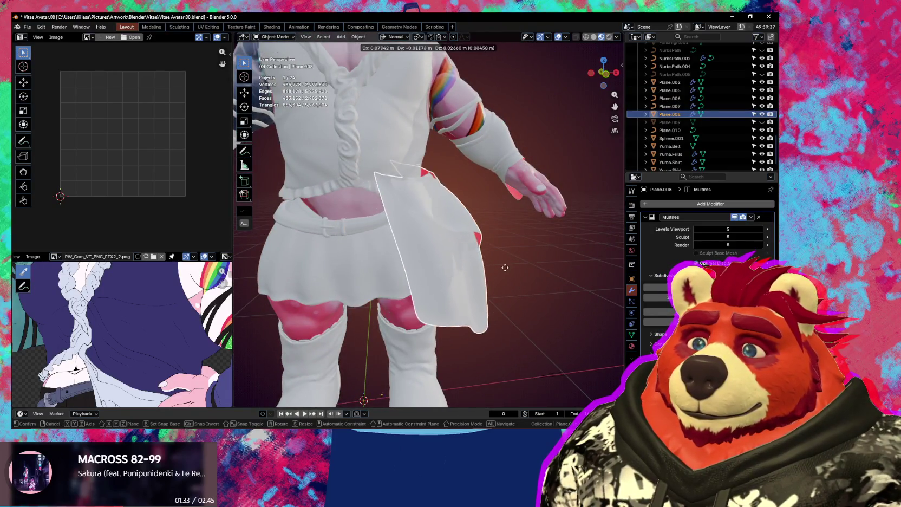
pyautogui.press('F2')
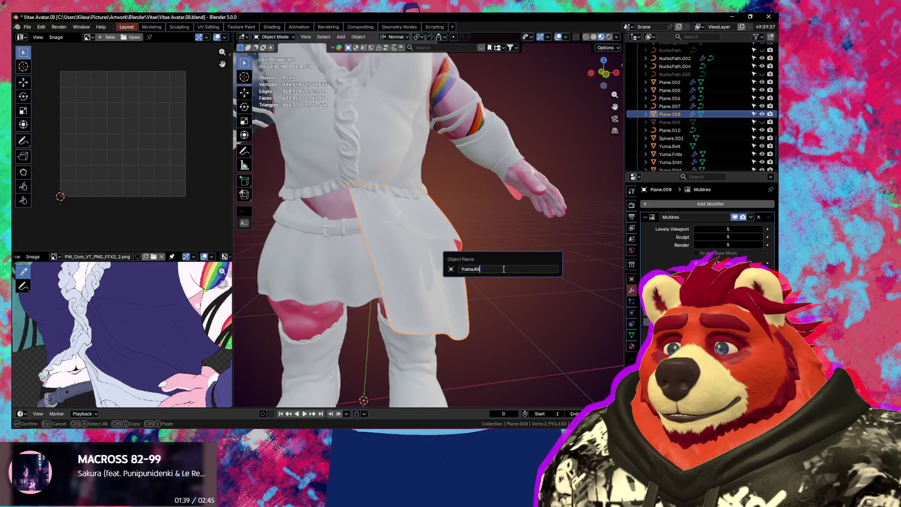
pyautogui.write('lt')
pyautogui.press('Return')
# Step: Select the boots object and start renaming it
pyautogui.moveTo(469, 282); pyautogui.dragTo(510, 178, button='middle')
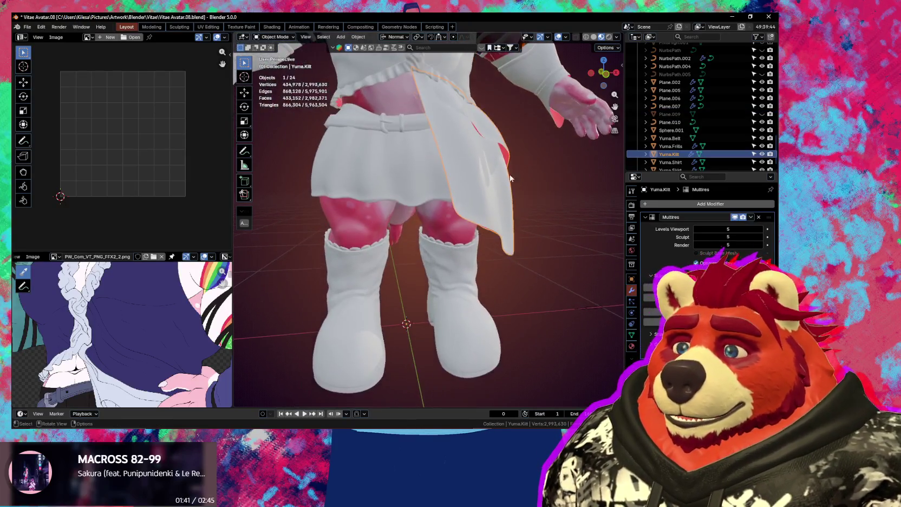
pyautogui.click(361, 277)
pyautogui.press('F2')
pyautogui.write('Yuma')
pyautogui.press('Return')
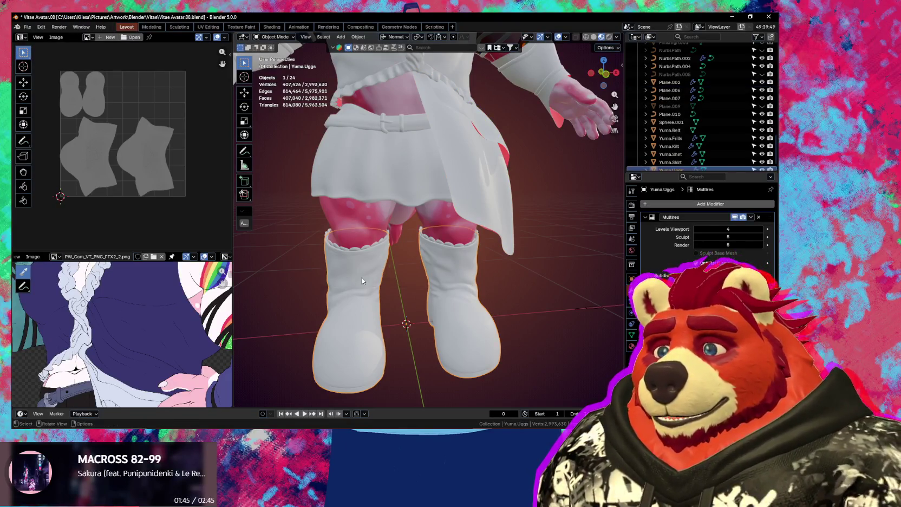
pyautogui.moveTo(351, 273)
pyautogui.mouseDown(button='middle')
pyautogui.moveTo(426, 259)
pyautogui.moveTo(502, 260)
pyautogui.mouseUp(button='middle')
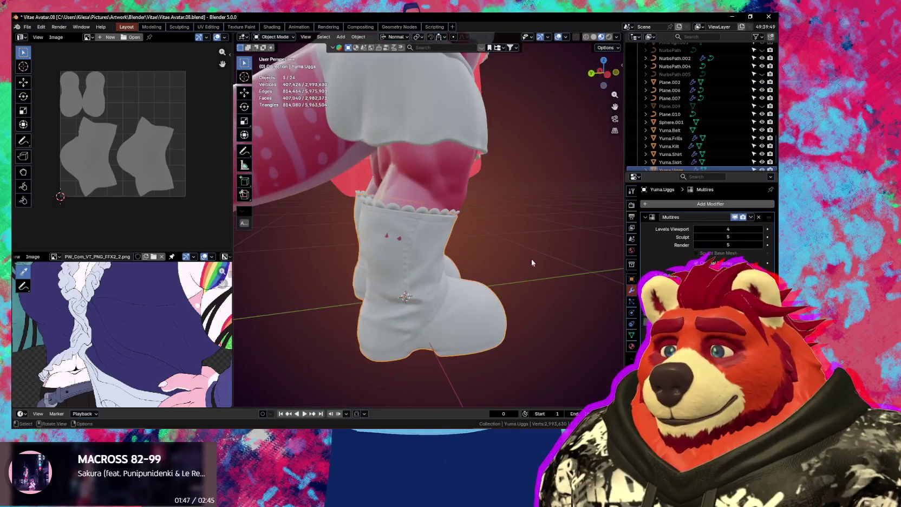
pyautogui.moveTo(427, 228)
pyautogui.mouseDown(button='middle')
pyautogui.moveTo(416, 284)
pyautogui.moveTo(428, 243)
pyautogui.mouseUp(button='middle')
pyautogui.click(404, 244)
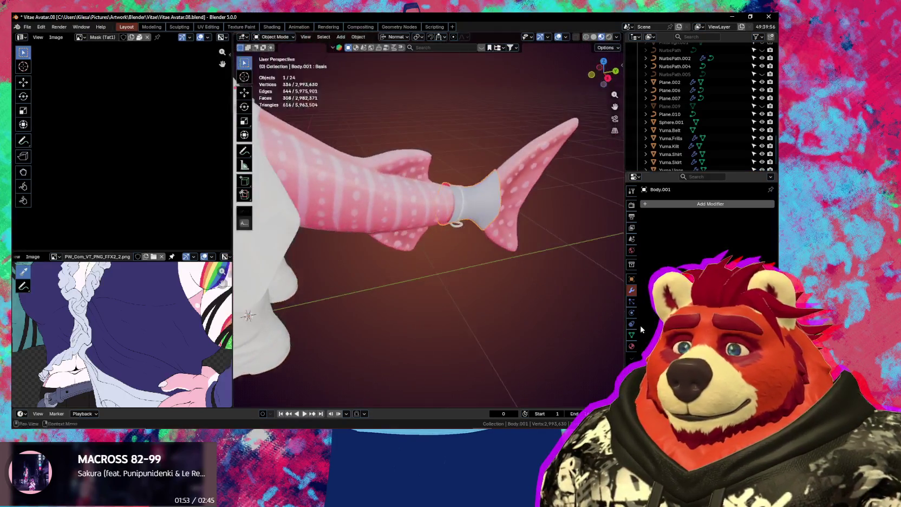
pyautogui.click(632, 347)
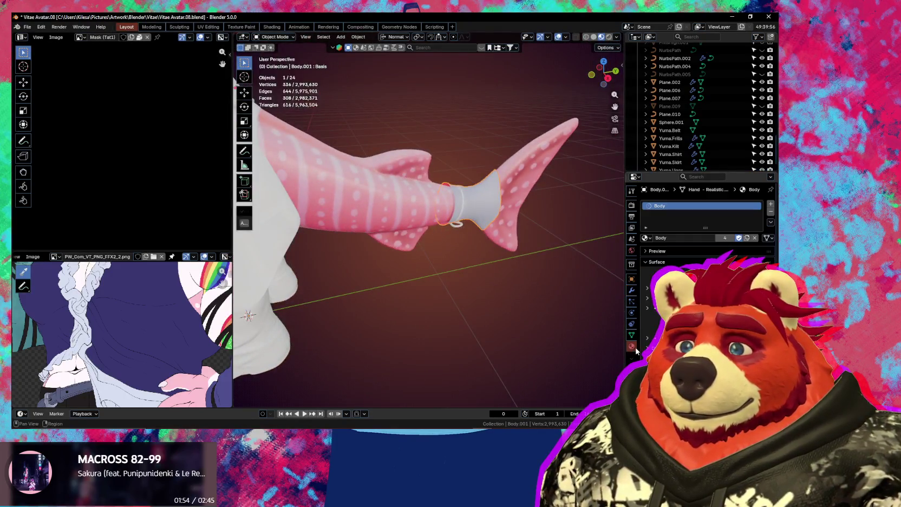
pyautogui.click(755, 238)
pyautogui.scroll(5, 449, 223)
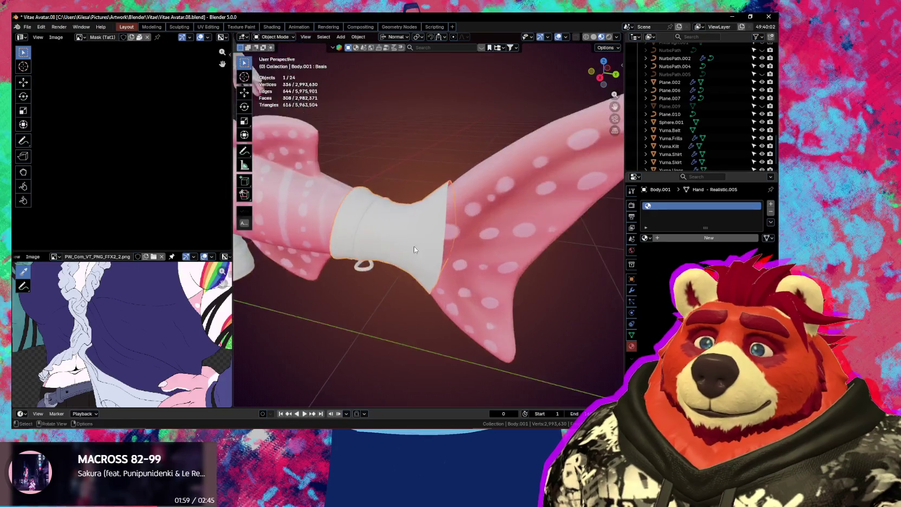
pyautogui.moveTo(449, 223)
pyautogui.mouseDown(button='middle')
pyautogui.moveTo(420, 237)
pyautogui.moveTo(481, 218)
pyautogui.moveTo(479, 187)
pyautogui.moveTo(403, 260)
pyautogui.moveTo(428, 271)
pyautogui.mouseUp(button='middle')
pyautogui.scroll(-3, 428, 271)
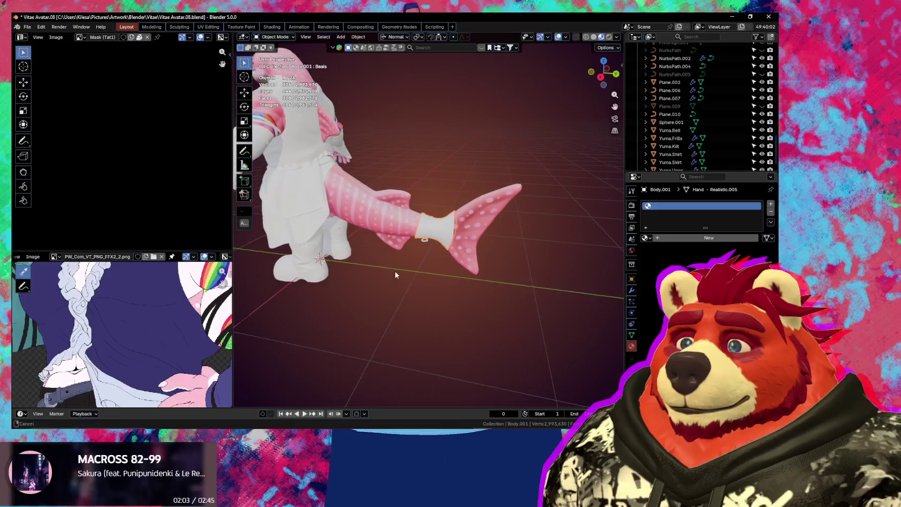
pyautogui.scroll(3, 431, 276)
pyautogui.scroll(3, 439, 226)
pyautogui.moveTo(440, 226)
pyautogui.mouseDown(button='middle')
pyautogui.moveTo(441, 181)
pyautogui.moveTo(432, 215)
pyautogui.mouseUp(button='middle')
# Step: Duplicate the tail bow curve, hide the copy, and convert the original to a mesh
pyautogui.keyDown('shift'); pyautogui.click(426, 204); pyautogui.keyUp('shift')
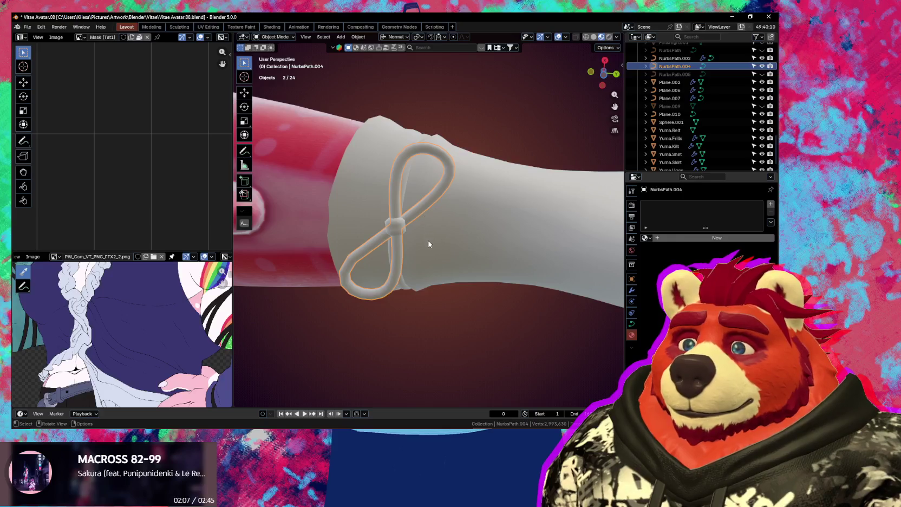
pyautogui.press('Tab')
pyautogui.press('Tab')
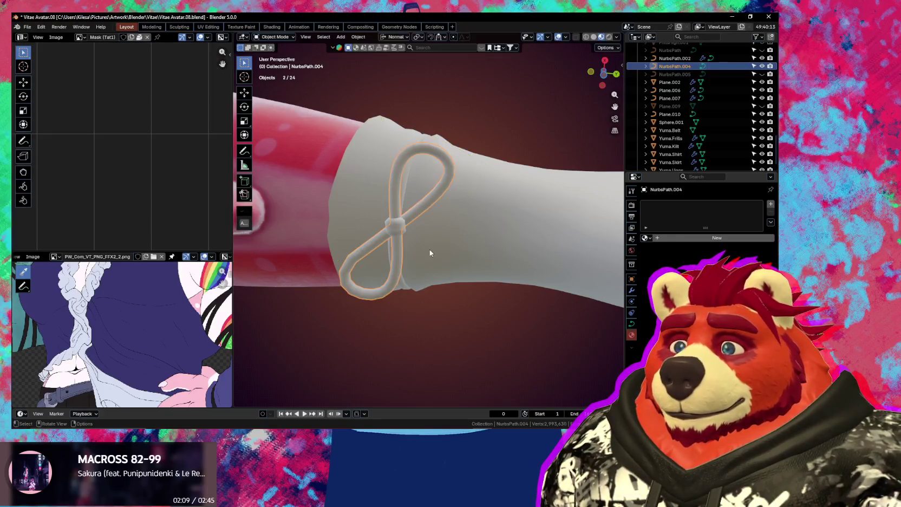
pyautogui.hotkey('shift', 'd')
pyautogui.rightClick(437, 250)
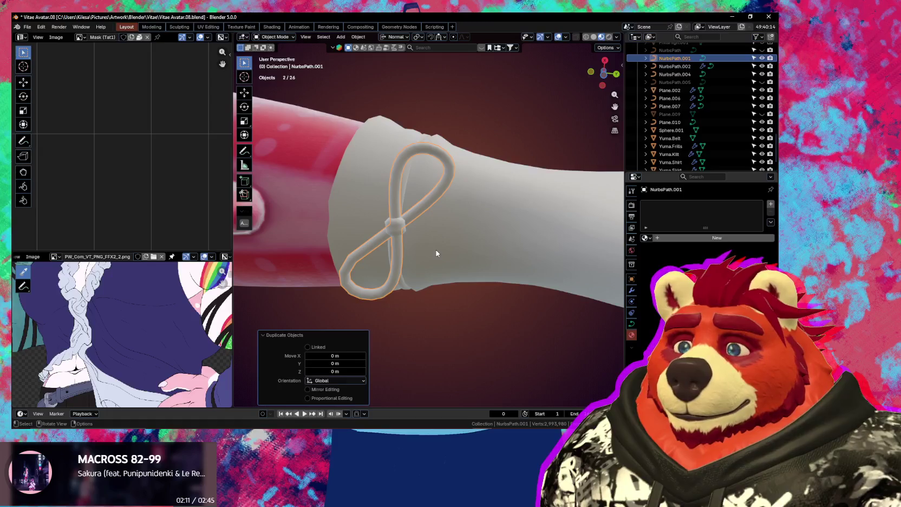
pyautogui.press('h')
pyautogui.click(428, 204)
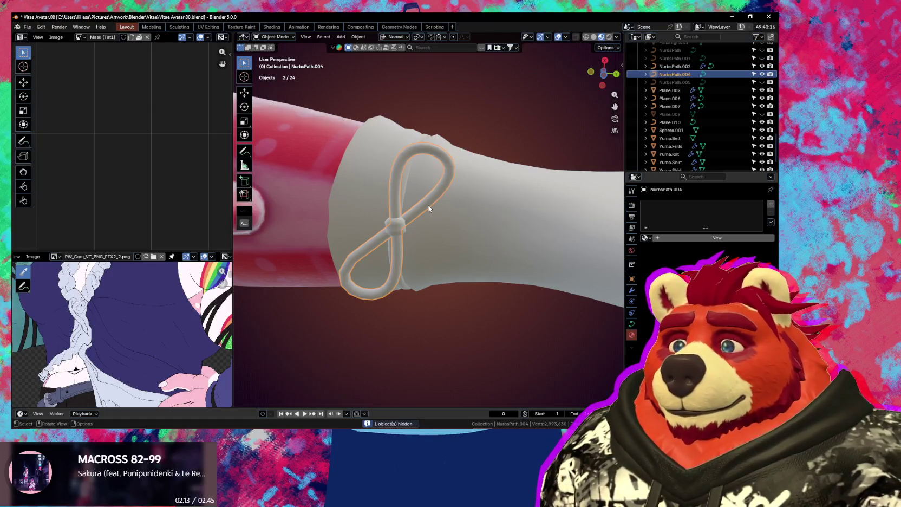
pyautogui.rightClick(429, 208)
pyautogui.click(477, 206)
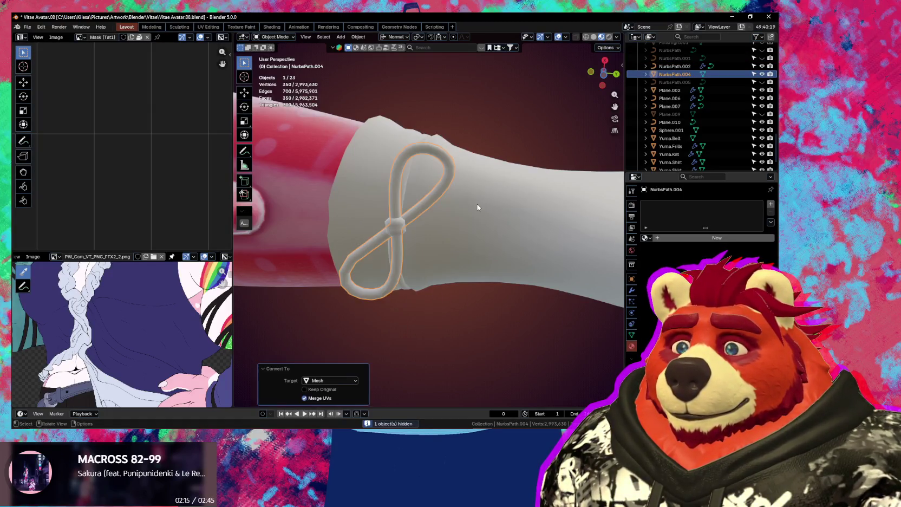
# Step: Rename the bow mesh Yuma.8Loop and the thin tail loop Yuma.TailLoop
pyautogui.press('F2')
pyautogui.write('Yuma')
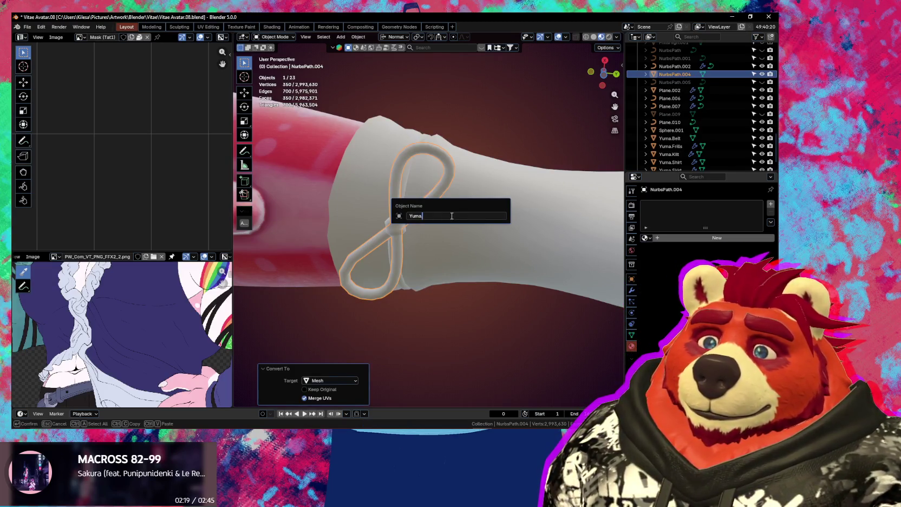
pyautogui.write('.Loo')
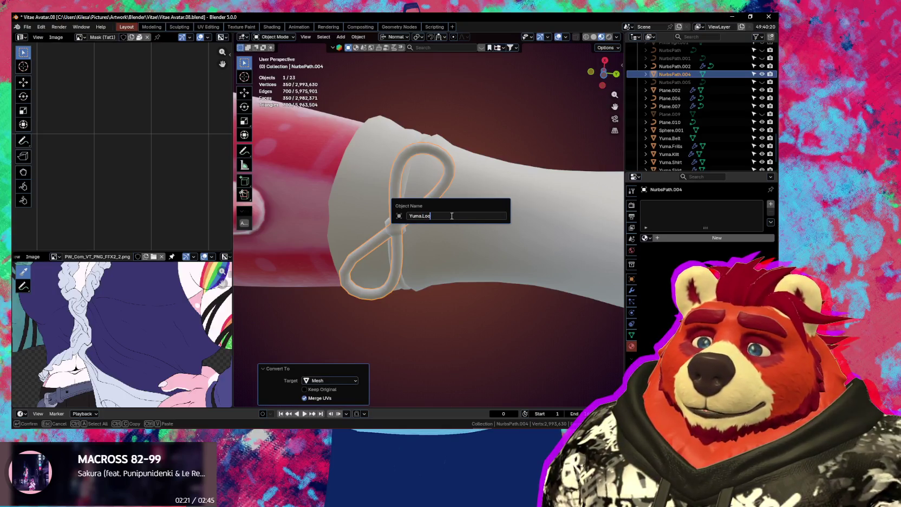
pyautogui.press('BackSpace')
pyautogui.press('BackSpace')
pyautogui.press('BackSpace')
pyautogui.write('8')
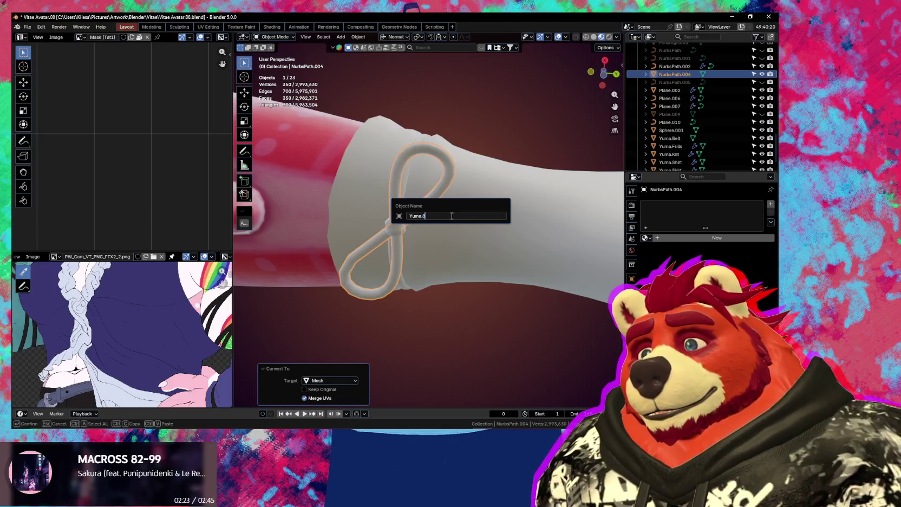
pyautogui.write('Loop')
pyautogui.press('Return')
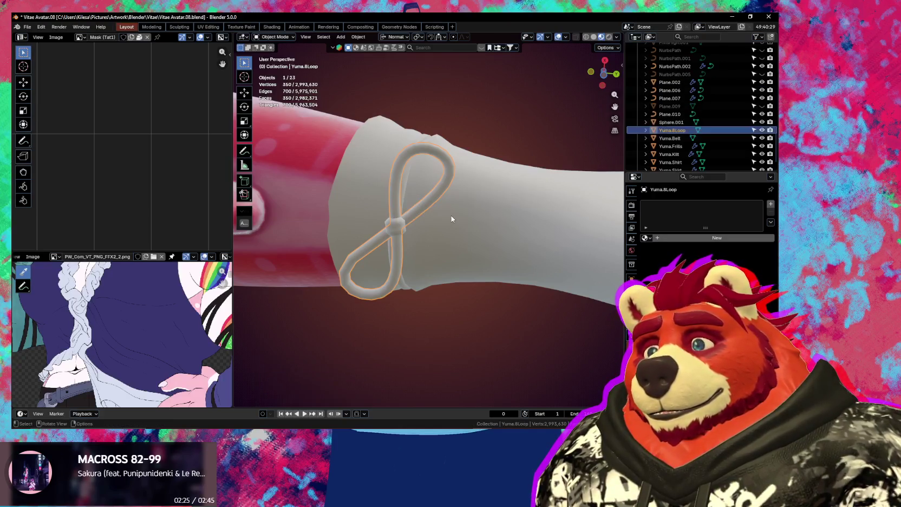
pyautogui.moveTo(451, 216); pyautogui.dragTo(417, 228, button='middle')
pyautogui.keyDown('shift'); pyautogui.click(412, 201); pyautogui.keyUp('shift')
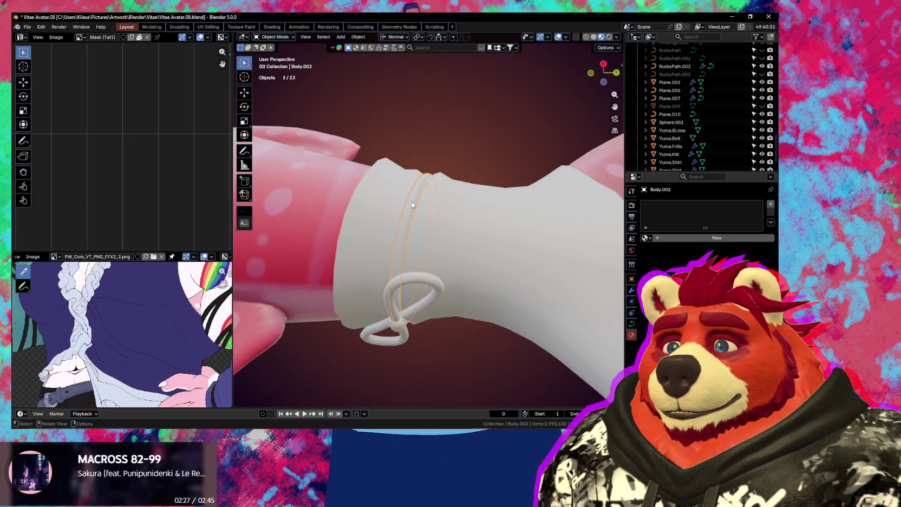
pyautogui.press('F2')
pyautogui.write('Yuma')
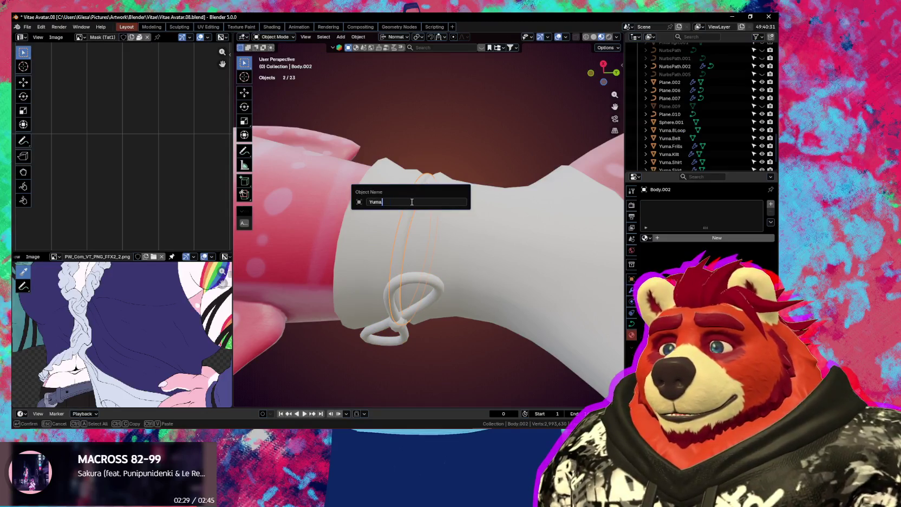
pyautogui.write('.Tail')
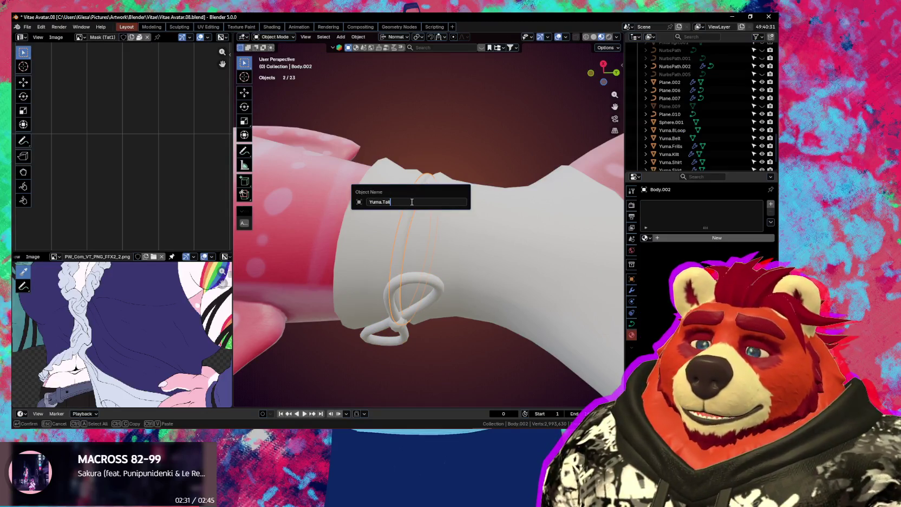
pyautogui.write('Loop')
pyautogui.press('Return')
# Step: Rename the bow's centre knot Yuma.TailKnot and the white tail band Yuma.TailSkirt
pyautogui.moveTo(411, 201)
pyautogui.mouseDown(button='middle')
pyautogui.moveTo(422, 302)
pyautogui.moveTo(400, 275)
pyautogui.mouseUp(button='middle')
pyautogui.click(397, 272)
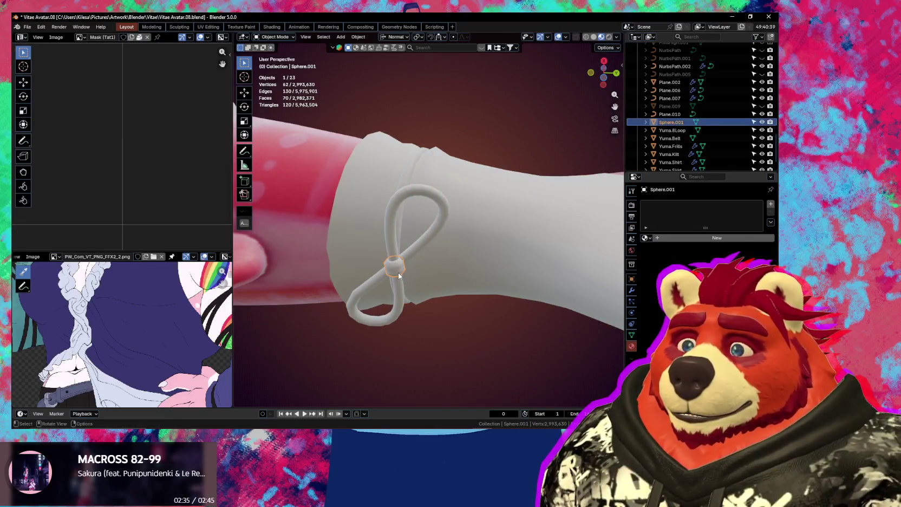
pyautogui.press('F2')
pyautogui.write('Yuma.TailKnot')
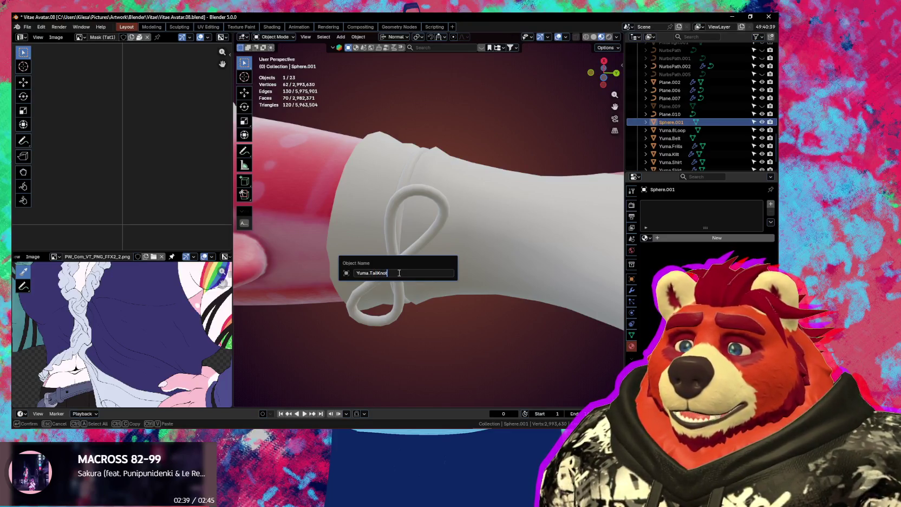
pyautogui.press('Return')
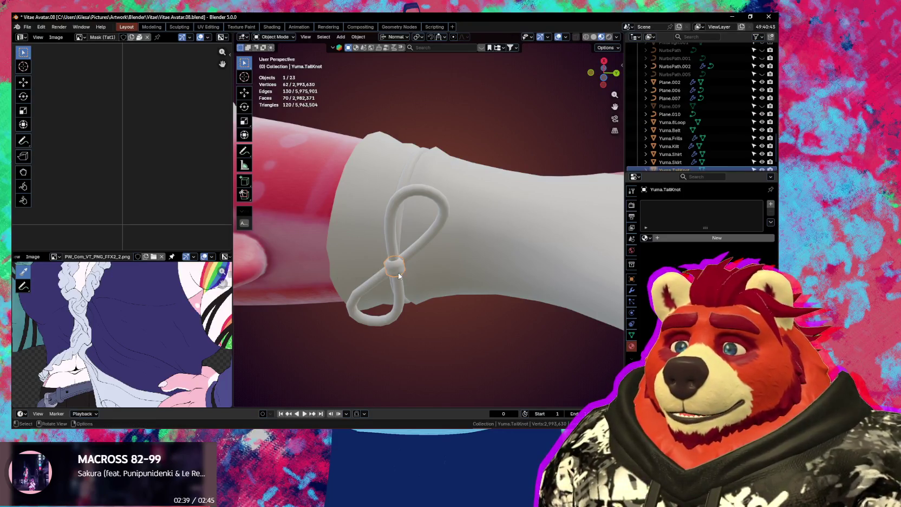
pyautogui.click(464, 194)
pyautogui.moveTo(463, 194); pyautogui.dragTo(474, 259, button='middle')
pyautogui.press('F2')
pyautogui.write('Yuma')
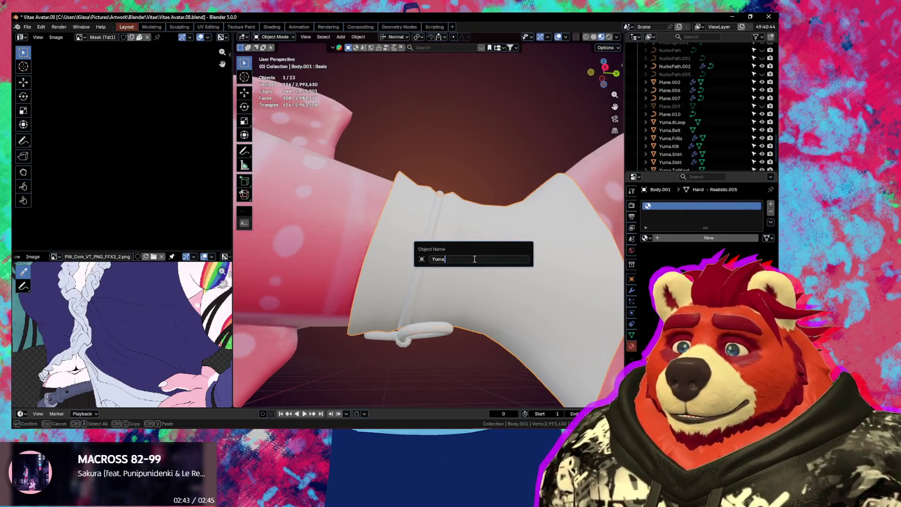
pyautogui.write('.TailFrill')
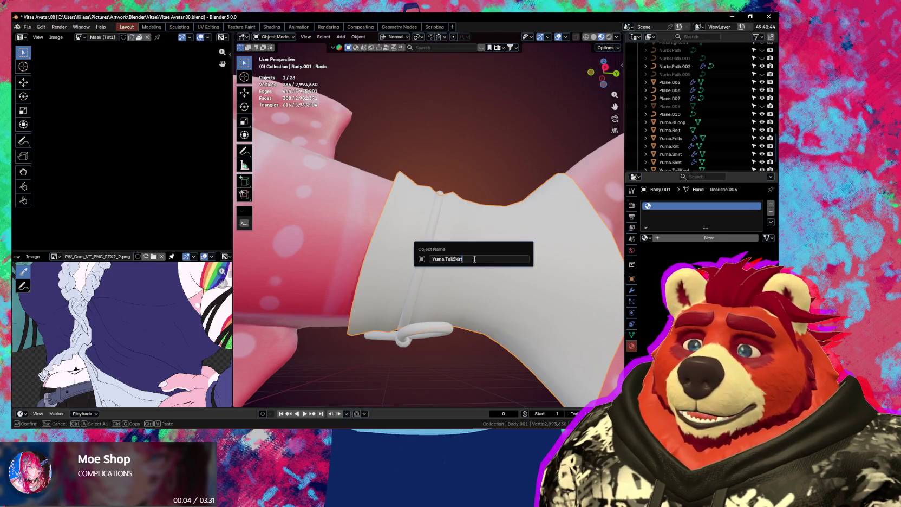
pyautogui.press('Return')
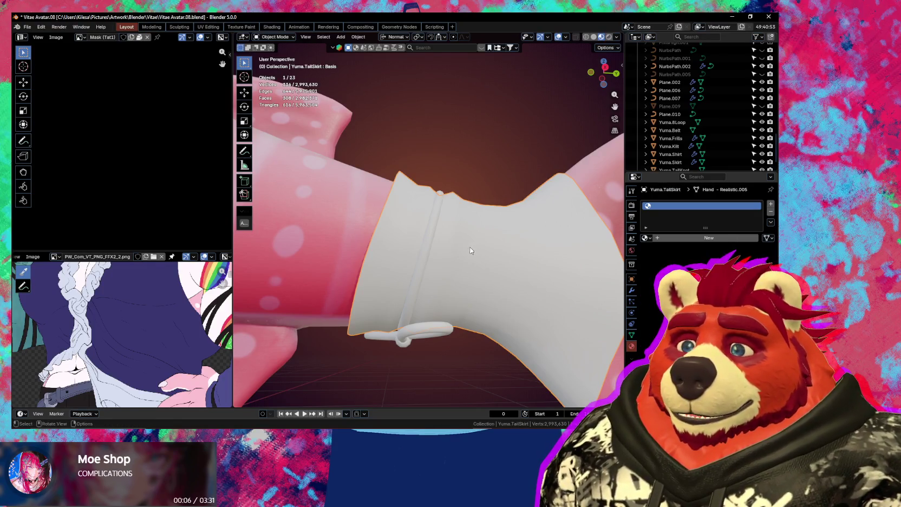
# Step: Select the sleeve Plane.002 and apply its Mirror modifier
pyautogui.scroll(-5, 487, 263)
pyautogui.moveTo(496, 263)
pyautogui.mouseDown(button='middle')
pyautogui.moveTo(482, 299)
pyautogui.moveTo(441, 313)
pyautogui.moveTo(513, 239)
pyautogui.mouseUp(button='middle')
pyautogui.scroll(3, 461, 306)
pyautogui.scroll(-5, 512, 238)
pyautogui.scroll(5, 475, 270)
pyautogui.moveTo(476, 271)
pyautogui.mouseDown(button='middle')
pyautogui.moveTo(450, 277)
pyautogui.moveTo(472, 228)
pyautogui.mouseUp(button='middle')
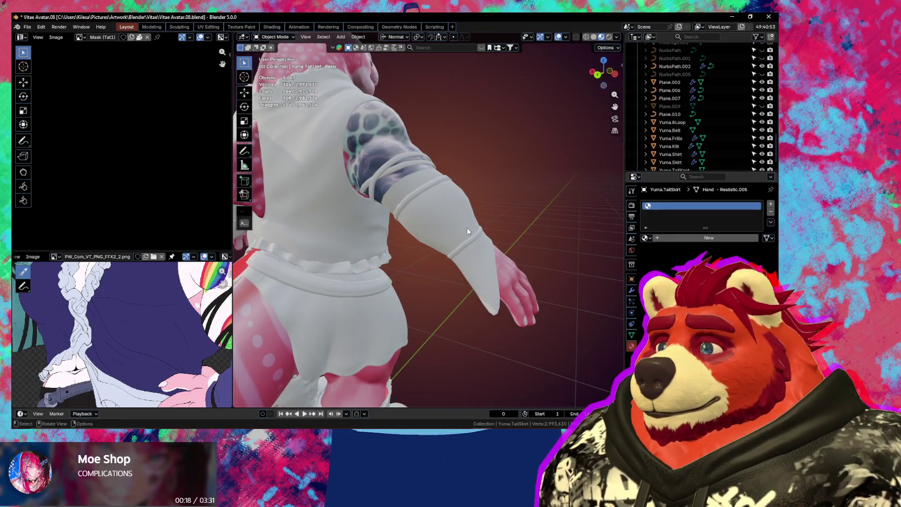
pyautogui.click(467, 227)
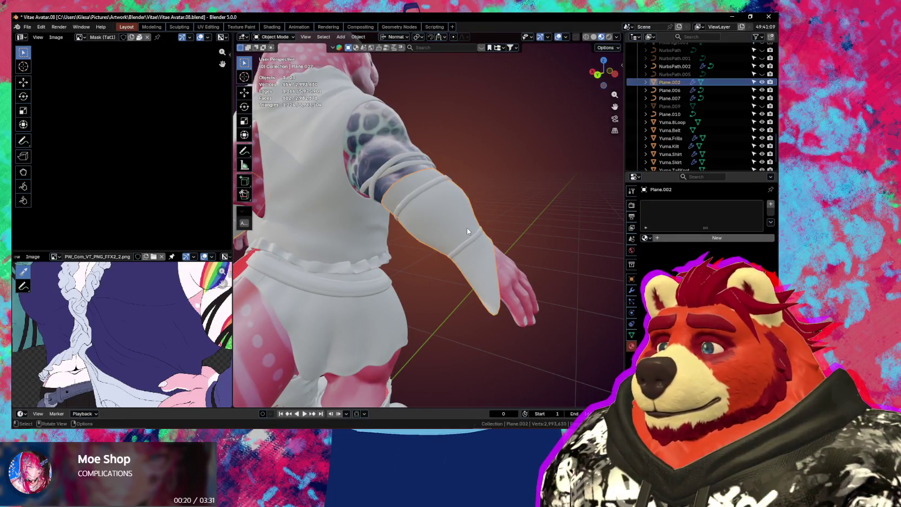
pyautogui.moveTo(467, 228)
pyautogui.mouseDown(button='middle')
pyautogui.moveTo(401, 239)
pyautogui.moveTo(517, 251)
pyautogui.moveTo(616, 305)
pyautogui.mouseUp(button='middle')
pyautogui.scroll(2, 479, 252)
pyautogui.scroll(2, 479, 252)
pyautogui.click(632, 289)
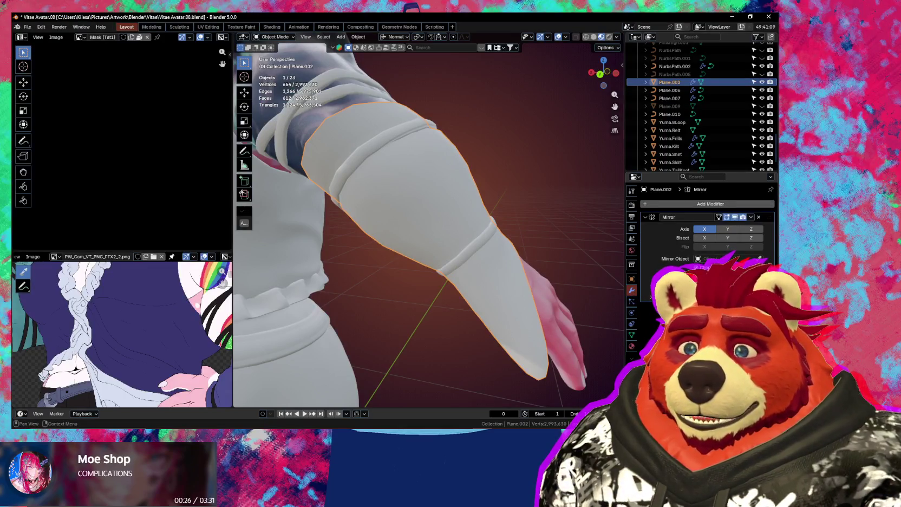
pyautogui.hotkey('ctrl', 'a')
# Step: Add a Multires modifier to the sleeve and subdivide it to level 5
pyautogui.click(710, 204)
pyautogui.click(671, 293)
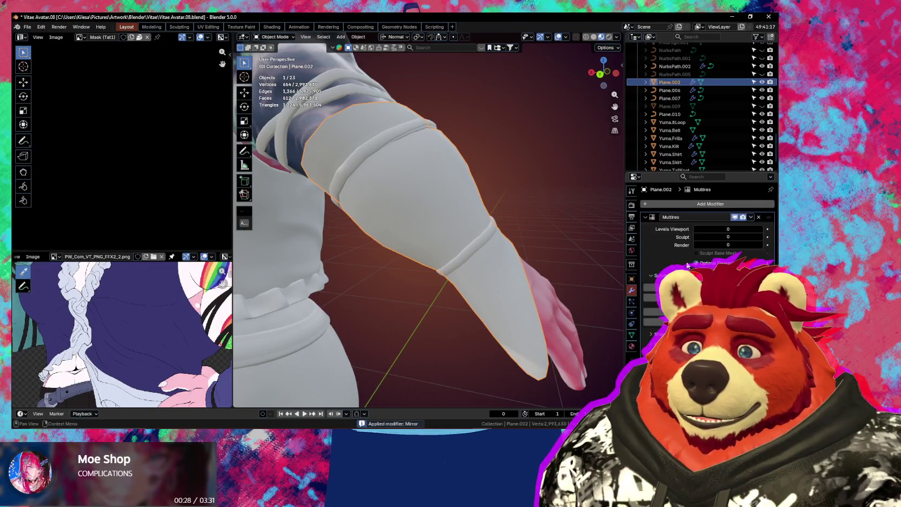
pyautogui.click(666, 287)
pyautogui.click(667, 287)
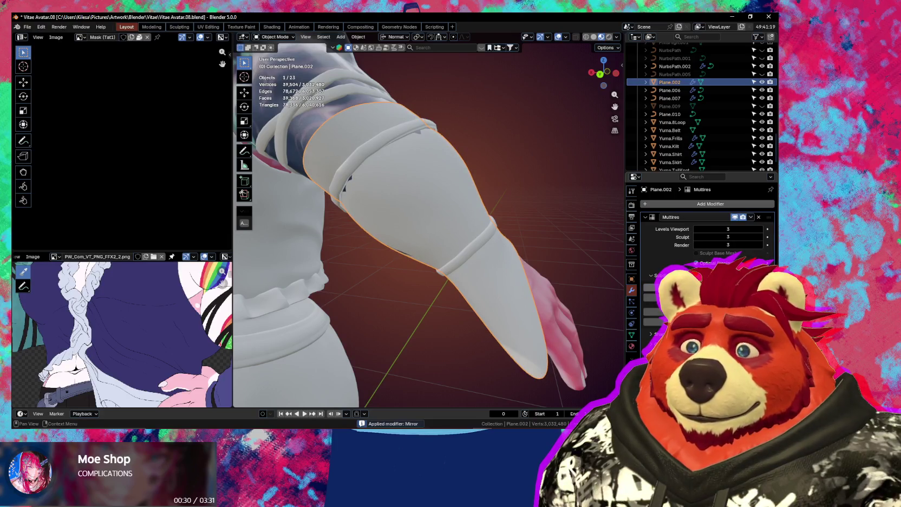
pyautogui.click(666, 287)
pyautogui.click(666, 287)
# Step: Check the sleeve's base mesh edges, then switch the sleeve into Sculpt Mode
pyautogui.press('Tab')
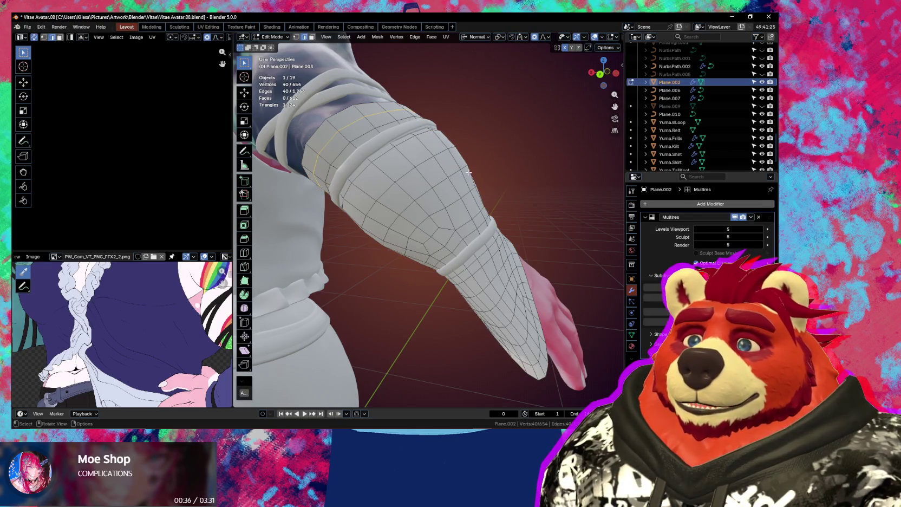
pyautogui.moveTo(542, 136); pyautogui.dragTo(445, 217, button='middle')
pyautogui.hotkey('ctrl', 'Tab')
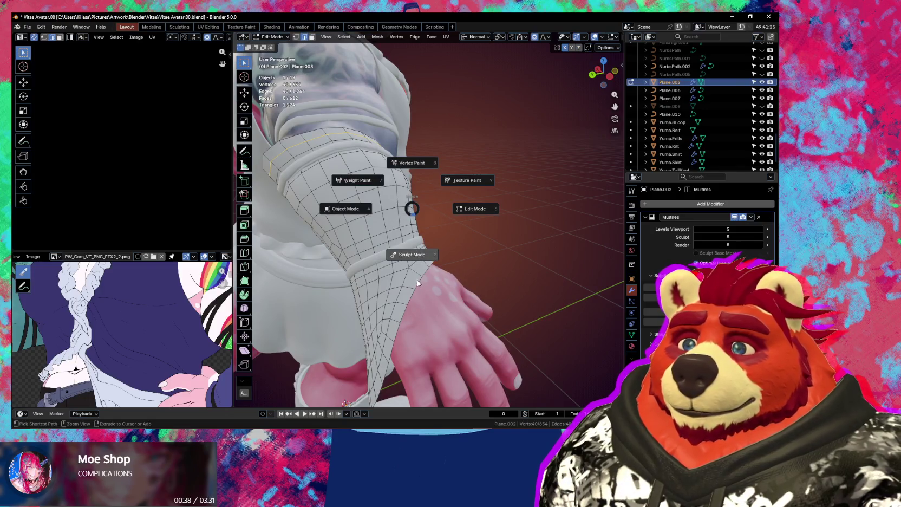
pyautogui.click(418, 281)
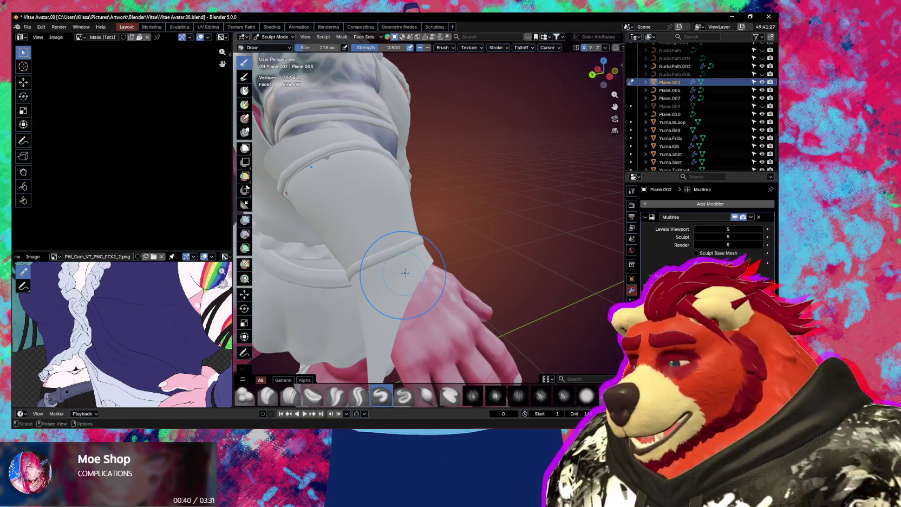
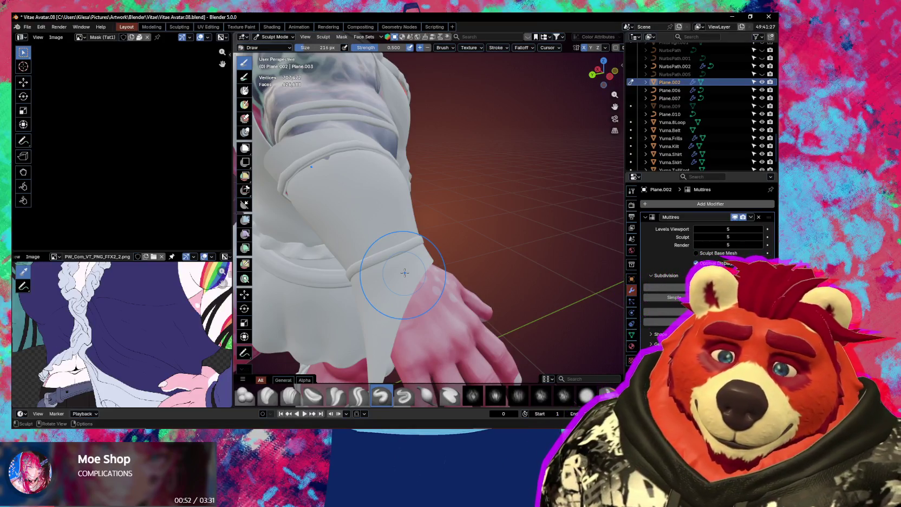
# Step: Switch the viewport to Solid shading for a plain clay view of the arm
pyautogui.moveTo(377, 256)
pyautogui.mouseDown(button='middle')
pyautogui.moveTo(458, 274)
pyautogui.moveTo(463, 298)
pyautogui.moveTo(575, 105)
pyautogui.mouseUp(button='middle')
pyautogui.scroll(-4, 507, 48)
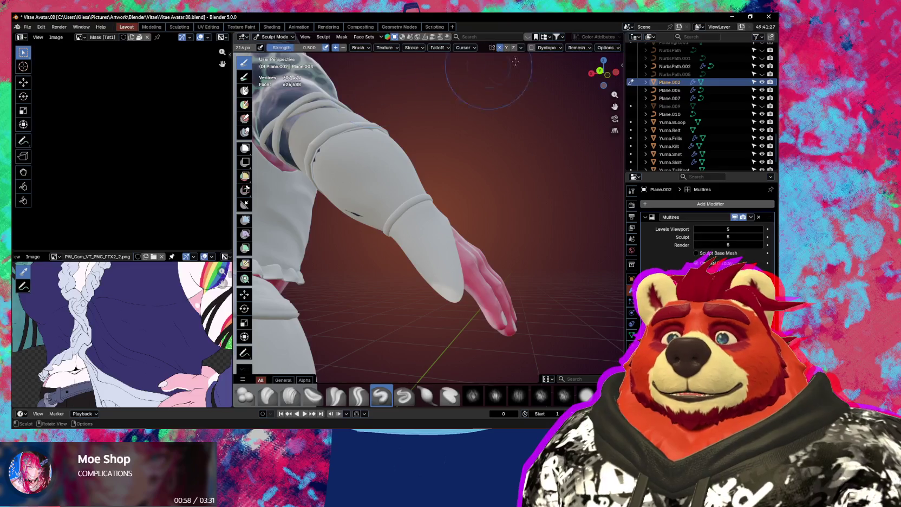
pyautogui.scroll(-5, 589, 37)
pyautogui.click(594, 38)
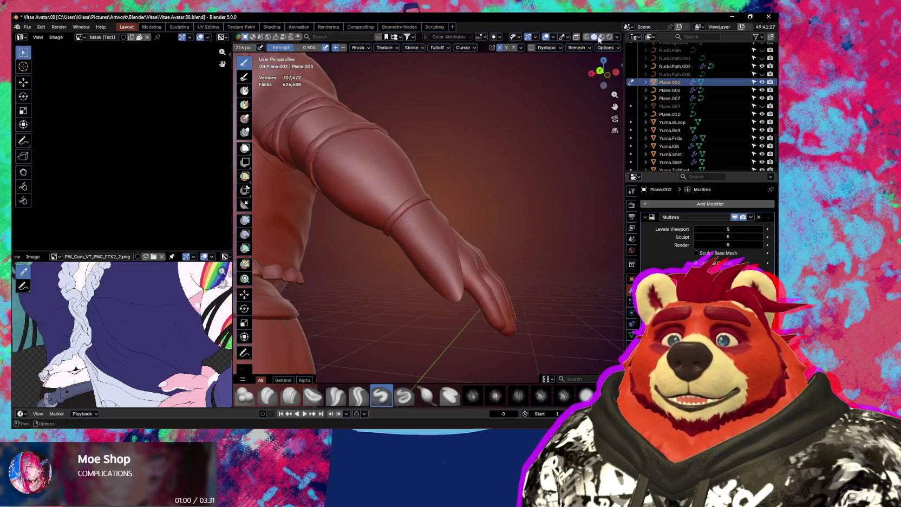
# Step: Toggle local view off again and leave Sculpt Mode for Object Mode
pyautogui.moveTo(439, 270)
pyautogui.mouseDown(button='middle')
pyautogui.moveTo(395, 268)
pyautogui.moveTo(434, 246)
pyautogui.moveTo(426, 257)
pyautogui.mouseUp(button='middle')
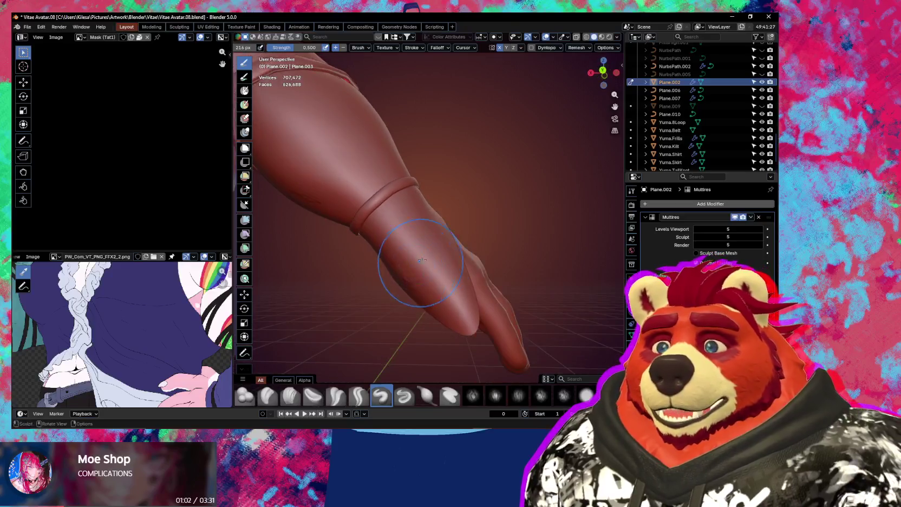
pyautogui.press('KP_Divide')
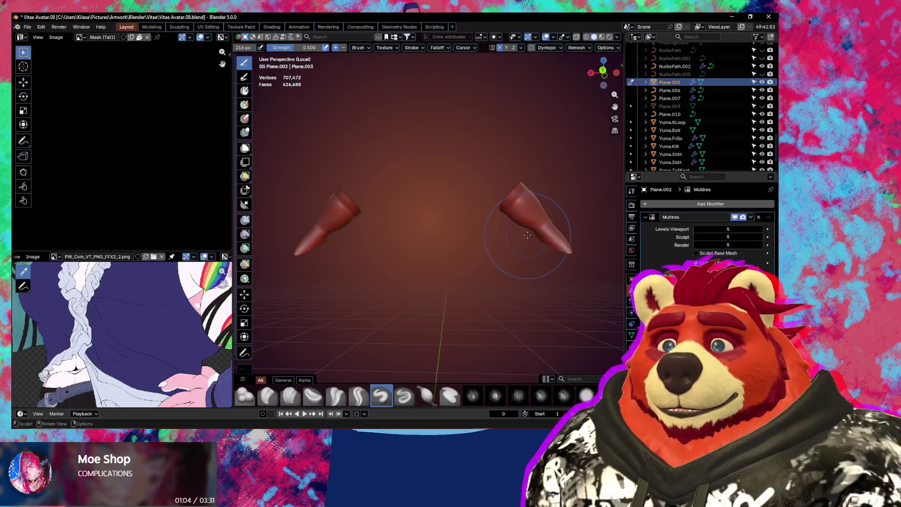
pyautogui.press('KP_Divide')
pyautogui.hotkey('ctrl', 'Tab')
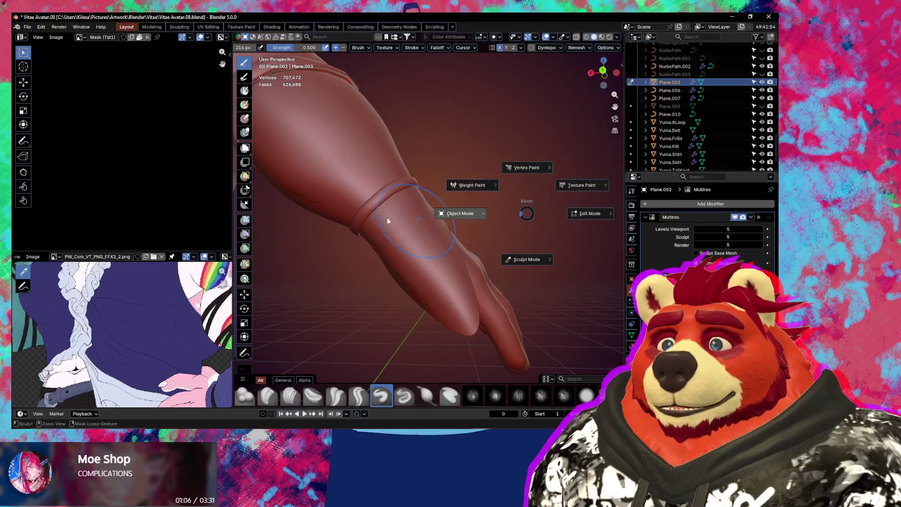
pyautogui.click(419, 218)
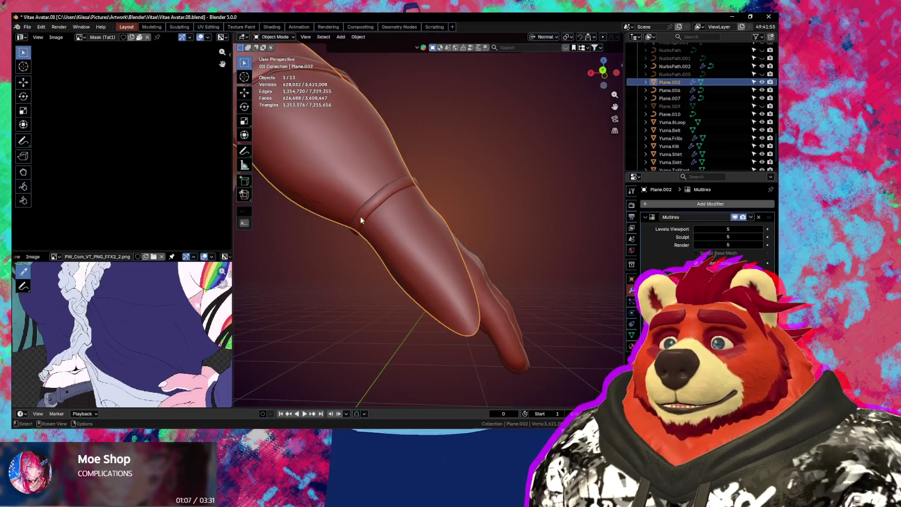
# Step: Add the Plane.007 and Plane.006 bands to the selection and isolate them in local view
pyautogui.keyDown('shift'); pyautogui.click(405, 187); pyautogui.keyUp('shift')
pyautogui.moveTo(368, 133)
pyautogui.mouseDown(button='middle')
pyautogui.moveTo(366, 153)
pyautogui.moveTo(385, 135)
pyautogui.moveTo(365, 176)
pyautogui.moveTo(336, 171)
pyautogui.moveTo(358, 177)
pyautogui.mouseUp(button='middle')
pyautogui.keyDown('shift'); pyautogui.click(382, 127); pyautogui.keyUp('shift')
pyautogui.press('KP_Divide')
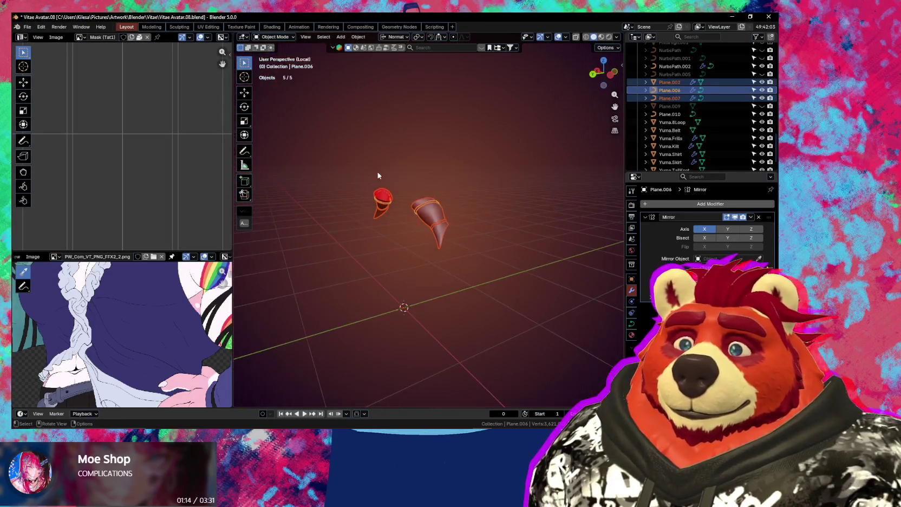
pyautogui.scroll(2, 429, 219)
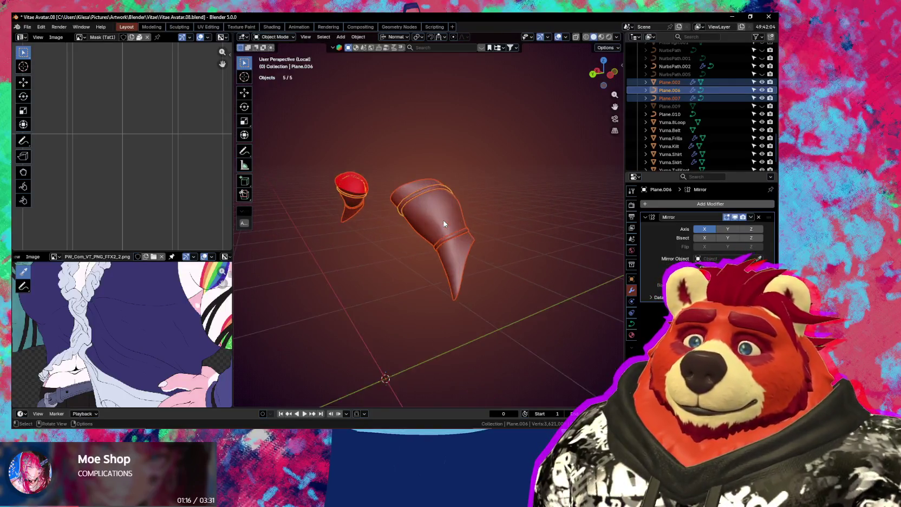
pyautogui.scroll(3, 428, 219)
# Step: Select only the Plane.002 sleeve and switch it into Sculpt Mode
pyautogui.press('Tab')
pyautogui.press('Tab')
pyautogui.click(431, 227)
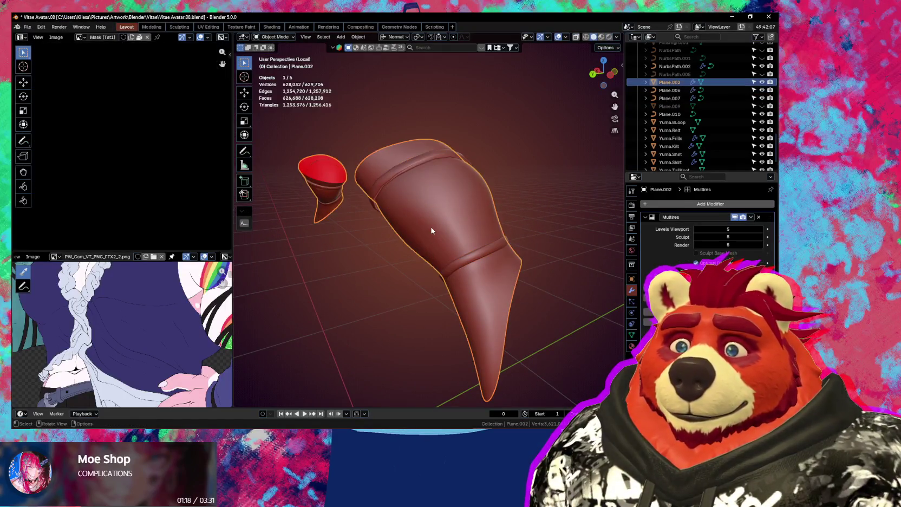
pyautogui.moveTo(432, 227); pyautogui.dragTo(488, 283, button='middle')
pyautogui.scroll(3, 489, 283)
pyautogui.scroll(3, 444, 248)
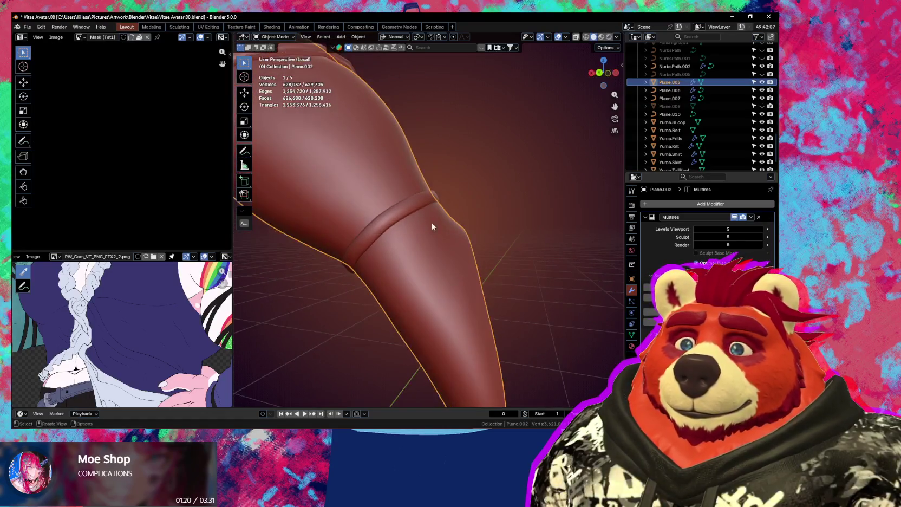
pyautogui.hotkey('ctrl', 'Tab')
pyautogui.click(422, 293)
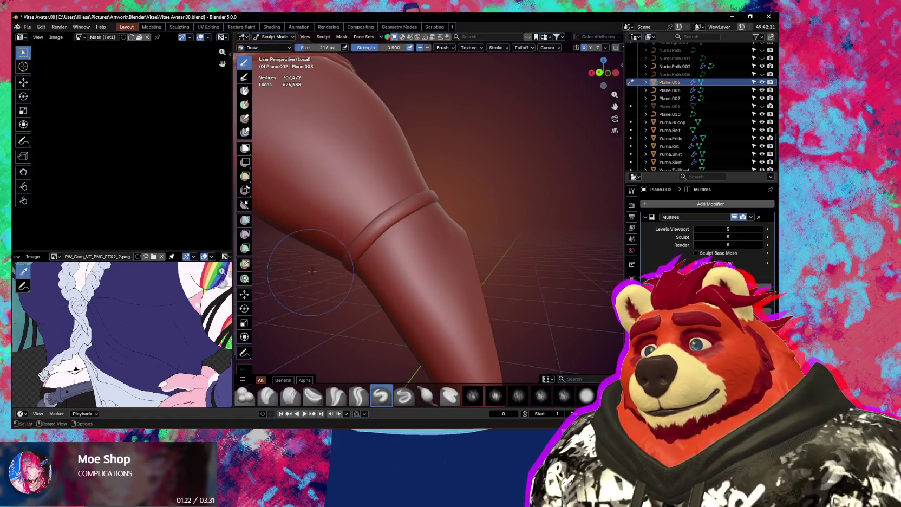
# Step: Frame the sleeve tip and shrink the sculpt brush to 129 px, then 90 px
pyautogui.keyDown('shift'); pyautogui.moveTo(379, 294); pyautogui.dragTo(423, 203, button='middle'); pyautogui.keyUp('shift')
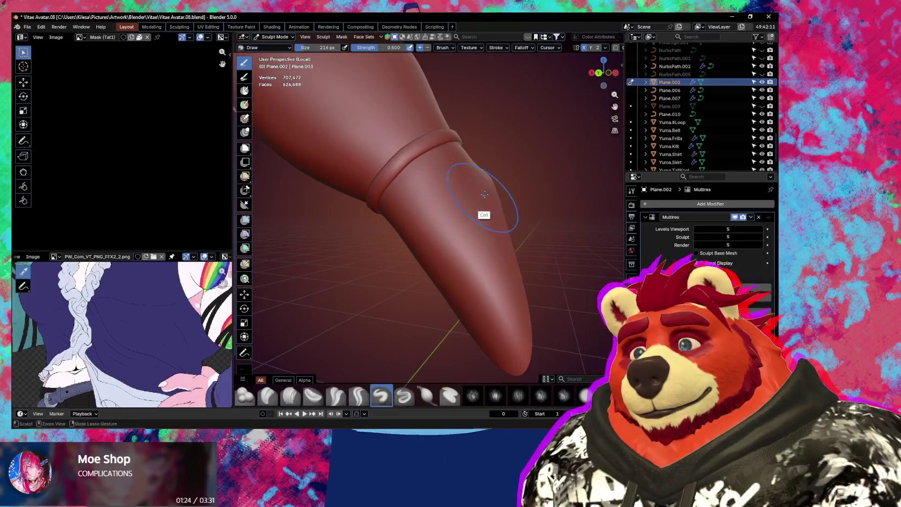
pyautogui.moveTo(485, 193); pyautogui.dragTo(461, 200, button='middle')
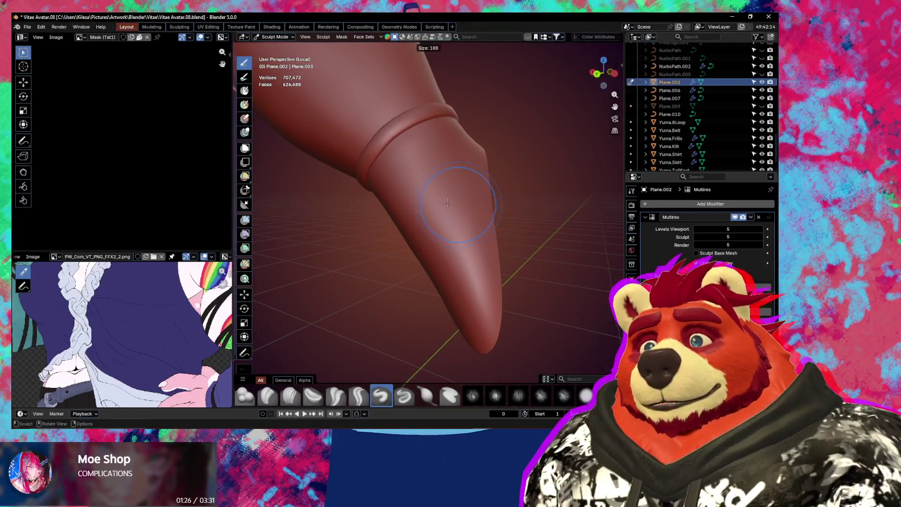
pyautogui.press('f')
pyautogui.click(431, 211)
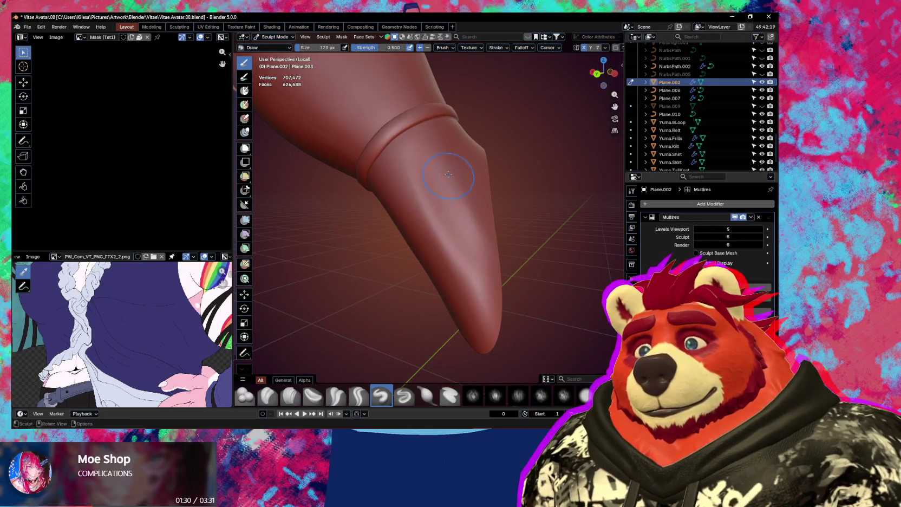
pyautogui.press('f')
pyautogui.click(460, 184)
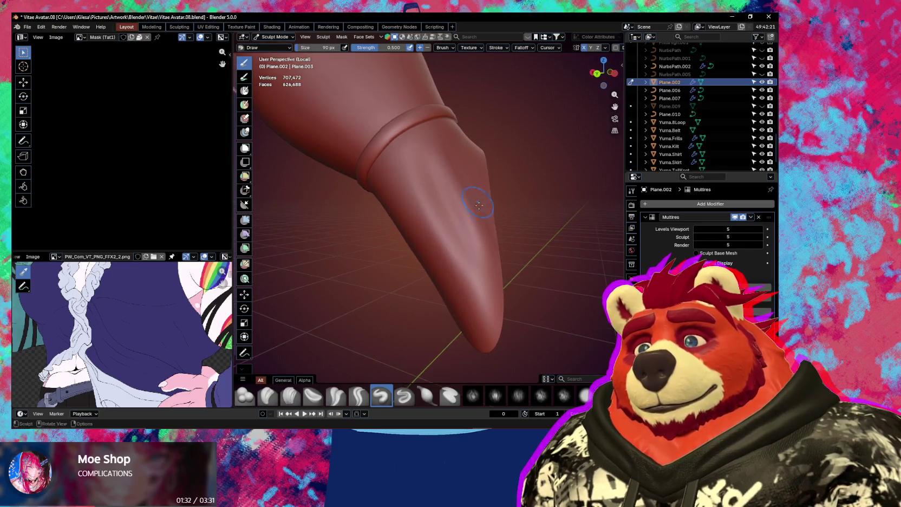
# Step: Shape the cuff below the band into a flared point with a 73 px brush
pyautogui.moveTo(478, 201); pyautogui.dragTo(457, 207, button='middle')
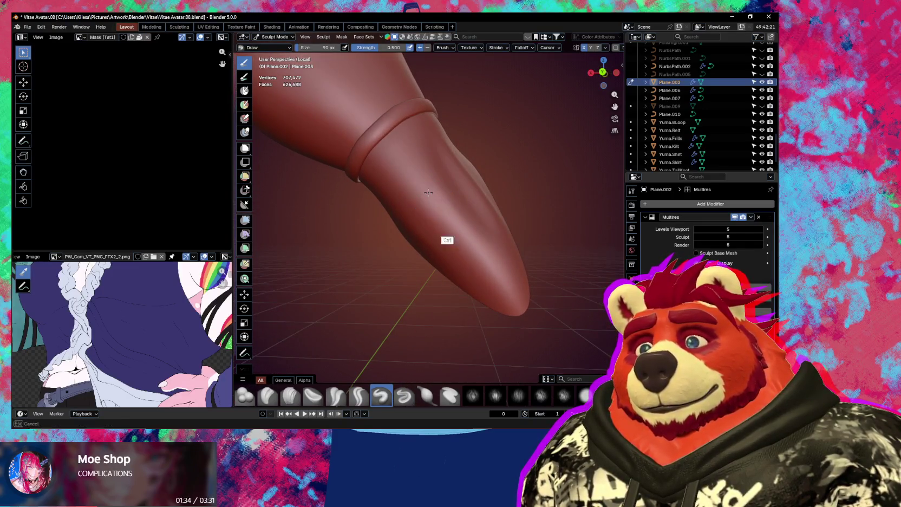
pyautogui.keyDown('ctrl'); pyautogui.moveTo(434, 210); pyautogui.dragTo(412, 197, button='middle'); pyautogui.keyUp('ctrl')
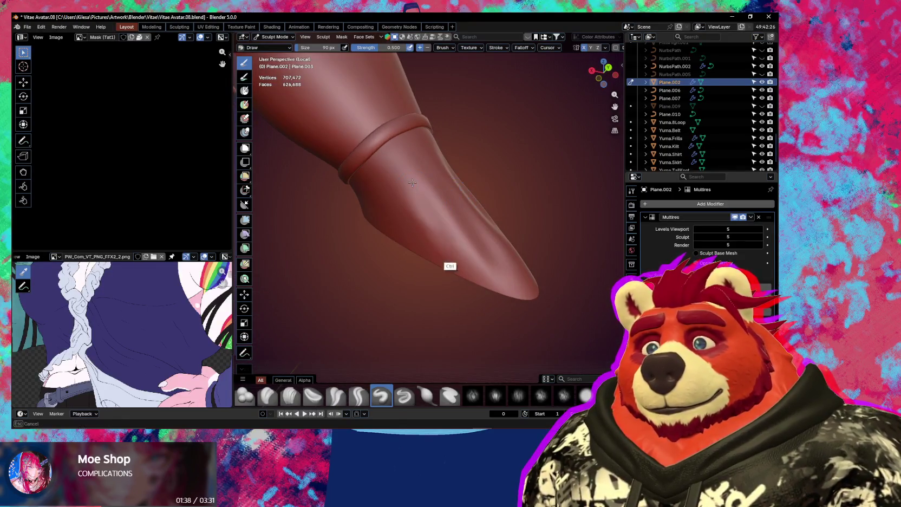
pyautogui.moveTo(405, 154); pyautogui.dragTo(405, 174, button='middle')
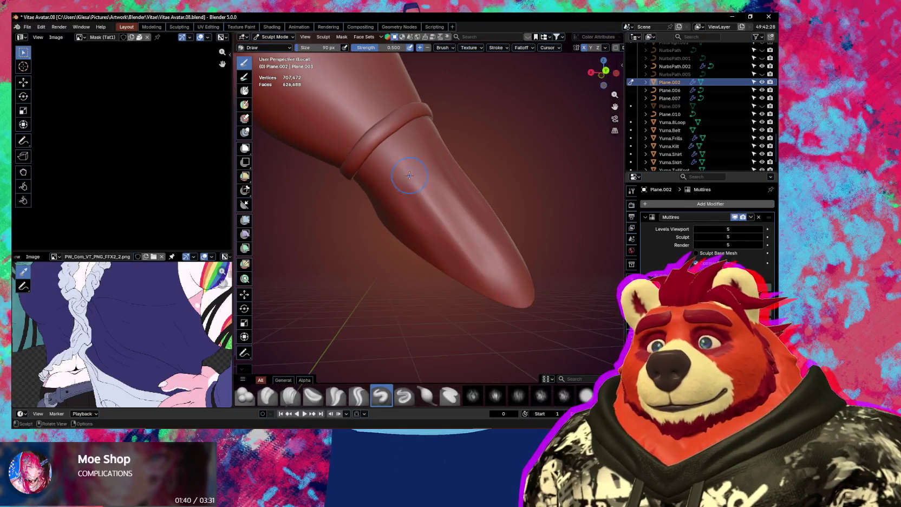
pyautogui.moveTo(416, 140)
pyautogui.mouseDown(button='middle')
pyautogui.moveTo(452, 179)
pyautogui.moveTo(441, 191)
pyautogui.mouseUp(button='middle')
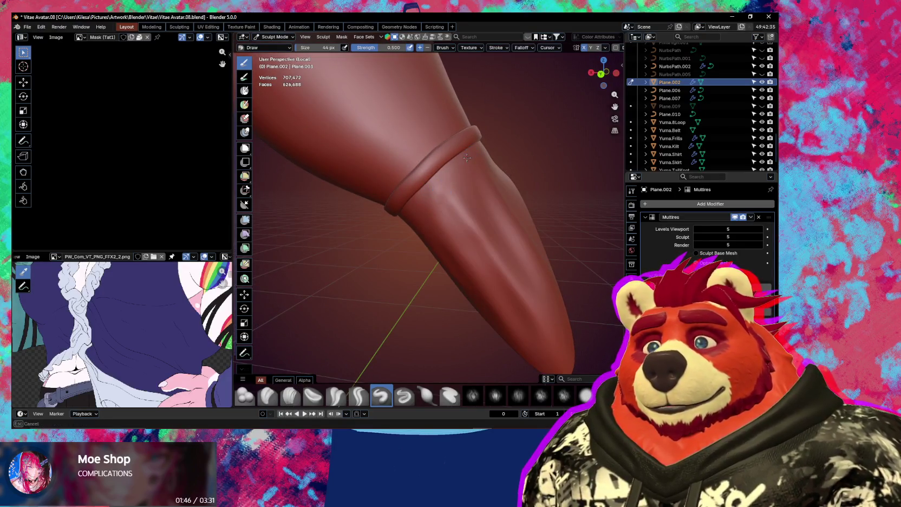
pyautogui.press('f')
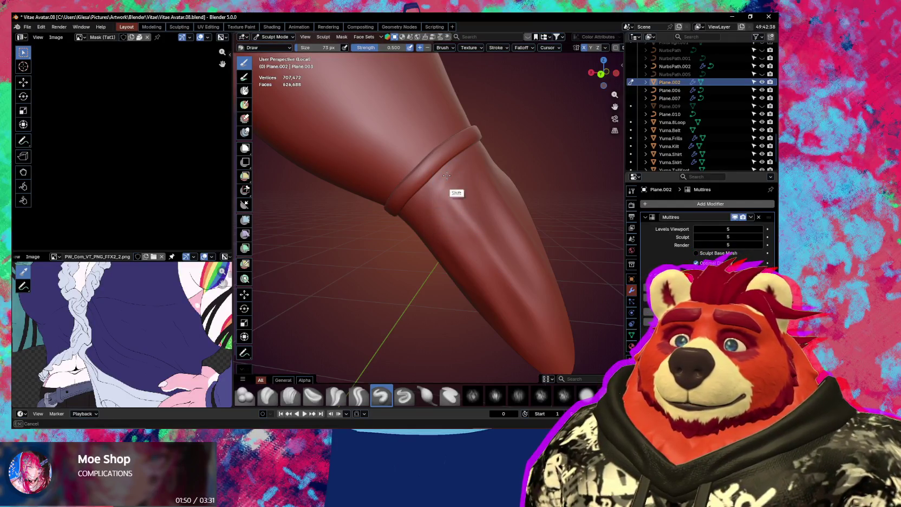
pyautogui.moveTo(447, 175); pyautogui.dragTo(475, 196, button='middle')
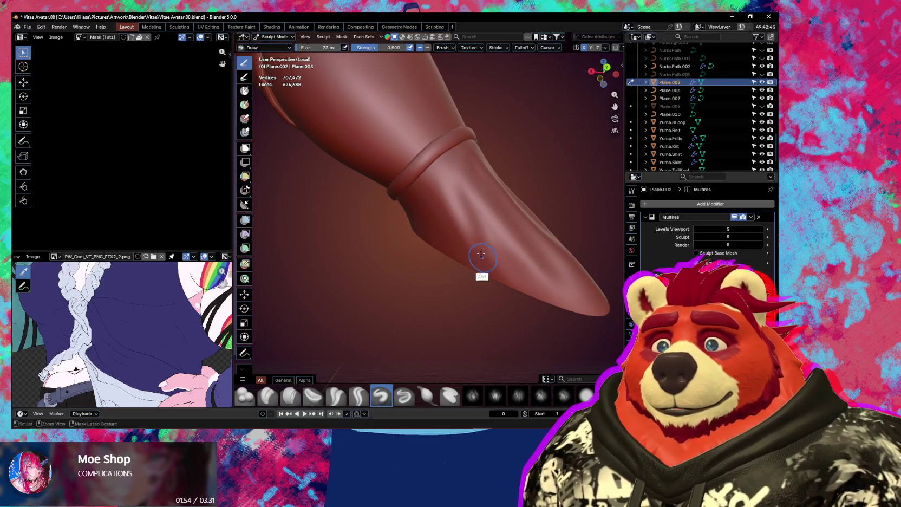
pyautogui.moveTo(466, 237); pyautogui.dragTo(474, 225, button='middle')
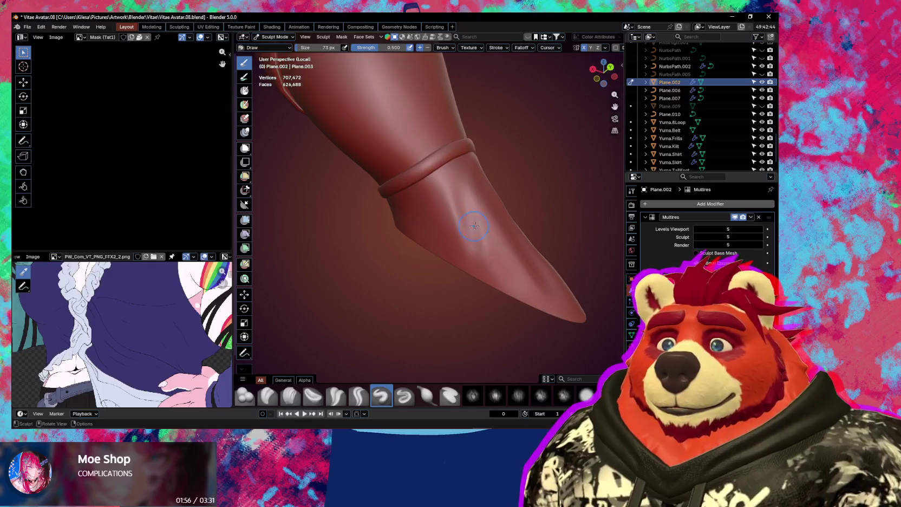
pyautogui.moveTo(491, 255)
pyautogui.mouseDown(button='middle')
pyautogui.moveTo(455, 224)
pyautogui.moveTo(464, 188)
pyautogui.mouseUp(button='middle')
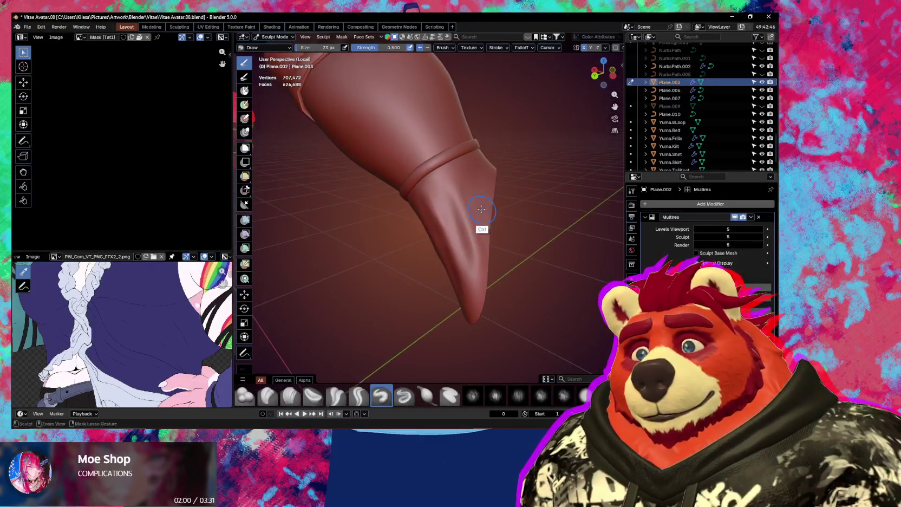
pyautogui.moveTo(496, 221)
pyautogui.mouseDown(button='middle')
pyautogui.moveTo(462, 219)
pyautogui.moveTo(460, 203)
pyautogui.mouseUp(button='middle')
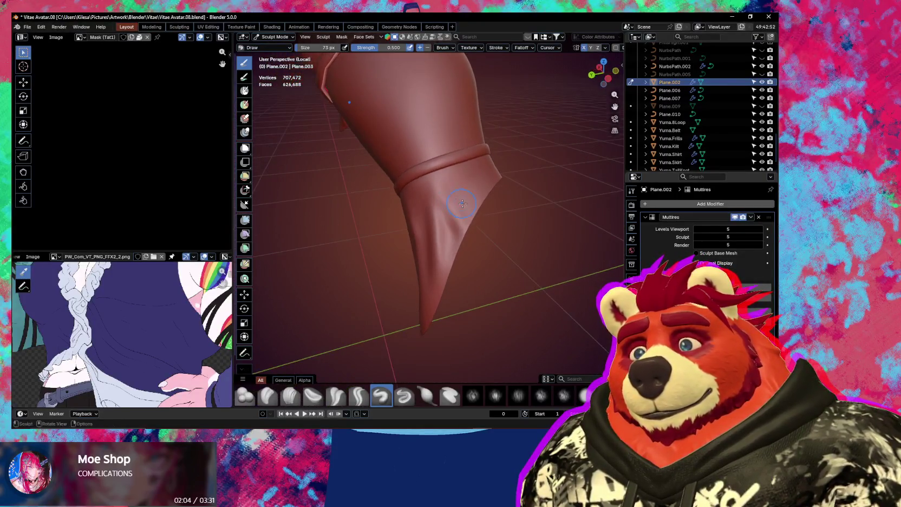
pyautogui.moveTo(476, 213)
pyautogui.mouseDown(button='middle')
pyautogui.moveTo(473, 241)
pyautogui.moveTo(399, 198)
pyautogui.moveTo(439, 236)
pyautogui.mouseUp(button='middle')
pyautogui.scroll(4, 456, 203)
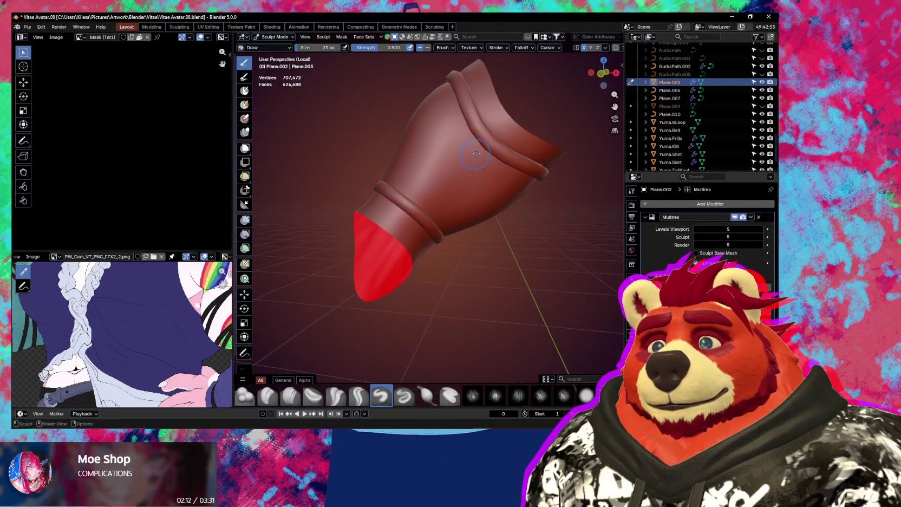
pyautogui.press('f')
pyautogui.moveTo(449, 207)
pyautogui.mouseDown(button='middle')
pyautogui.moveTo(465, 148)
pyautogui.moveTo(448, 178)
pyautogui.mouseUp(button='middle')
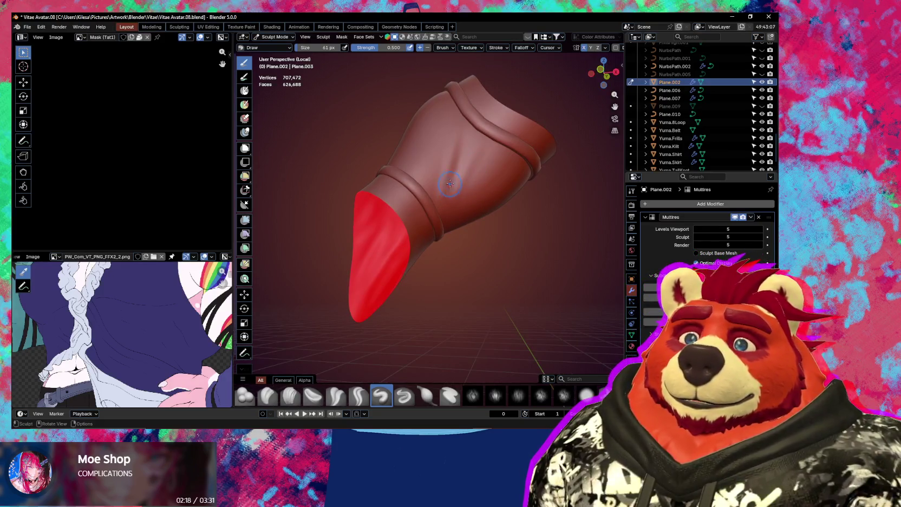
pyautogui.moveTo(479, 181); pyautogui.dragTo(481, 152, button='middle')
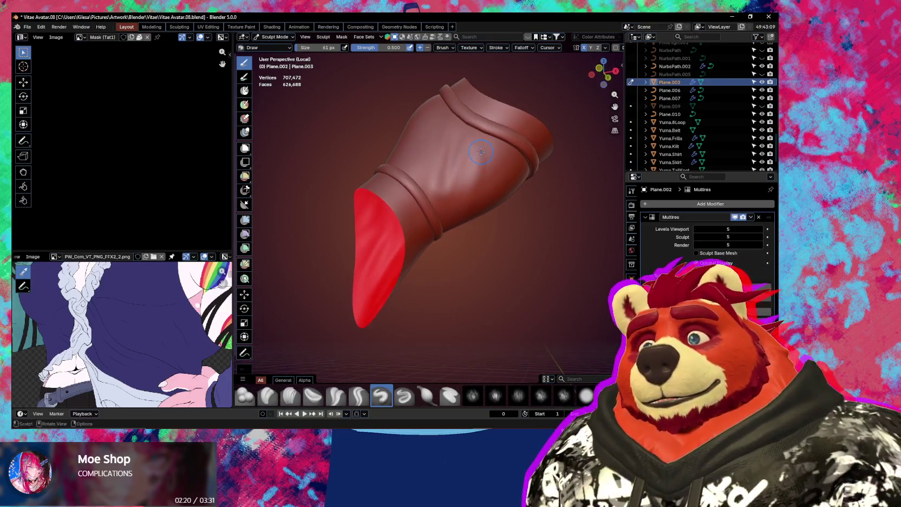
pyautogui.moveTo(449, 214)
pyautogui.mouseDown(button='middle')
pyautogui.moveTo(464, 184)
pyautogui.moveTo(440, 179)
pyautogui.moveTo(463, 186)
pyautogui.moveTo(458, 165)
pyautogui.mouseUp(button='middle')
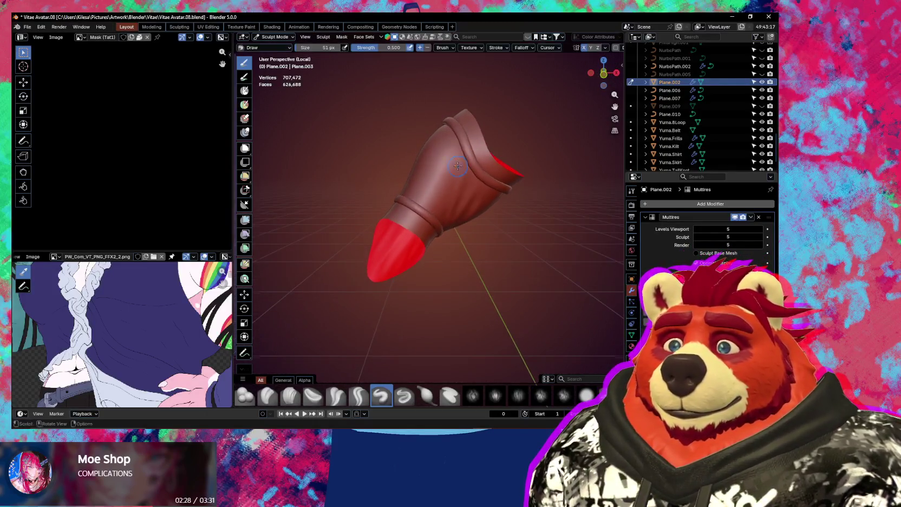
pyautogui.press('f')
pyautogui.click(461, 186)
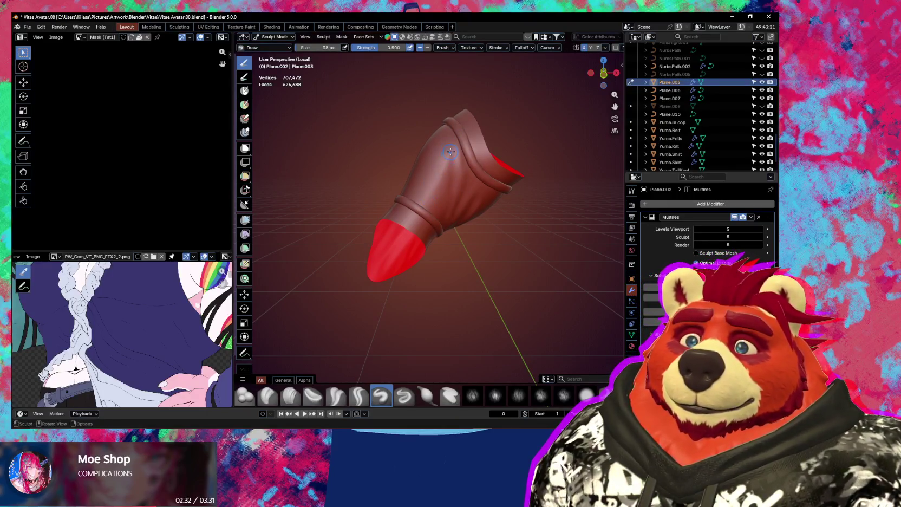
pyautogui.keyDown('ctrl'); pyautogui.moveTo(469, 147); pyautogui.dragTo(461, 163, button='middle'); pyautogui.keyUp('ctrl')
pyautogui.moveTo(428, 227)
pyautogui.keyDown('ctrl'); pyautogui.mouseDown(button='middle')
pyautogui.moveTo(448, 147)
pyautogui.moveTo(393, 193)
pyautogui.moveTo(416, 178)
pyautogui.mouseUp(button='middle'); pyautogui.keyUp('ctrl')
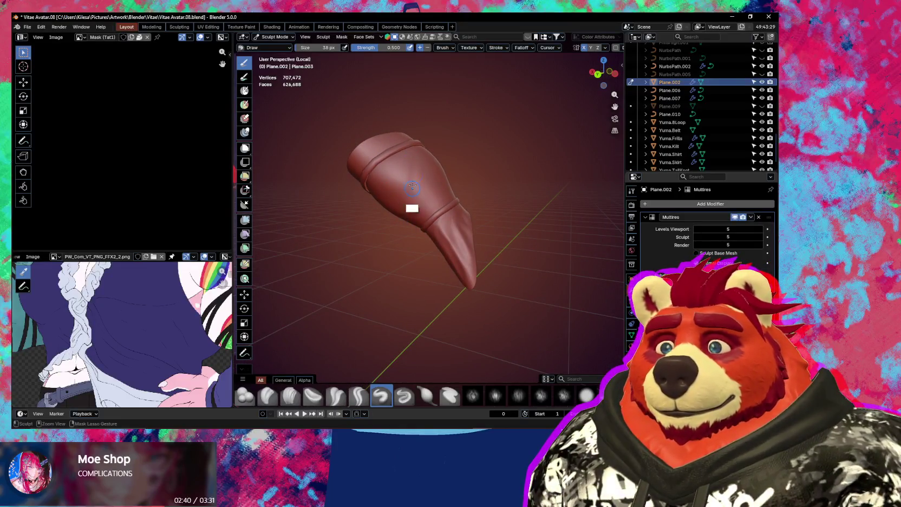
pyautogui.moveTo(414, 160); pyautogui.dragTo(427, 214, button='middle')
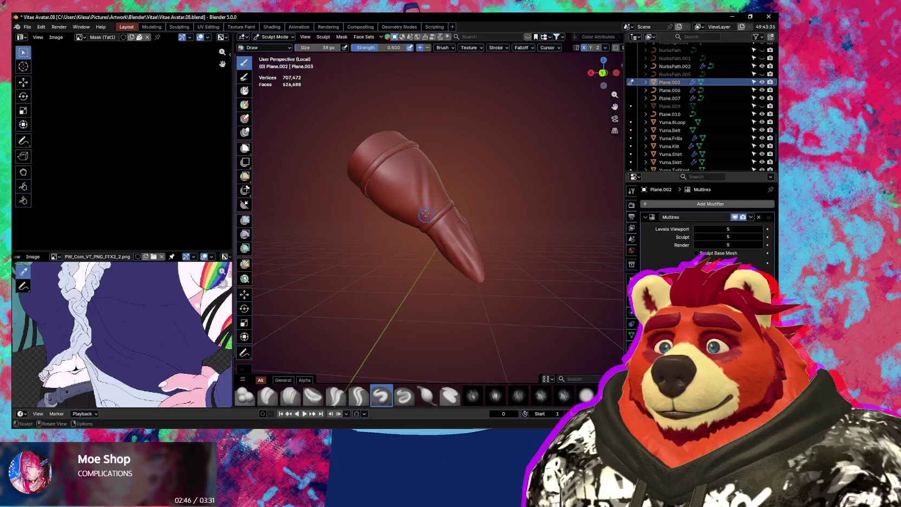
pyautogui.moveTo(409, 170)
pyautogui.mouseDown(button='middle')
pyautogui.moveTo(413, 206)
pyautogui.moveTo(405, 206)
pyautogui.mouseUp(button='middle')
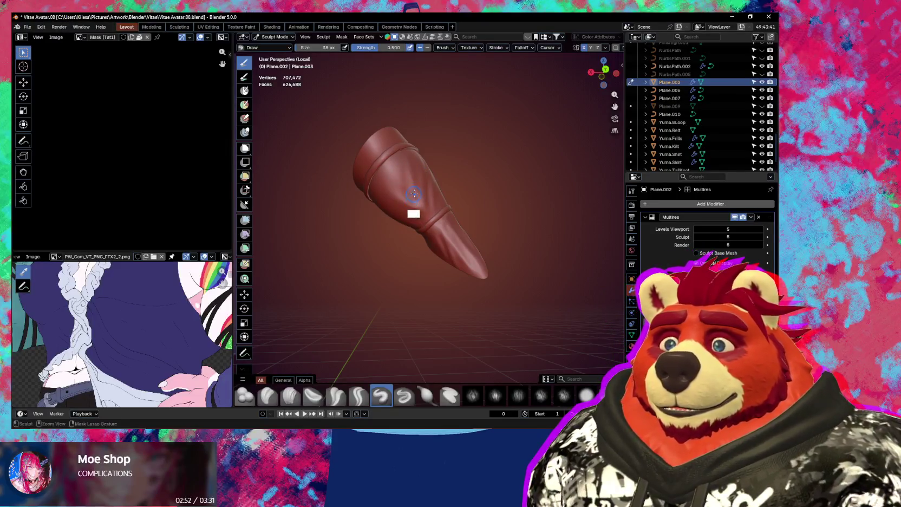
pyautogui.moveTo(418, 219)
pyautogui.mouseDown(button='middle')
pyautogui.moveTo(436, 232)
pyautogui.moveTo(428, 260)
pyautogui.moveTo(431, 228)
pyautogui.mouseUp(button='middle')
pyautogui.moveTo(442, 265); pyautogui.dragTo(428, 220, button='middle')
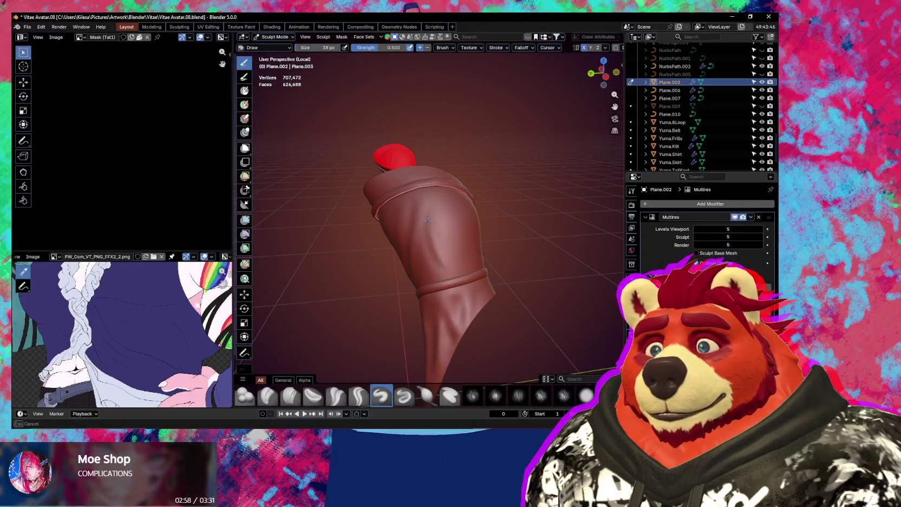
pyautogui.moveTo(461, 247)
pyautogui.mouseDown(button='middle')
pyautogui.moveTo(420, 244)
pyautogui.moveTo(451, 221)
pyautogui.moveTo(438, 226)
pyautogui.moveTo(450, 249)
pyautogui.moveTo(433, 275)
pyautogui.moveTo(440, 260)
pyautogui.mouseUp(button='middle')
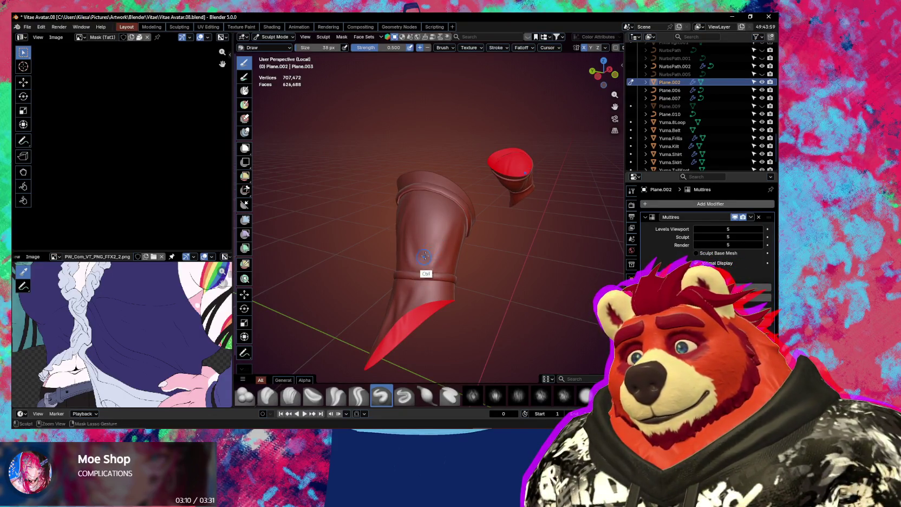
pyautogui.moveTo(450, 222); pyautogui.dragTo(434, 225, button='middle')
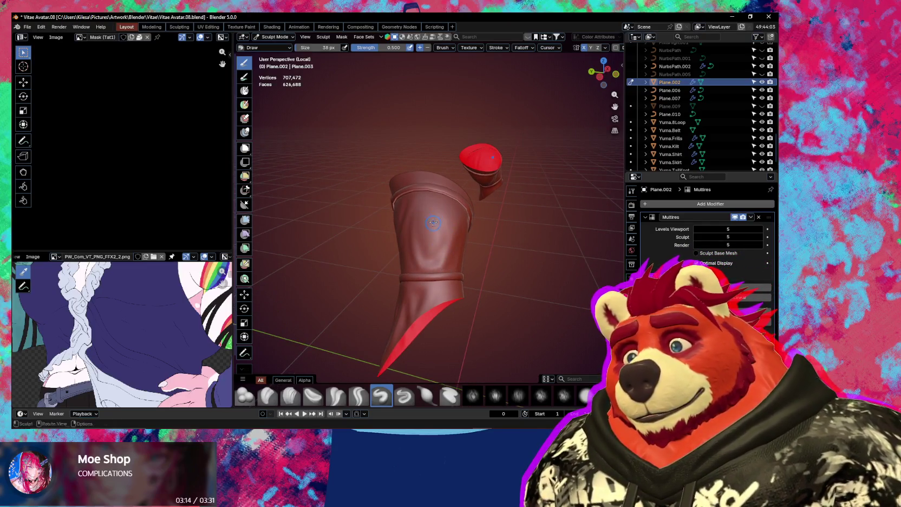
pyautogui.moveTo(426, 206)
pyautogui.mouseDown(button='middle')
pyautogui.moveTo(428, 233)
pyautogui.moveTo(424, 196)
pyautogui.moveTo(441, 221)
pyautogui.mouseUp(button='middle')
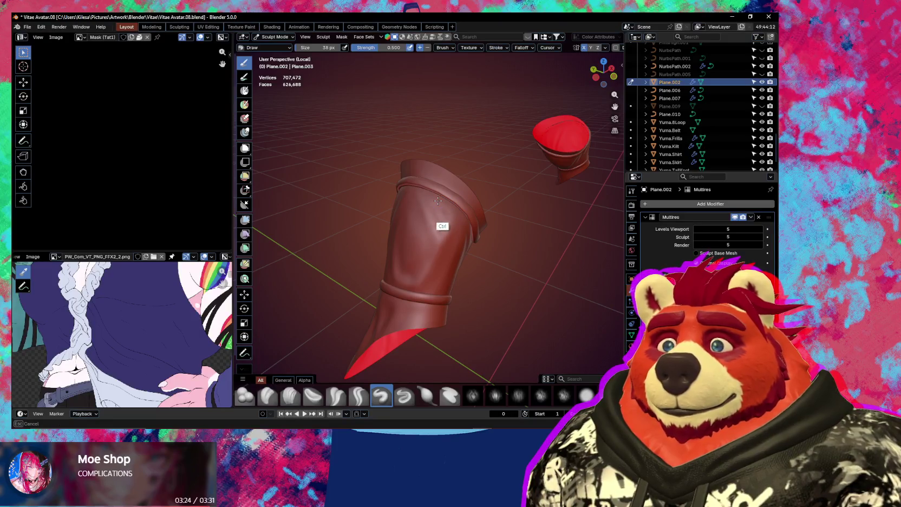
pyautogui.moveTo(493, 208)
pyautogui.keyDown('ctrl'); pyautogui.mouseDown(button='middle')
pyautogui.moveTo(412, 305)
pyautogui.moveTo(454, 223)
pyautogui.mouseUp(button='middle'); pyautogui.keyUp('ctrl')
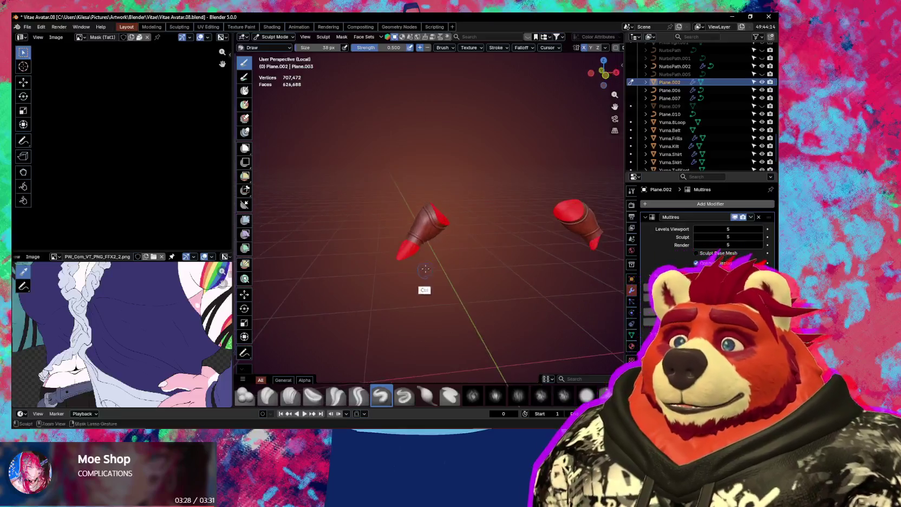
# Step: Zoom in on the sleeve opening and set the sculpt brush radius to 63 px
pyautogui.scroll(5, 455, 224)
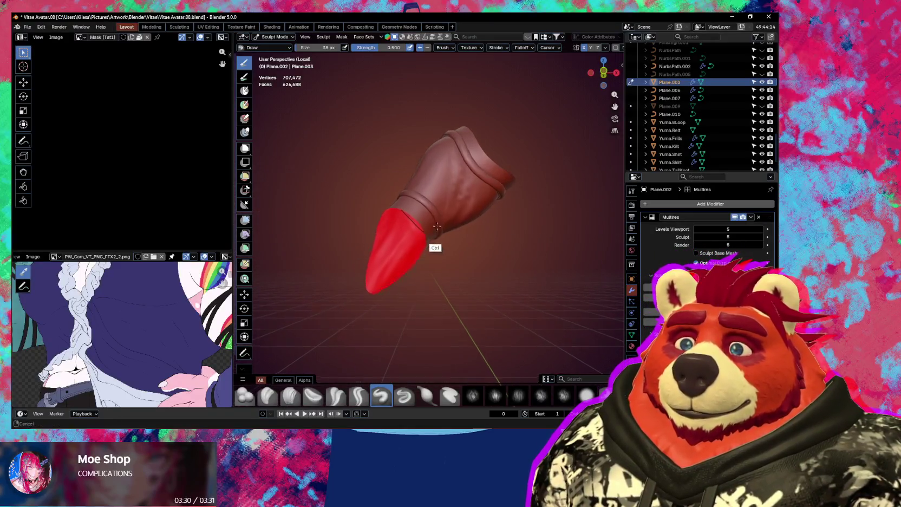
pyautogui.keyDown('ctrl'); pyautogui.moveTo(411, 277); pyautogui.dragTo(428, 240, button='middle'); pyautogui.keyUp('ctrl')
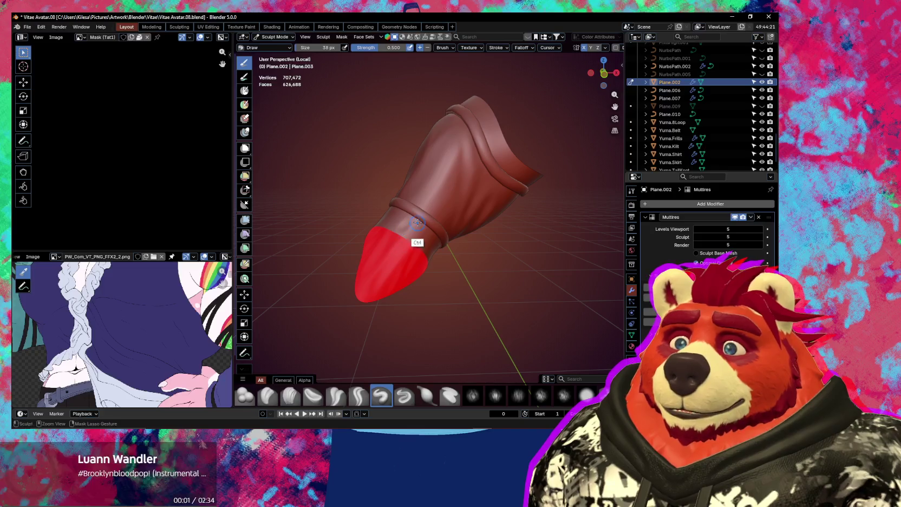
pyautogui.moveTo(428, 233)
pyautogui.mouseDown(button='middle')
pyautogui.moveTo(408, 238)
pyautogui.moveTo(401, 215)
pyautogui.mouseUp(button='middle')
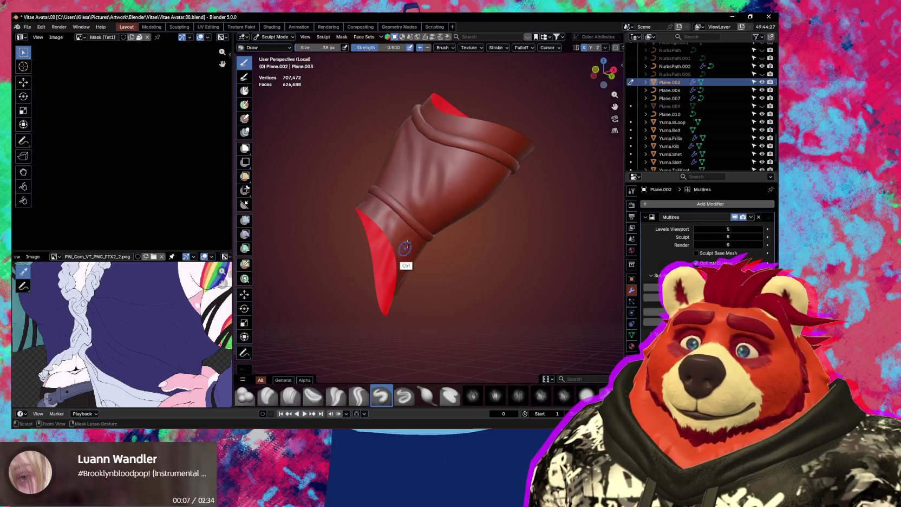
pyautogui.moveTo(402, 251)
pyautogui.mouseDown(button='middle')
pyautogui.moveTo(412, 235)
pyautogui.moveTo(398, 238)
pyautogui.moveTo(412, 233)
pyautogui.mouseUp(button='middle')
pyautogui.press('f')
pyautogui.click(416, 230)
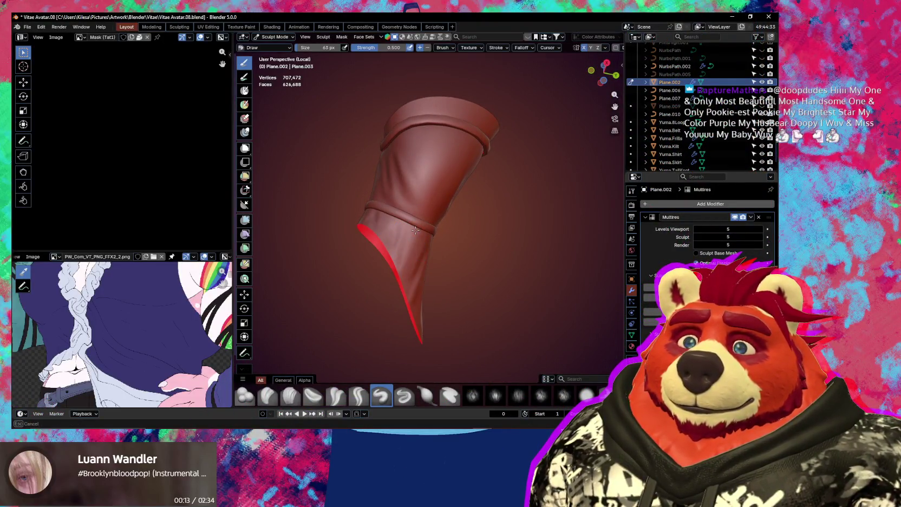
# Step: Smooth the sleeve surface near the upper cuff after framing it from several angles
pyautogui.moveTo(409, 237)
pyautogui.mouseDown(button='middle')
pyautogui.moveTo(424, 255)
pyautogui.moveTo(436, 233)
pyautogui.mouseUp(button='middle')
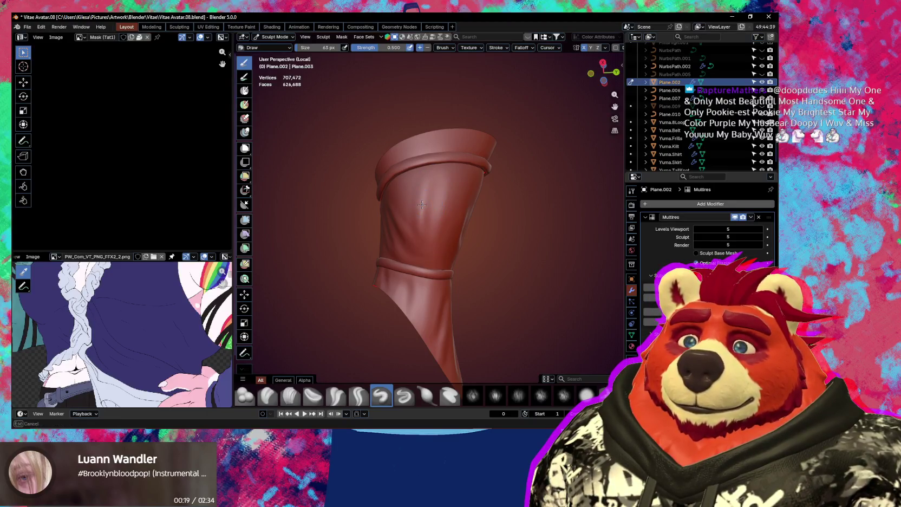
pyautogui.moveTo(414, 223); pyautogui.dragTo(454, 178, button='middle')
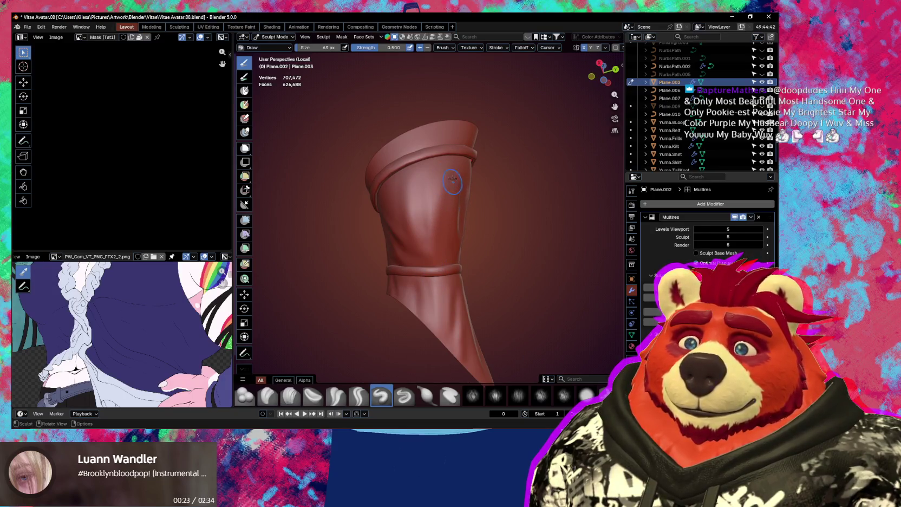
pyautogui.moveTo(463, 156); pyautogui.dragTo(437, 205, button='middle')
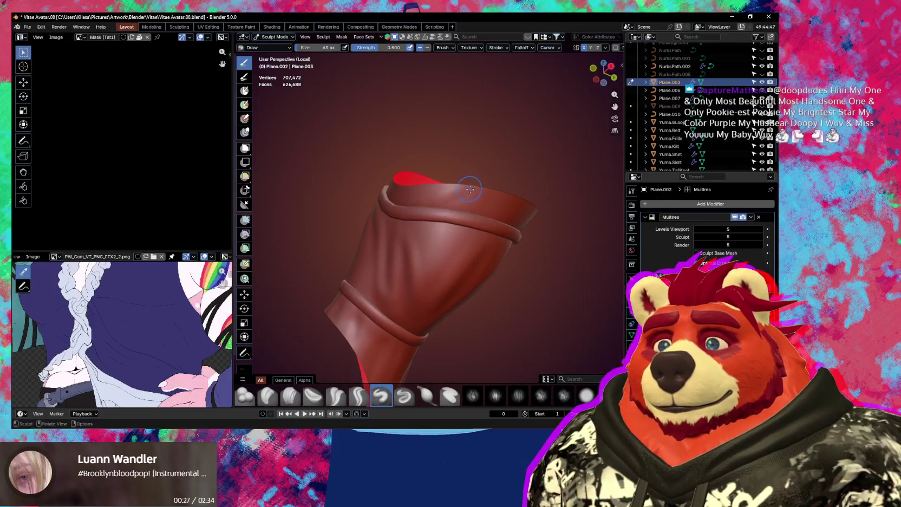
pyautogui.moveTo(492, 201)
pyautogui.mouseDown(button='middle')
pyautogui.moveTo(477, 195)
pyautogui.moveTo(471, 156)
pyautogui.mouseUp(button='middle')
pyautogui.moveTo(474, 210)
pyautogui.mouseDown(button='middle')
pyautogui.moveTo(467, 178)
pyautogui.moveTo(457, 186)
pyautogui.moveTo(480, 178)
pyautogui.moveTo(413, 176)
pyautogui.mouseUp(button='middle')
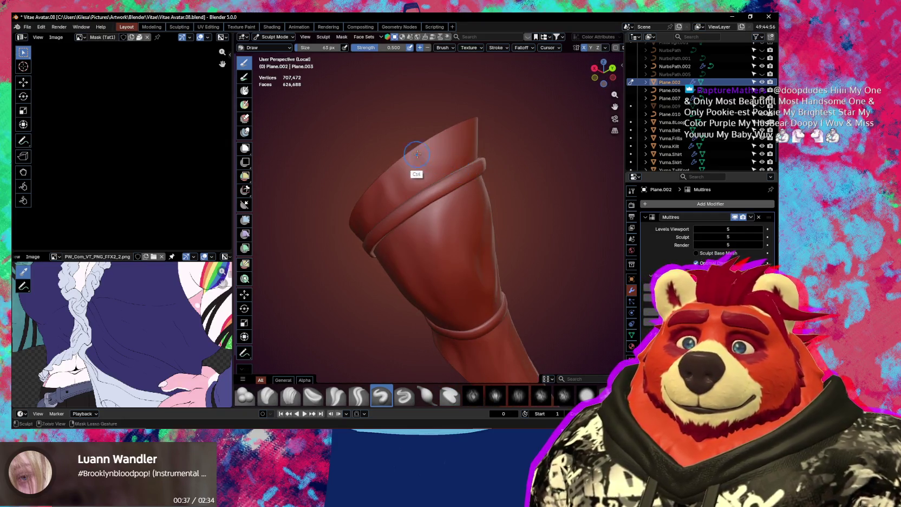
pyautogui.moveTo(432, 146); pyautogui.dragTo(408, 151, button='middle')
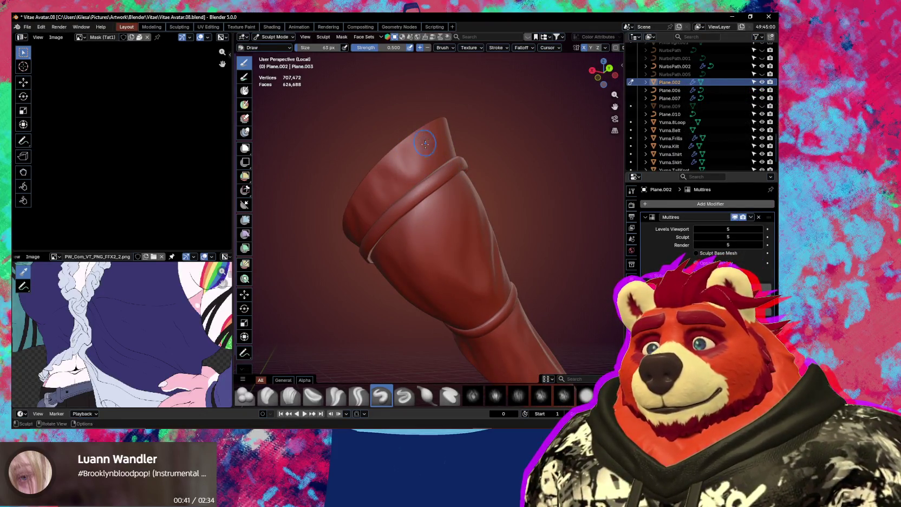
pyautogui.moveTo(429, 134); pyautogui.dragTo(414, 133, button='middle')
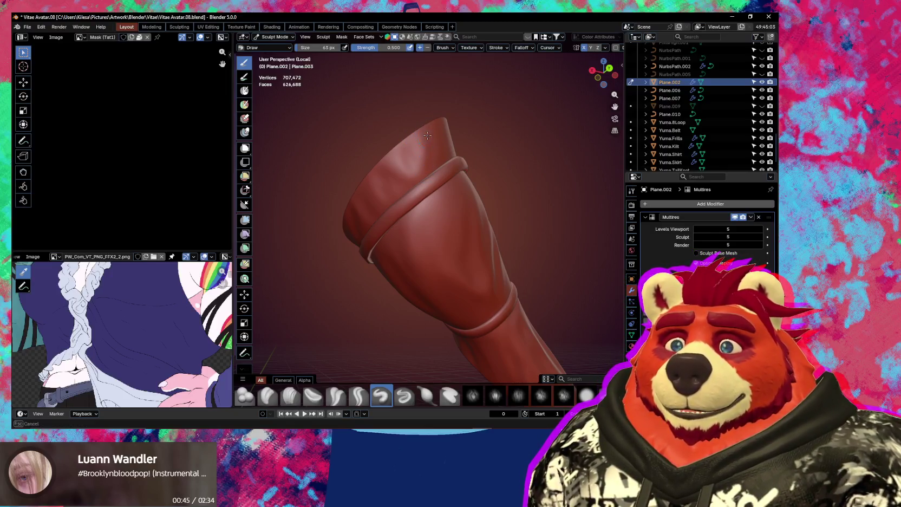
pyautogui.moveTo(431, 143)
pyautogui.mouseDown(button='middle')
pyautogui.moveTo(412, 170)
pyautogui.moveTo(404, 248)
pyautogui.mouseUp(button='middle')
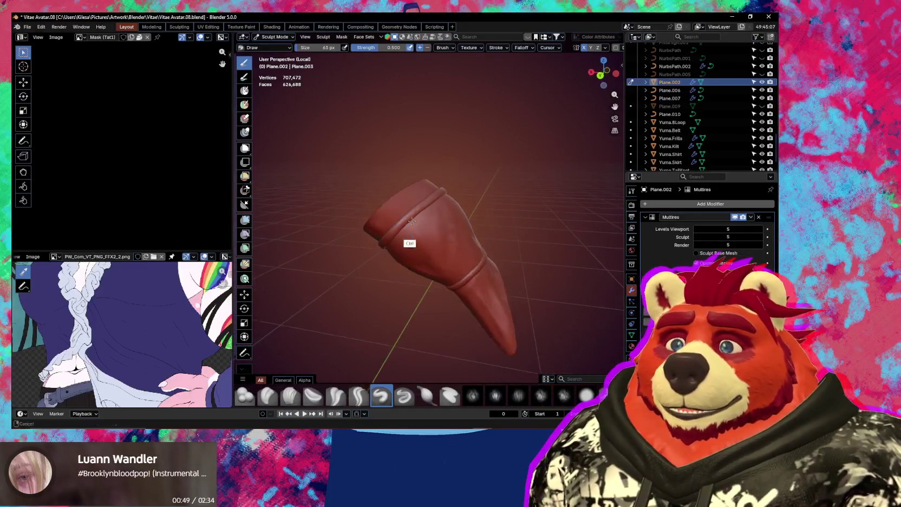
pyautogui.scroll(3, 376, 200)
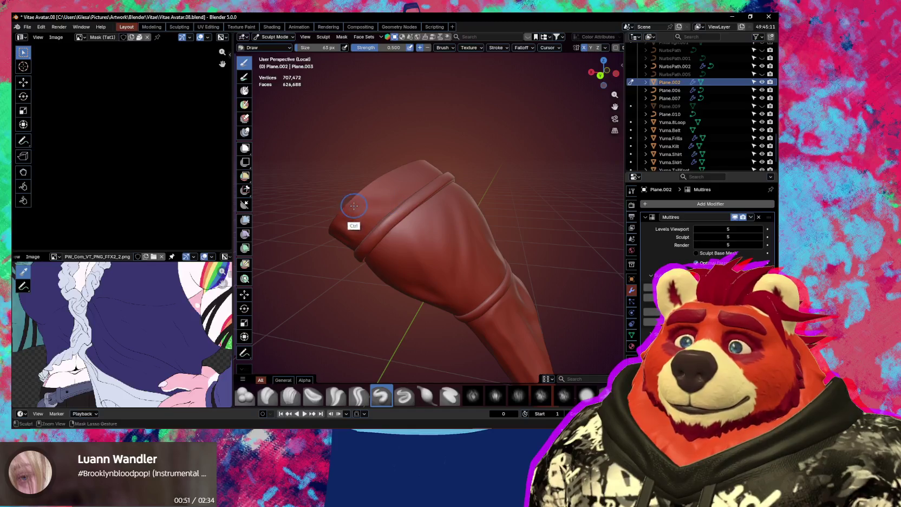
pyautogui.keyDown('shift'); pyautogui.moveTo(414, 187); pyautogui.dragTo(358, 216); pyautogui.keyUp('shift')
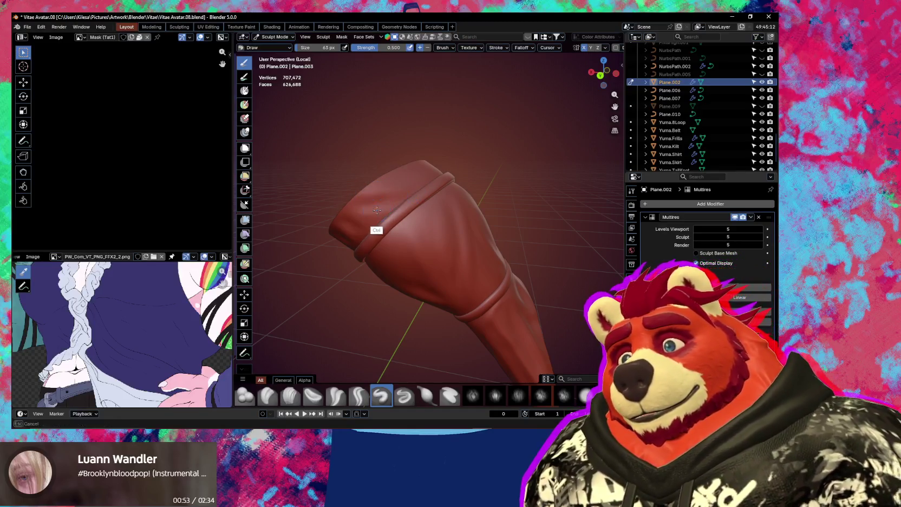
pyautogui.moveTo(358, 215)
pyautogui.mouseDown(button='middle')
pyautogui.moveTo(401, 209)
pyautogui.moveTo(403, 193)
pyautogui.moveTo(432, 184)
pyautogui.moveTo(501, 217)
pyautogui.moveTo(455, 182)
pyautogui.mouseUp(button='middle')
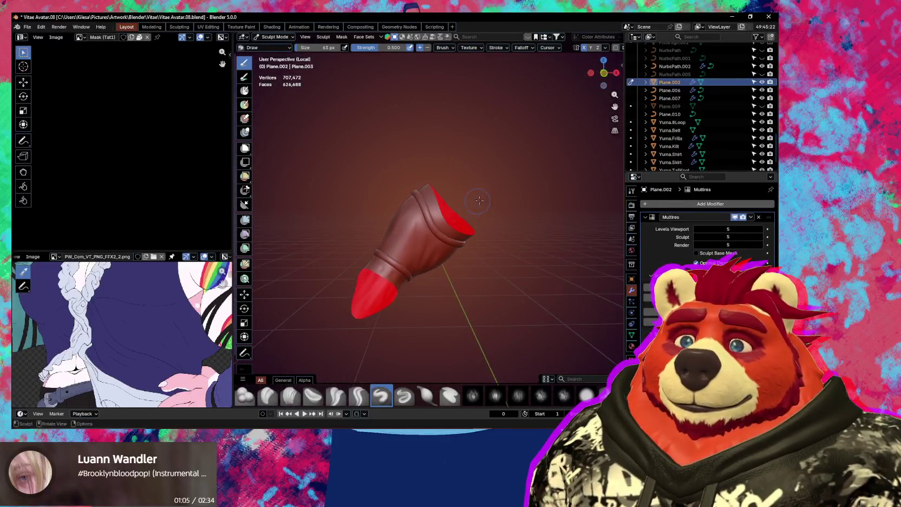
# Step: Frame the sleeve, then like the playing track in YouTube Music and return to Blender
pyautogui.scroll(4, 434, 203)
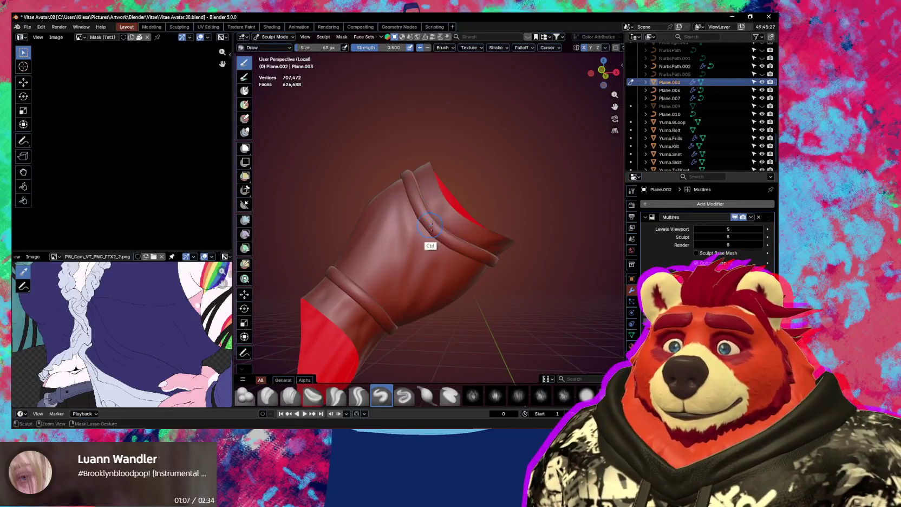
pyautogui.moveTo(513, 228)
pyautogui.mouseDown(button='middle')
pyautogui.moveTo(453, 195)
pyautogui.moveTo(493, 245)
pyautogui.mouseUp(button='middle')
pyautogui.scroll(-4, 493, 245)
pyautogui.moveTo(411, 270); pyautogui.dragTo(433, 249, button='middle')
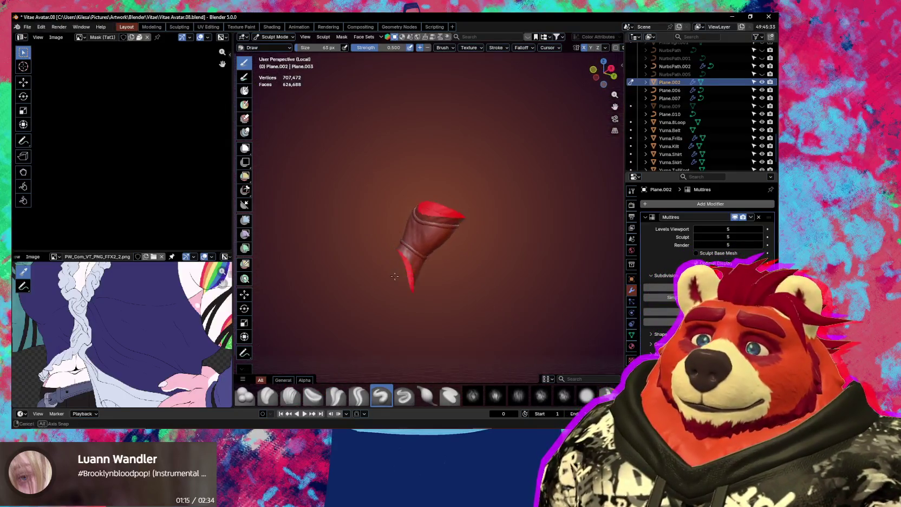
pyautogui.scroll(5, 455, 233)
pyautogui.moveTo(463, 221)
pyautogui.mouseDown(button='middle')
pyautogui.moveTo(446, 245)
pyautogui.moveTo(434, 233)
pyautogui.mouseUp(button='middle')
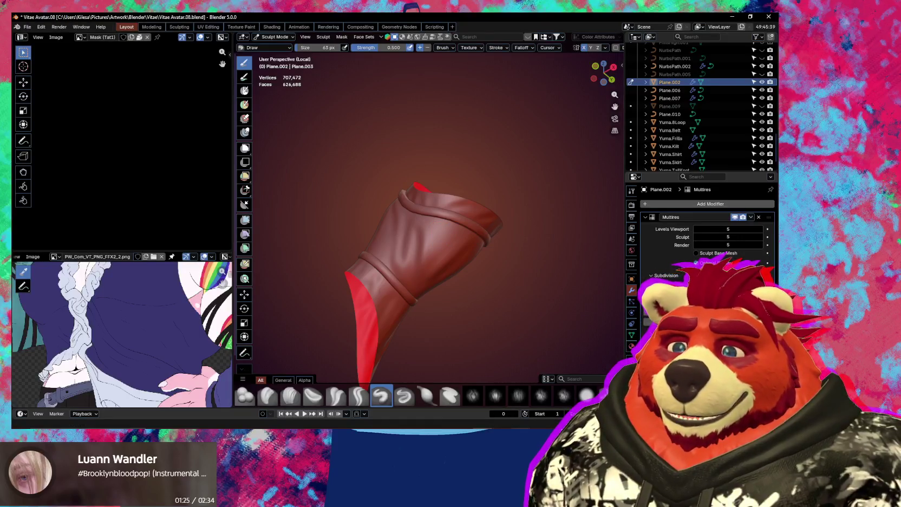
pyautogui.hotkey('alt', 'Tab')
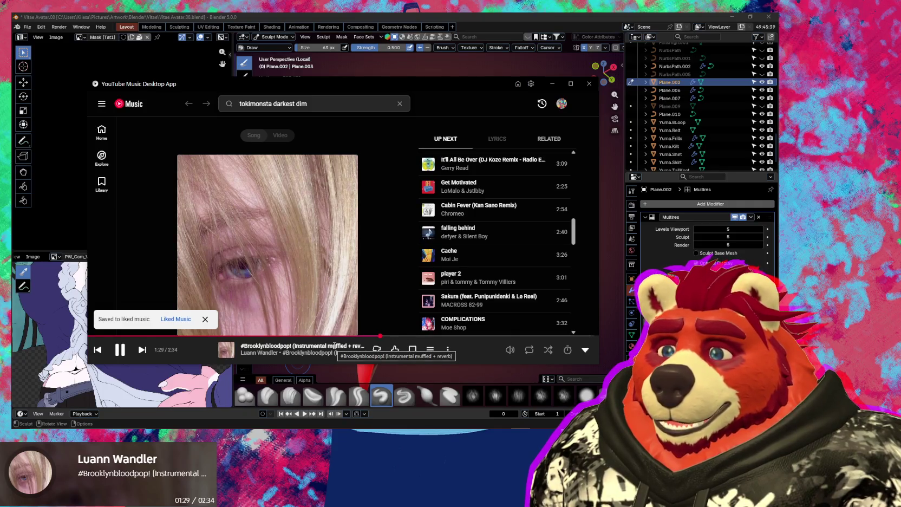
pyautogui.click(501, 374)
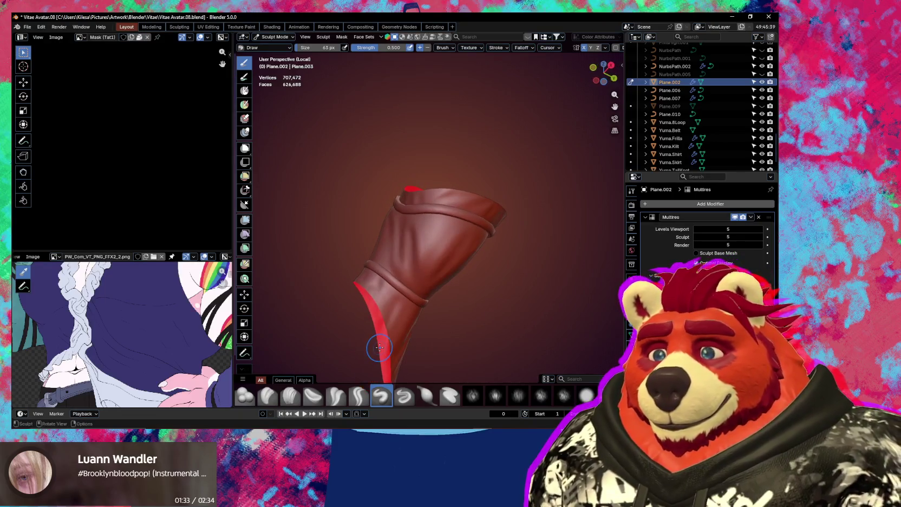
# Step: Smooth the sleeve's lower edge, enlarge the brush to 92 px, and switch to YouTube Music
pyautogui.moveTo(426, 348)
pyautogui.mouseDown(button='middle')
pyautogui.moveTo(390, 253)
pyautogui.moveTo(412, 199)
pyautogui.mouseUp(button='middle')
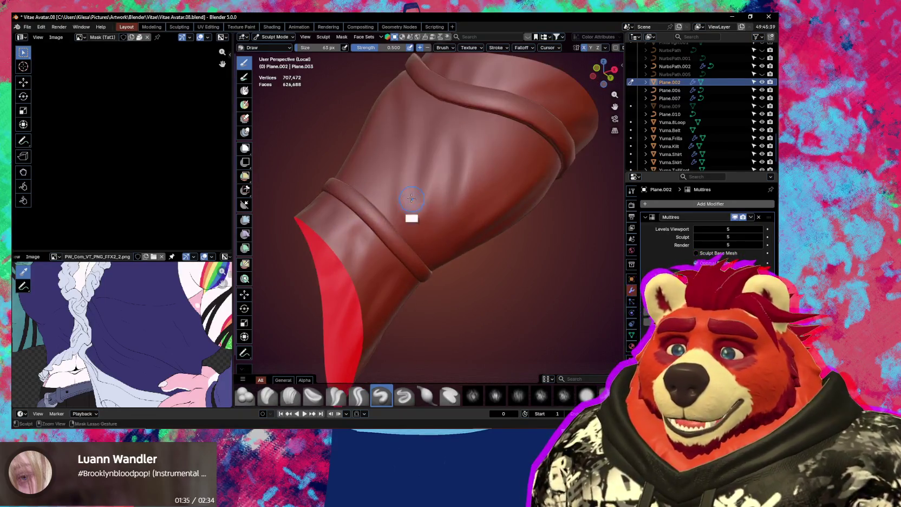
pyautogui.moveTo(369, 256)
pyautogui.mouseDown(button='middle')
pyautogui.moveTo(373, 238)
pyautogui.moveTo(351, 243)
pyautogui.mouseUp(button='middle')
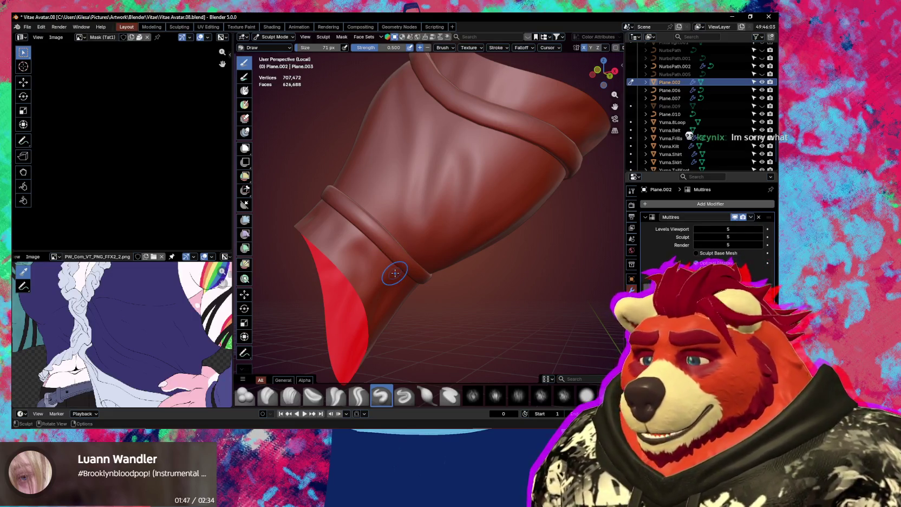
pyautogui.moveTo(473, 228)
pyautogui.mouseDown(button='middle')
pyautogui.moveTo(490, 240)
pyautogui.moveTo(497, 272)
pyautogui.moveTo(452, 157)
pyautogui.mouseUp(button='middle')
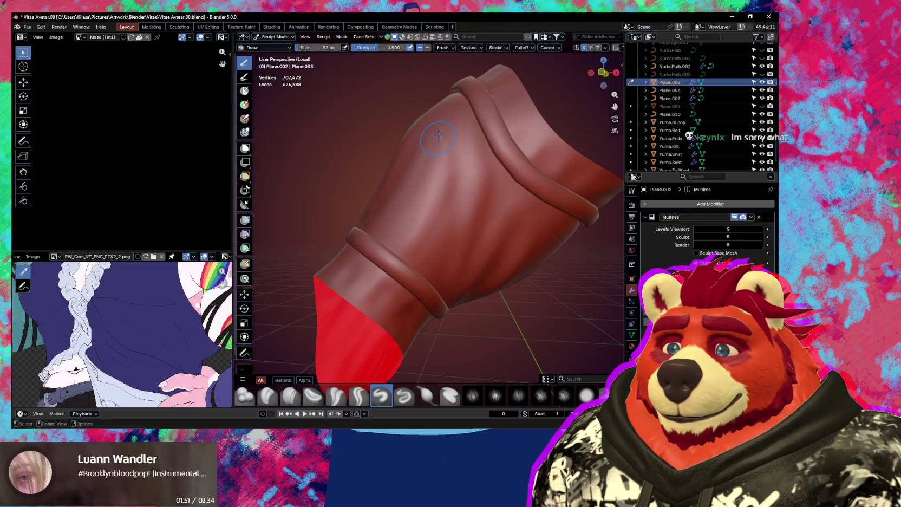
pyautogui.hotkey('alt', 'Tab')
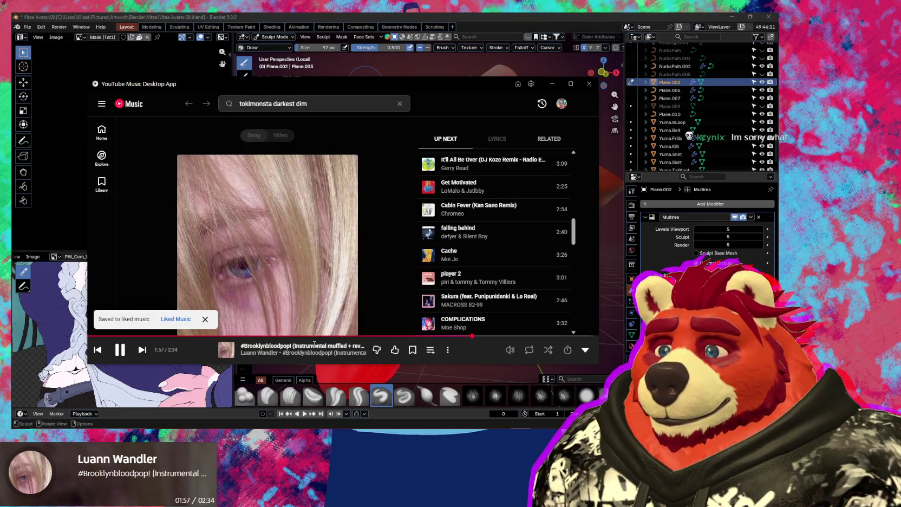
# Step: Replace the search text with 'brooklyn bloo' and run the search
pyautogui.doubleClick(310, 103)
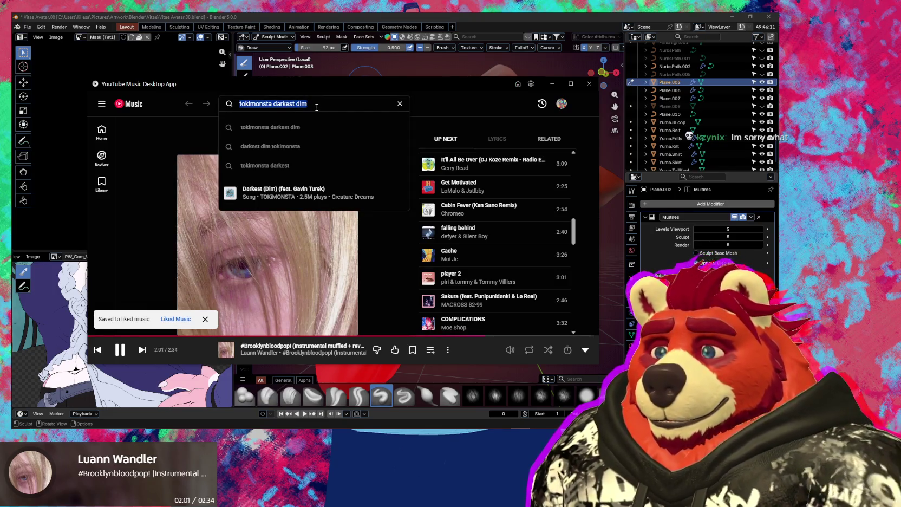
pyautogui.write('brooklyn b')
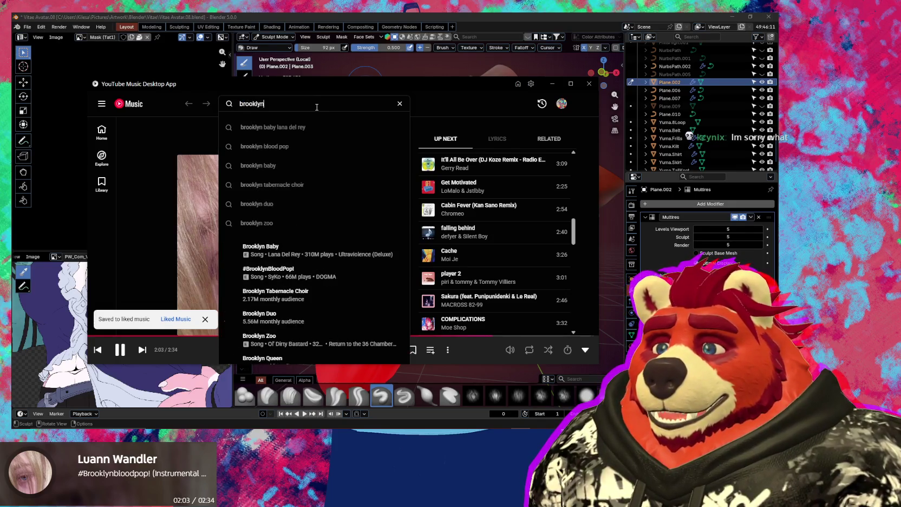
pyautogui.write('lood pop')
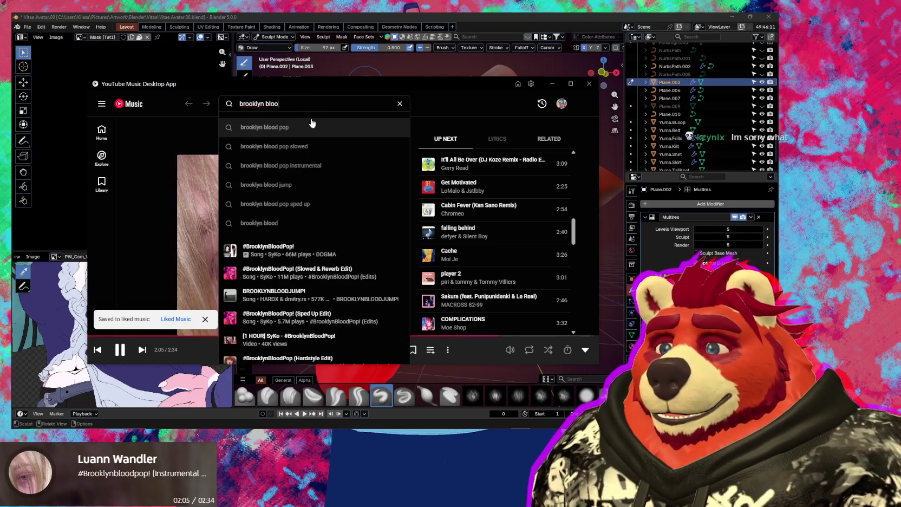
pyautogui.click(313, 122)
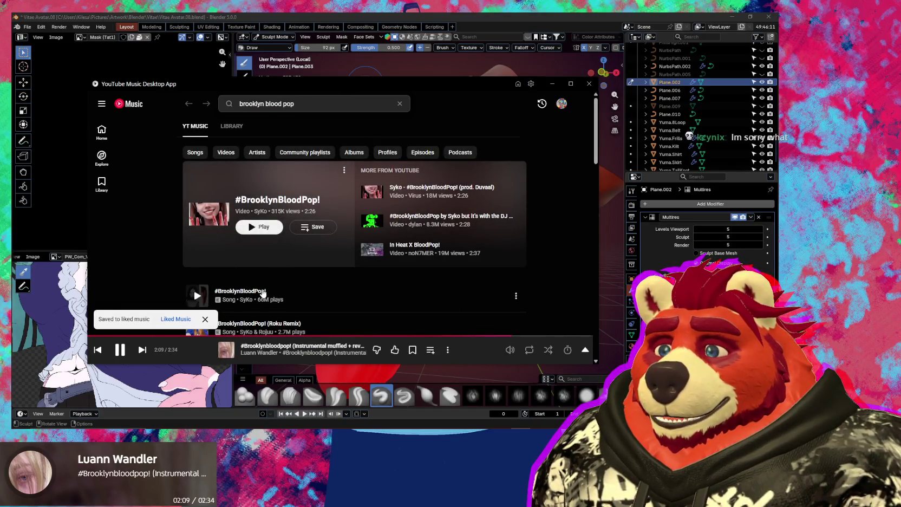
# Step: Queue #BrooklynBloodPop! to play next, skip to it, and return to Blender
pyautogui.rightClick(263, 293)
pyautogui.click(303, 128)
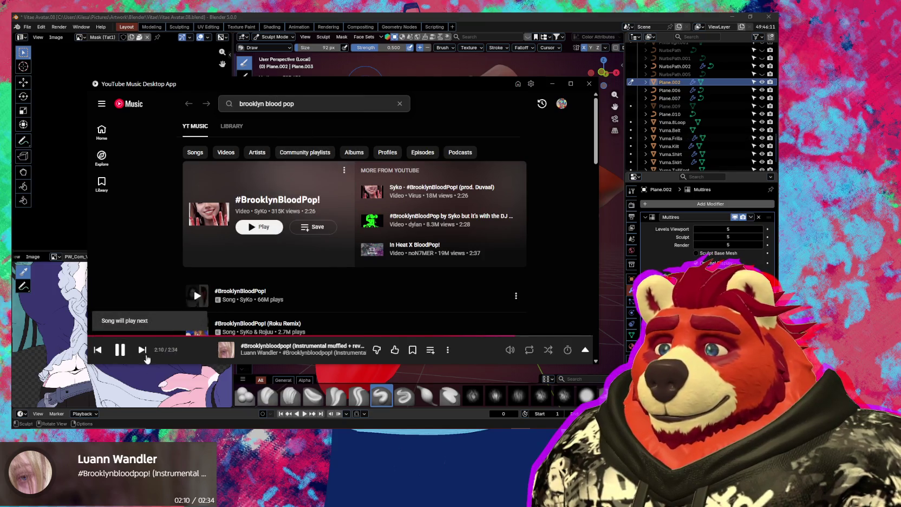
pyautogui.press('XF86AudioNext')
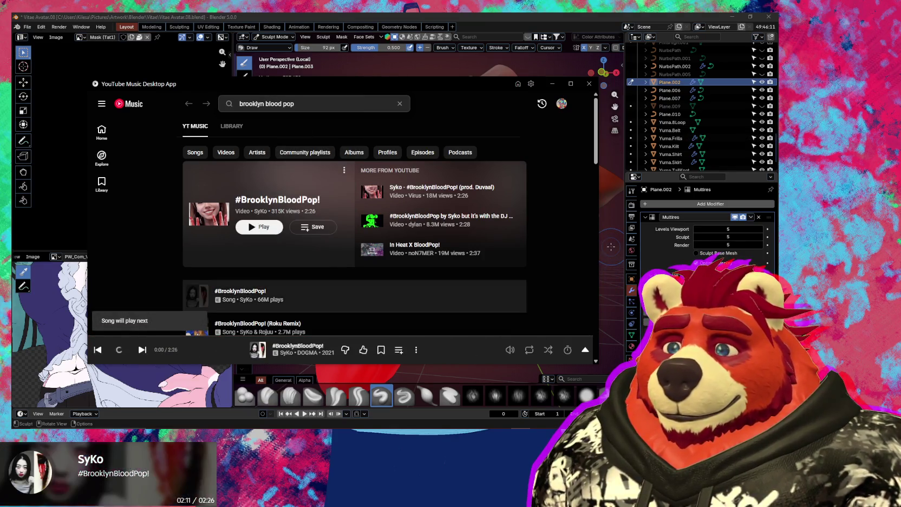
pyautogui.click(612, 246)
pyautogui.moveTo(611, 247); pyautogui.dragTo(476, 262, button='middle')
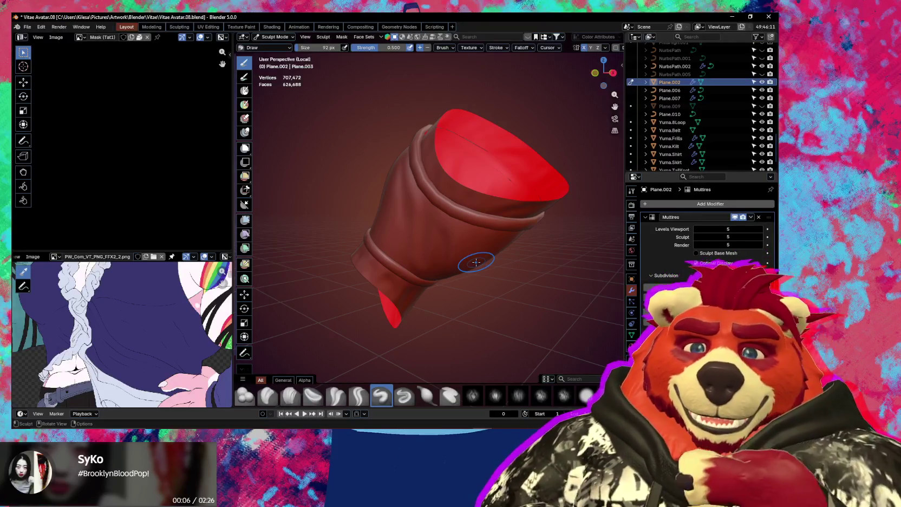
# Step: Inspect both sleeve ends from several angles and shrink the brush to 53 px
pyautogui.moveTo(485, 209); pyautogui.dragTo(439, 201, button='middle')
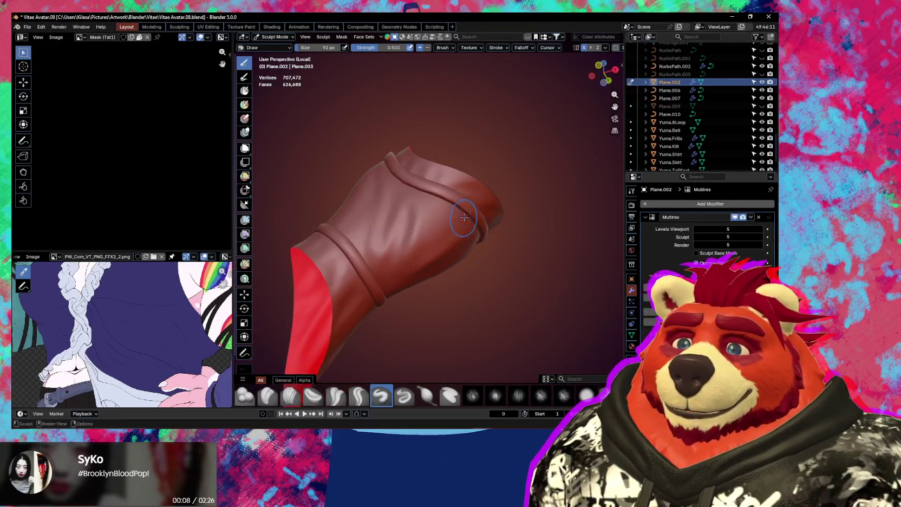
pyautogui.scroll(3, 460, 159)
pyautogui.moveTo(459, 160); pyautogui.dragTo(477, 177, button='middle')
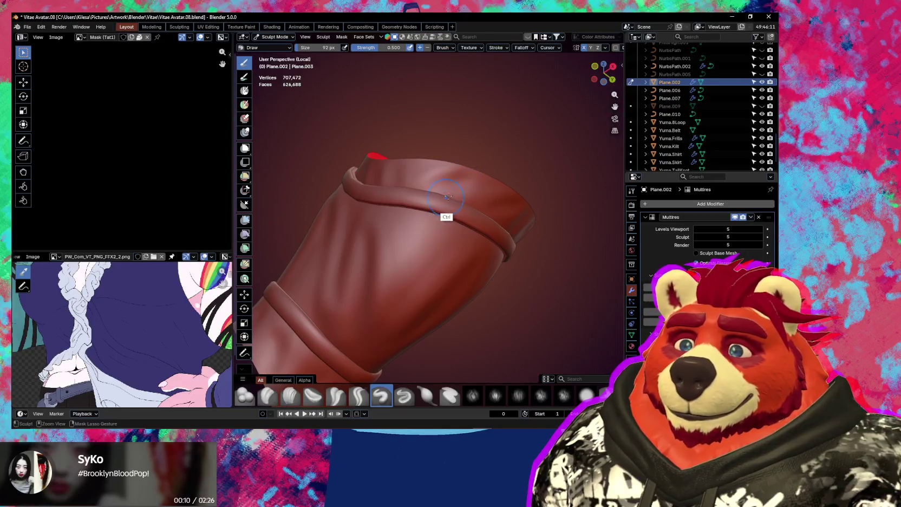
pyautogui.press('shift')
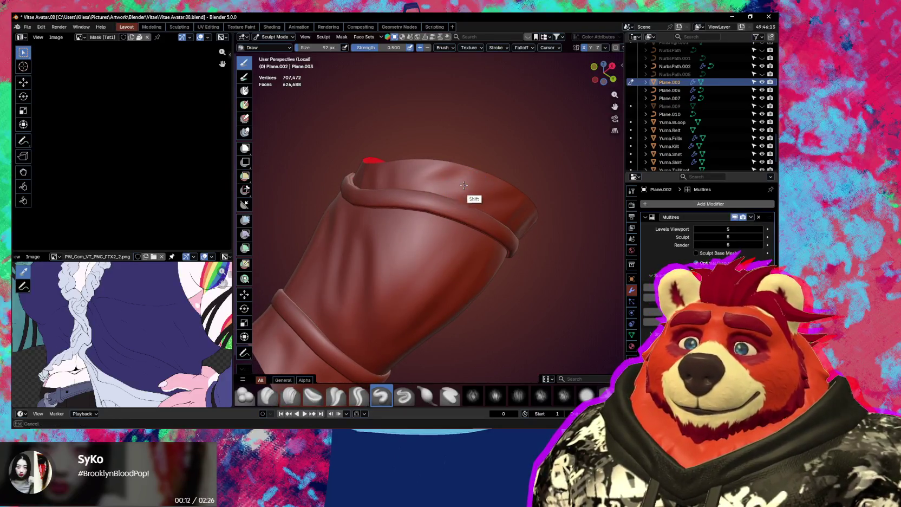
pyautogui.moveTo(465, 192)
pyautogui.mouseDown(button='middle')
pyautogui.moveTo(437, 241)
pyautogui.moveTo(450, 213)
pyautogui.mouseUp(button='middle')
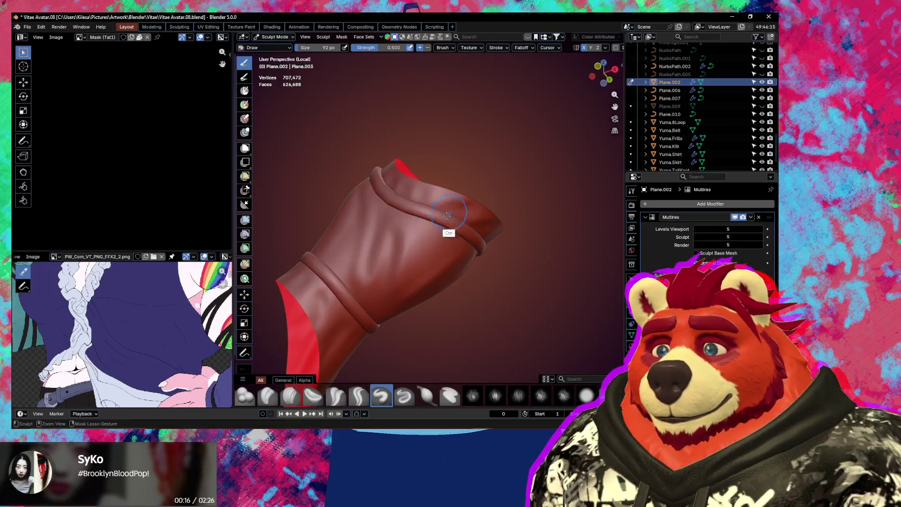
pyautogui.moveTo(406, 265); pyautogui.dragTo(391, 254, button='middle')
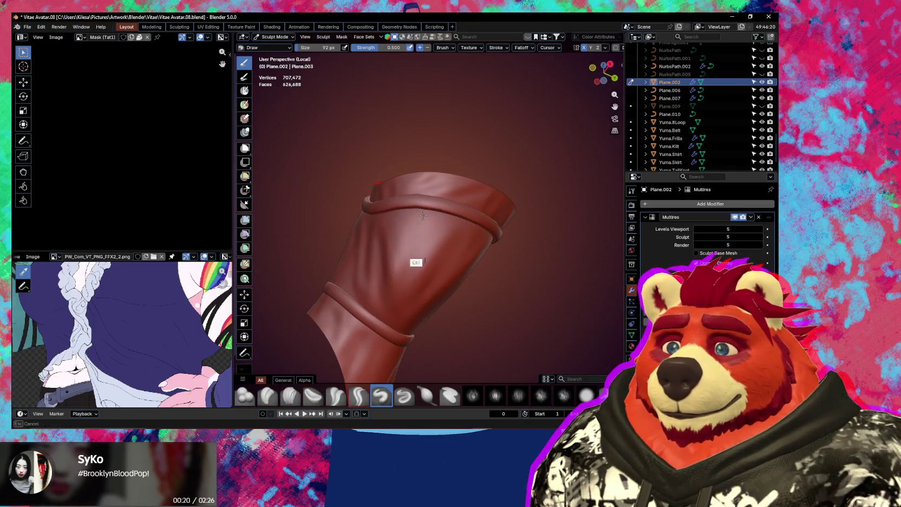
pyautogui.scroll(-4, 445, 231)
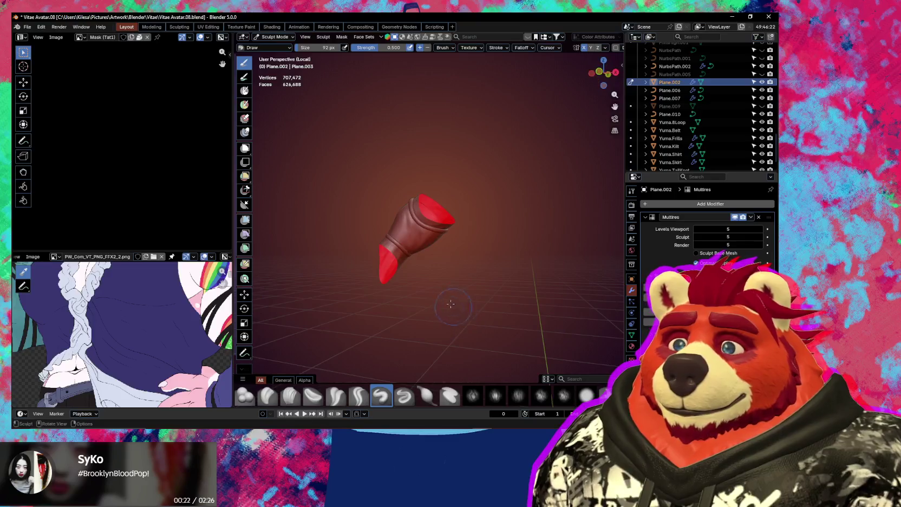
pyautogui.moveTo(446, 232)
pyautogui.mouseDown(button='middle')
pyautogui.moveTo(492, 281)
pyautogui.moveTo(464, 217)
pyautogui.moveTo(444, 261)
pyautogui.moveTo(405, 257)
pyautogui.mouseUp(button='middle')
pyautogui.press('f')
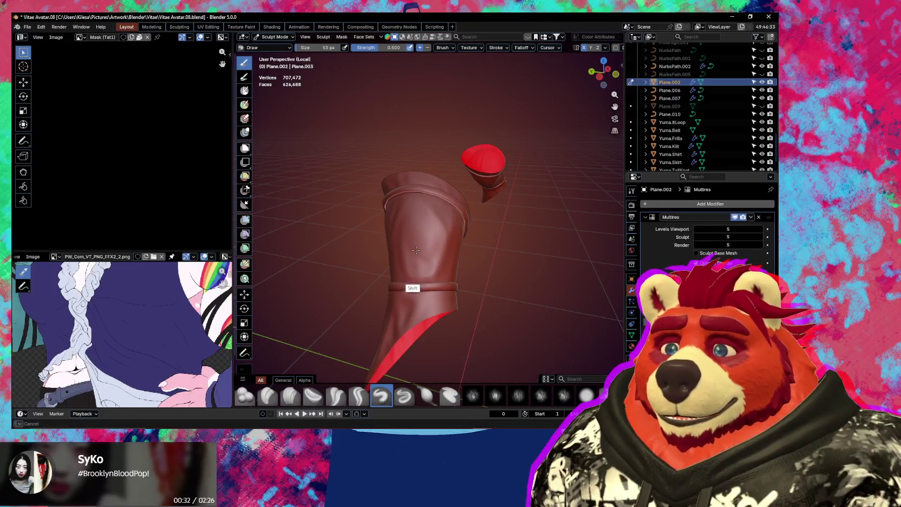
pyautogui.moveTo(475, 243)
pyautogui.mouseDown(button='middle')
pyautogui.moveTo(426, 256)
pyautogui.moveTo(453, 275)
pyautogui.moveTo(472, 236)
pyautogui.moveTo(509, 215)
pyautogui.moveTo(480, 216)
pyautogui.moveTo(470, 233)
pyautogui.moveTo(425, 237)
pyautogui.moveTo(433, 218)
pyautogui.moveTo(439, 225)
pyautogui.moveTo(435, 216)
pyautogui.moveTo(505, 221)
pyautogui.moveTo(471, 247)
pyautogui.moveTo(465, 237)
pyautogui.moveTo(461, 268)
pyautogui.mouseUp(button='middle')
# Step: Exit local view to show the sleeve fitted on the full avatar's arm and torso
pyautogui.press('KP_Divide')
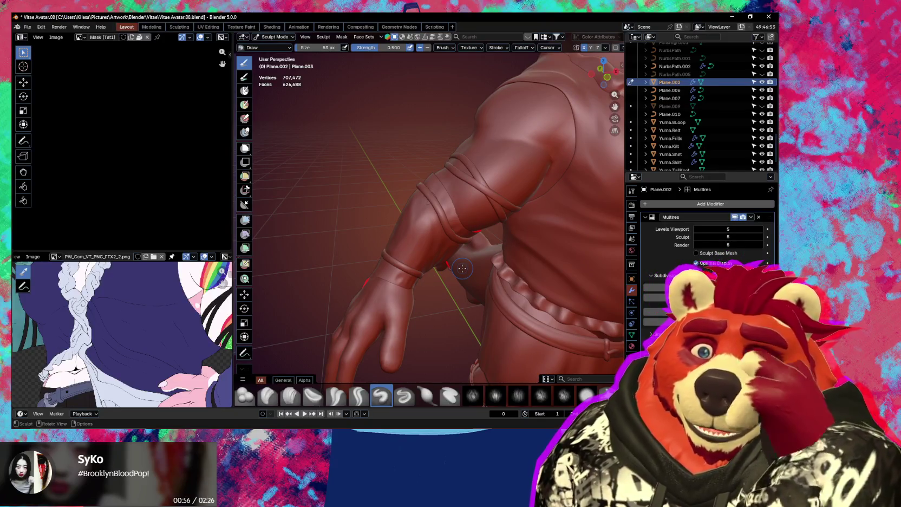
pyautogui.moveTo(462, 268)
pyautogui.mouseDown(button='middle')
pyautogui.moveTo(442, 257)
pyautogui.moveTo(426, 273)
pyautogui.mouseUp(button='middle')
pyautogui.moveTo(511, 205); pyautogui.dragTo(469, 238, button='middle')
pyautogui.hotkey('ctrl', 'Tab')
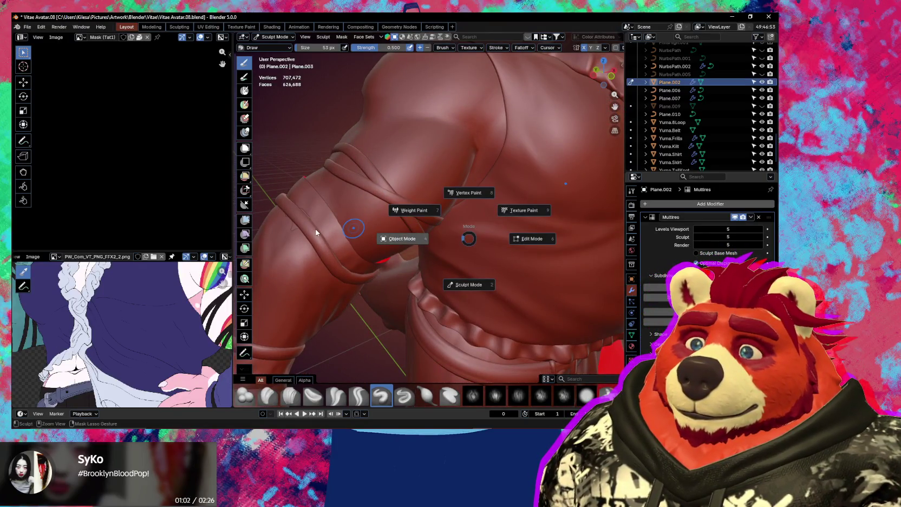
# Step: Switch to Object Mode, select the NurbsPath.002 straps, and enter Edit Mode
pyautogui.click(316, 233)
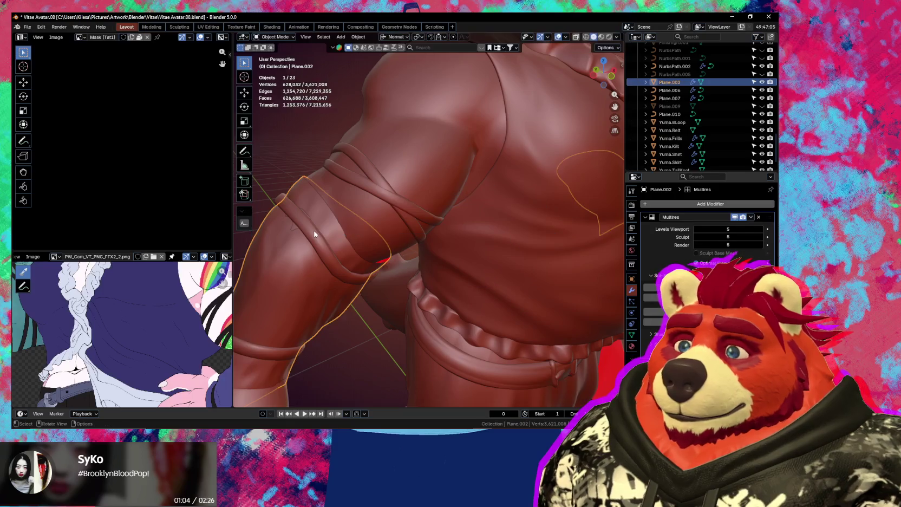
pyautogui.moveTo(389, 217)
pyautogui.mouseDown(button='middle')
pyautogui.moveTo(357, 181)
pyautogui.moveTo(386, 185)
pyautogui.moveTo(380, 169)
pyautogui.moveTo(381, 203)
pyautogui.moveTo(375, 194)
pyautogui.moveTo(419, 190)
pyautogui.moveTo(523, 208)
pyautogui.moveTo(404, 204)
pyautogui.moveTo(574, 168)
pyautogui.moveTo(533, 176)
pyautogui.mouseUp(button='middle')
pyautogui.click(382, 178)
pyautogui.press('Tab')
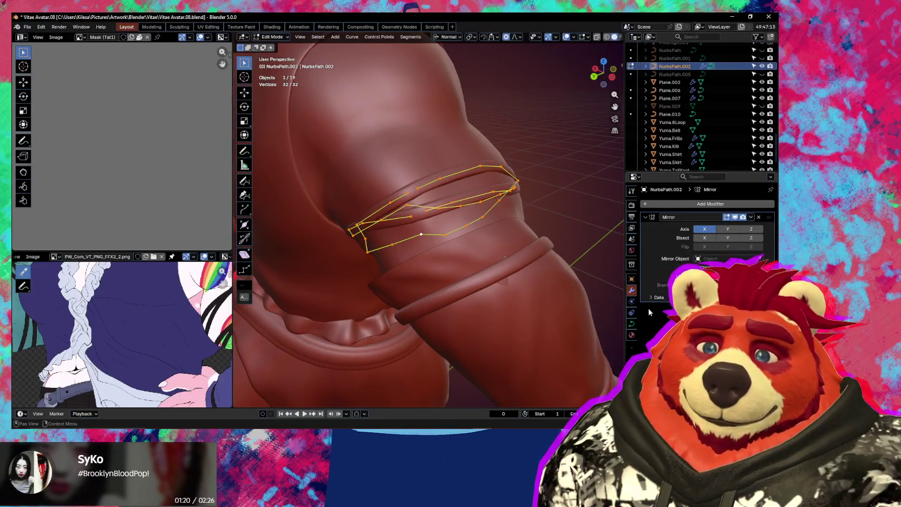
# Step: Inspect the strap control points on both armbands, then return to Object Mode
pyautogui.moveTo(529, 257); pyautogui.dragTo(378, 190, button='middle')
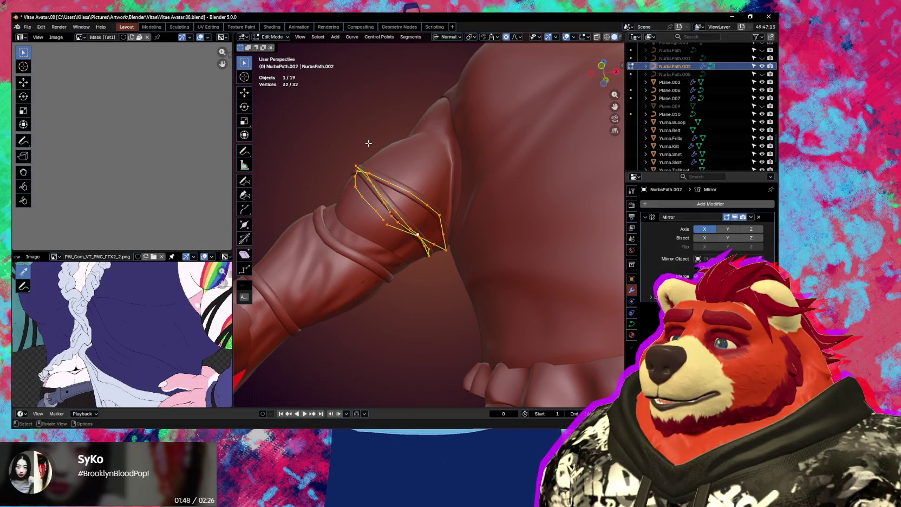
pyautogui.moveTo(356, 140)
pyautogui.mouseDown(button='middle')
pyautogui.moveTo(444, 295)
pyautogui.moveTo(468, 267)
pyautogui.moveTo(480, 277)
pyautogui.mouseUp(button='middle')
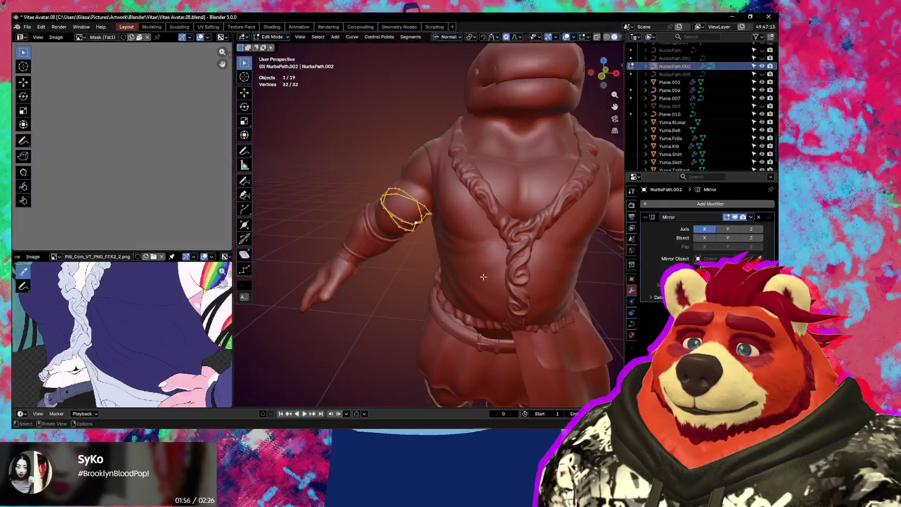
pyautogui.click(427, 279)
pyautogui.scroll(2, 414, 238)
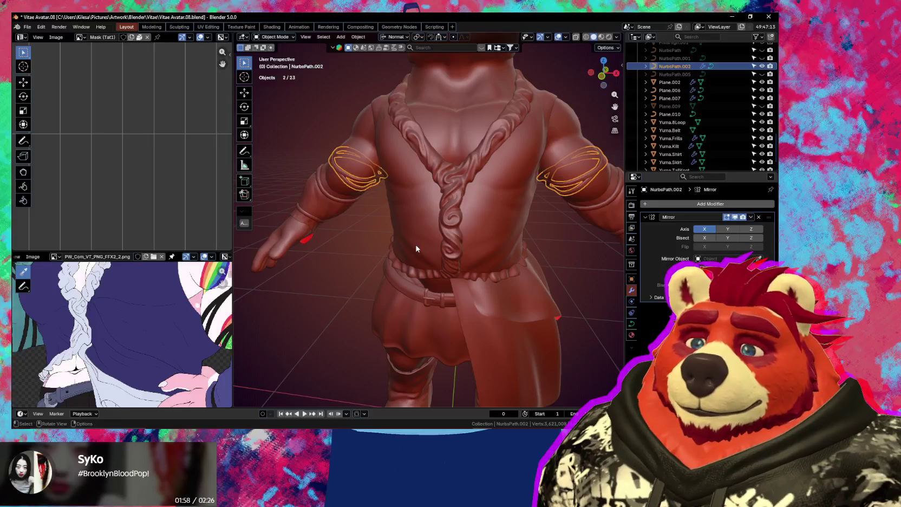
pyautogui.moveTo(359, 234)
pyautogui.mouseDown(button='middle')
pyautogui.moveTo(367, 222)
pyautogui.moveTo(399, 256)
pyautogui.mouseUp(button='middle')
pyautogui.press('Tab')
pyautogui.scroll(3, 379, 239)
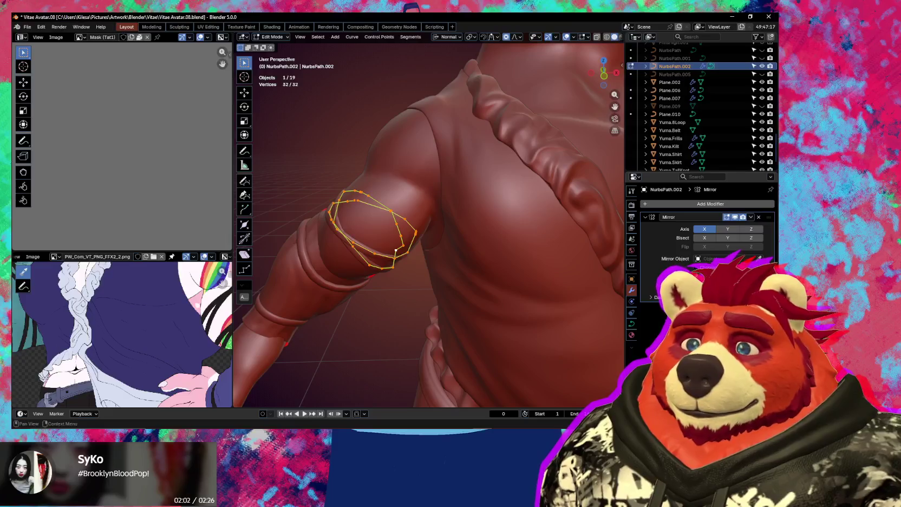
pyautogui.hotkey('ctrl', 'Tab')
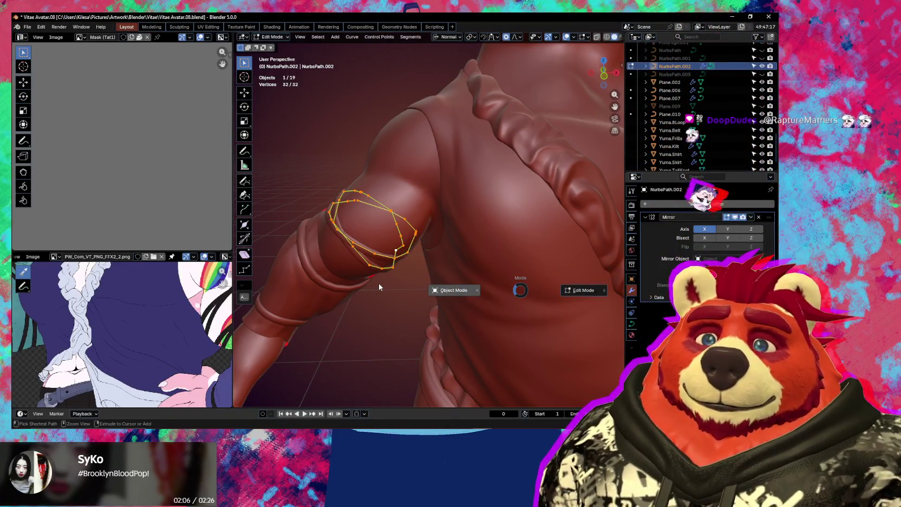
pyautogui.click(379, 284)
# Step: Add a Shrinkwrap modifier to the straps with Body as its target
pyautogui.press('q')
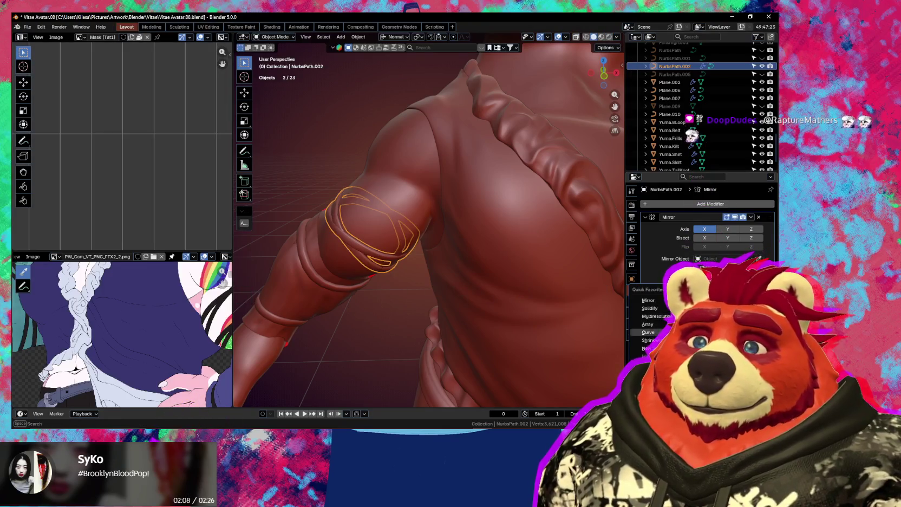
pyautogui.click(649, 340)
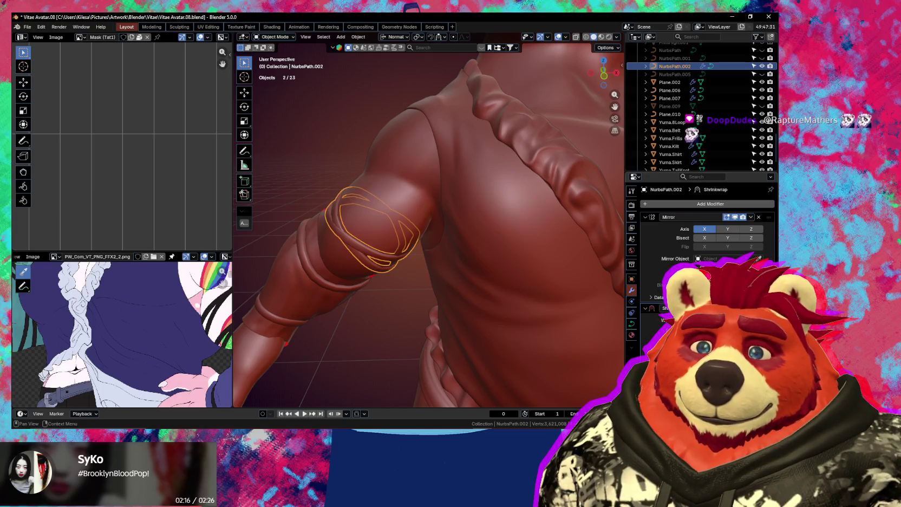
pyautogui.click(386, 182)
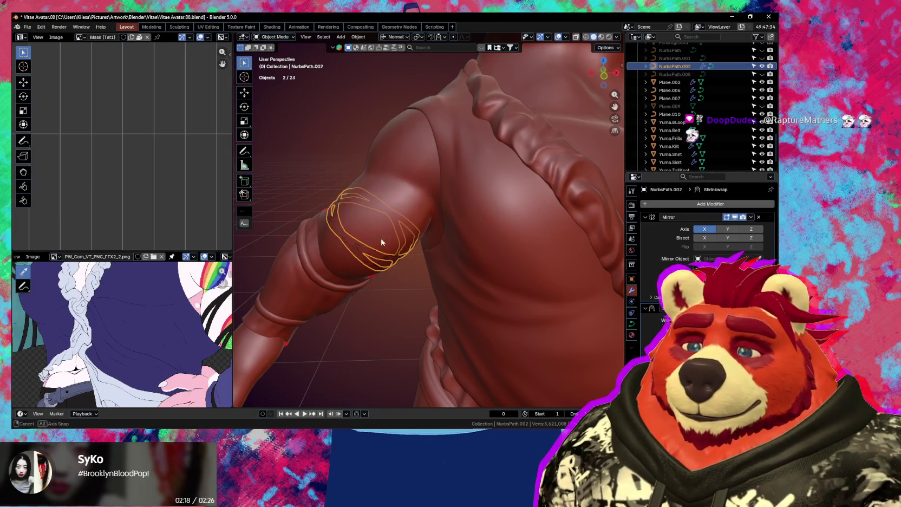
pyautogui.moveTo(381, 242); pyautogui.dragTo(458, 252, button='middle')
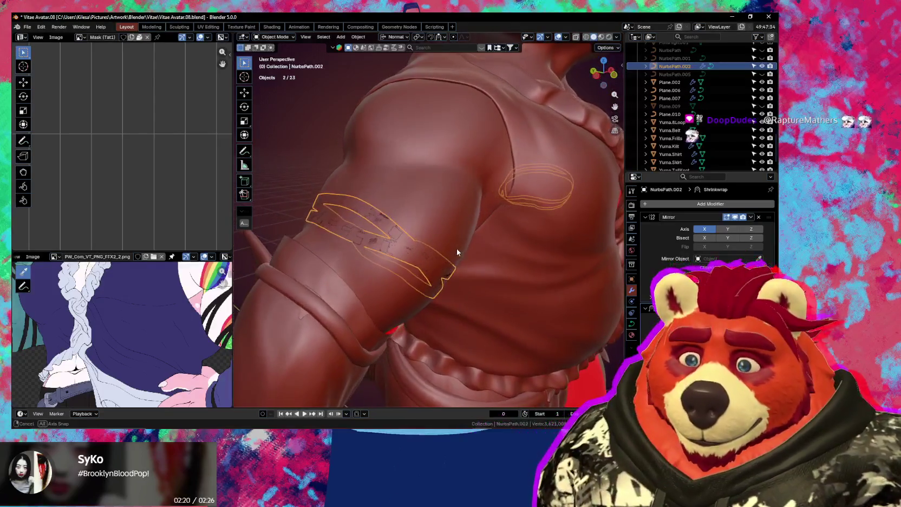
pyautogui.moveTo(726, 368); pyautogui.dragTo(758, 368)
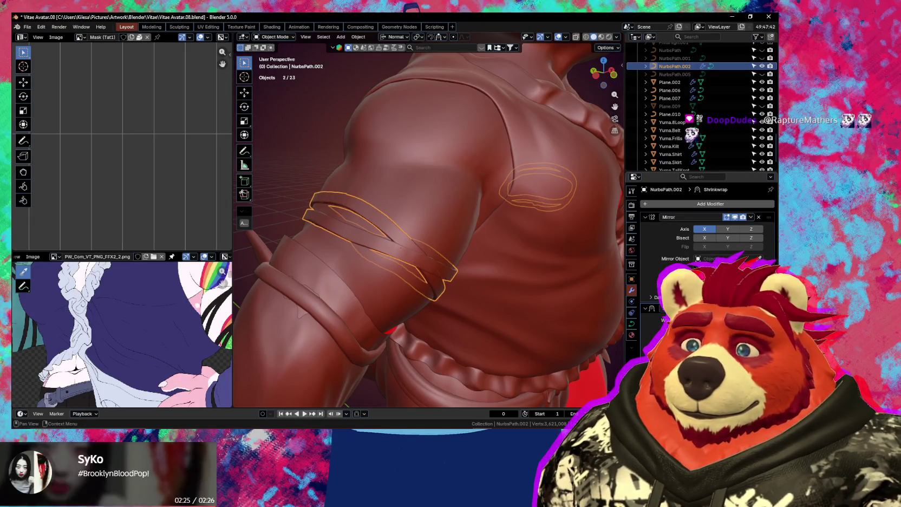
pyautogui.moveTo(471, 284)
pyautogui.mouseDown(button='middle')
pyautogui.moveTo(530, 243)
pyautogui.moveTo(475, 269)
pyautogui.moveTo(540, 255)
pyautogui.moveTo(499, 263)
pyautogui.moveTo(647, 297)
pyautogui.mouseUp(button='middle')
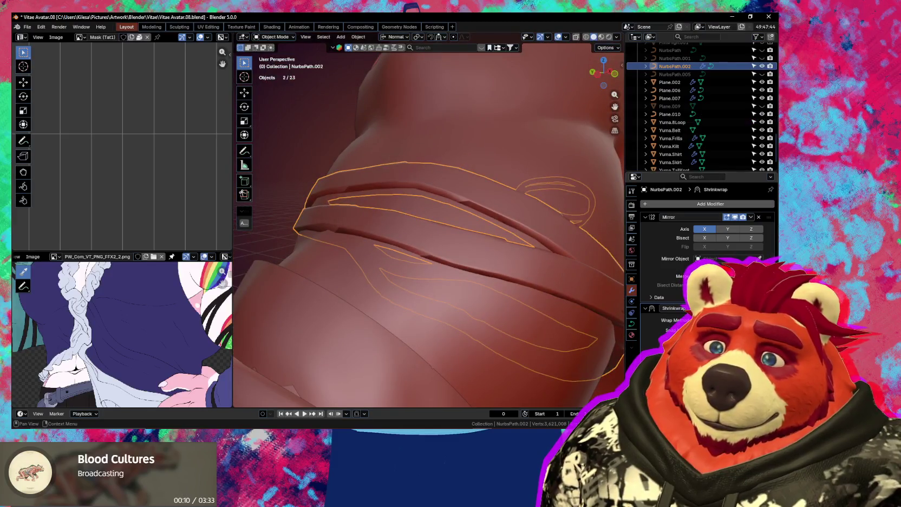
# Step: Move Shrinkwrap above Mirror and raise its offset to about 0.025 m, shown in edit mode
pyautogui.moveTo(769, 293); pyautogui.dragTo(761, 215)
pyautogui.moveTo(589, 238)
pyautogui.mouseDown(button='middle')
pyautogui.moveTo(429, 264)
pyautogui.moveTo(440, 272)
pyautogui.mouseUp(button='middle')
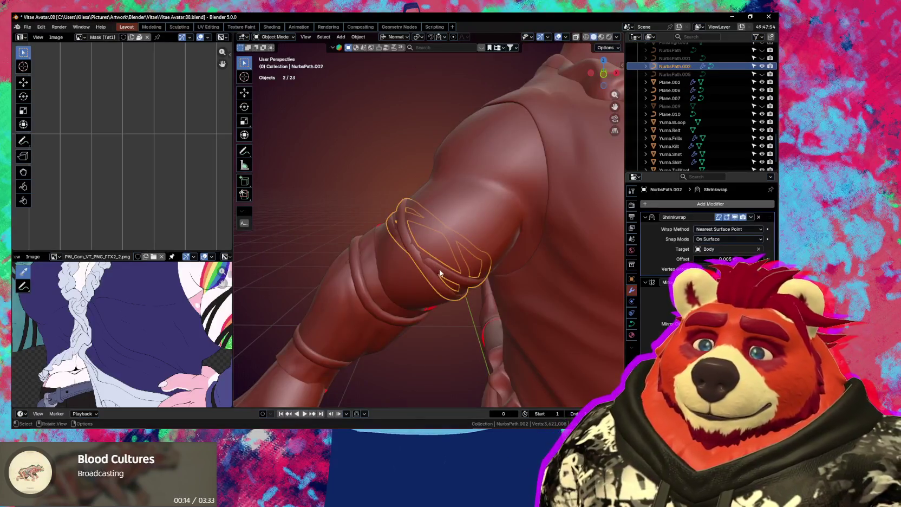
pyautogui.scroll(3, 496, 298)
pyautogui.moveTo(497, 298)
pyautogui.mouseDown(button='middle')
pyautogui.moveTo(517, 298)
pyautogui.moveTo(483, 287)
pyautogui.moveTo(530, 287)
pyautogui.moveTo(555, 270)
pyautogui.moveTo(561, 277)
pyautogui.moveTo(514, 289)
pyautogui.mouseUp(button='middle')
pyautogui.moveTo(726, 259)
pyautogui.mouseDown()
pyautogui.moveTo(739, 259)
pyautogui.moveTo(725, 259)
pyautogui.mouseUp()
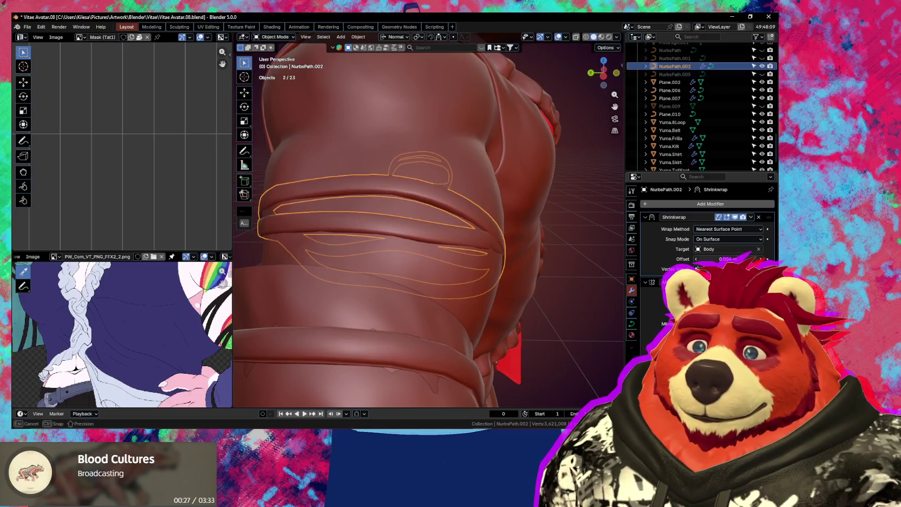
pyautogui.click(721, 217)
pyautogui.moveTo(699, 262)
pyautogui.mouseDown()
pyautogui.moveTo(737, 262)
pyautogui.moveTo(721, 263)
pyautogui.mouseUp()
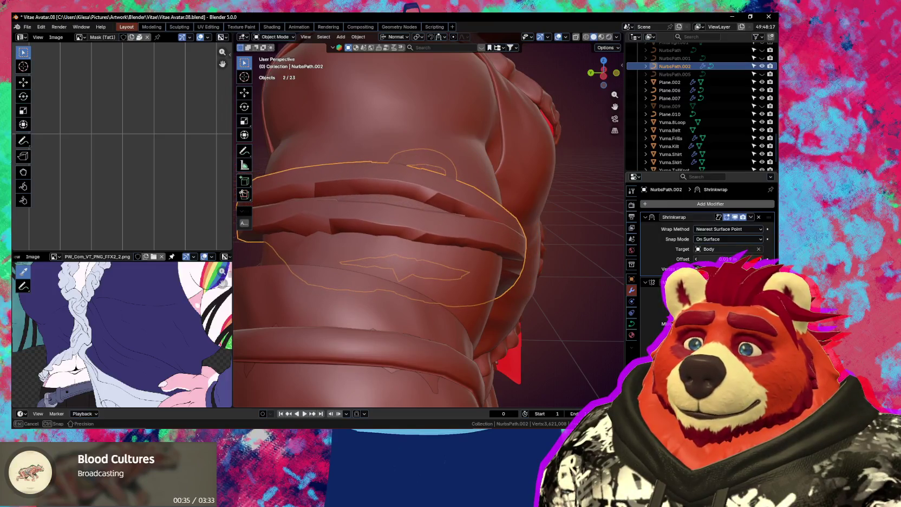
pyautogui.click(721, 218)
pyautogui.moveTo(456, 246)
pyautogui.mouseDown(button='middle')
pyautogui.moveTo(504, 247)
pyautogui.moveTo(391, 251)
pyautogui.mouseUp(button='middle')
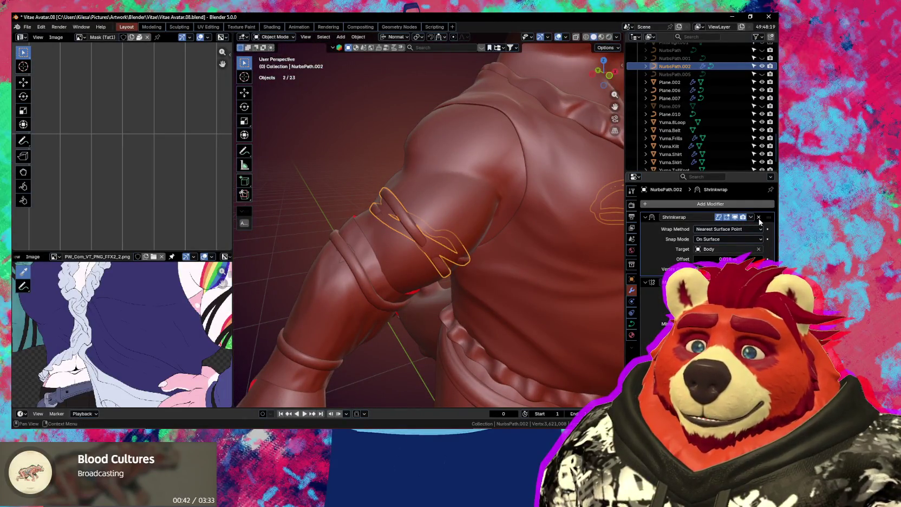
# Step: Delete the Shrinkwrap modifier and enter Edit Mode on the strap curve
pyautogui.click(759, 217)
pyautogui.moveTo(483, 250)
pyautogui.mouseDown(button='middle')
pyautogui.moveTo(507, 255)
pyautogui.moveTo(479, 262)
pyautogui.moveTo(402, 246)
pyautogui.moveTo(425, 208)
pyautogui.moveTo(470, 206)
pyautogui.mouseUp(button='middle')
pyautogui.press('Tab')
# Step: Select the four points where the bands cross and move them toward the arm with proportional editing
pyautogui.moveTo(414, 190); pyautogui.dragTo(471, 271)
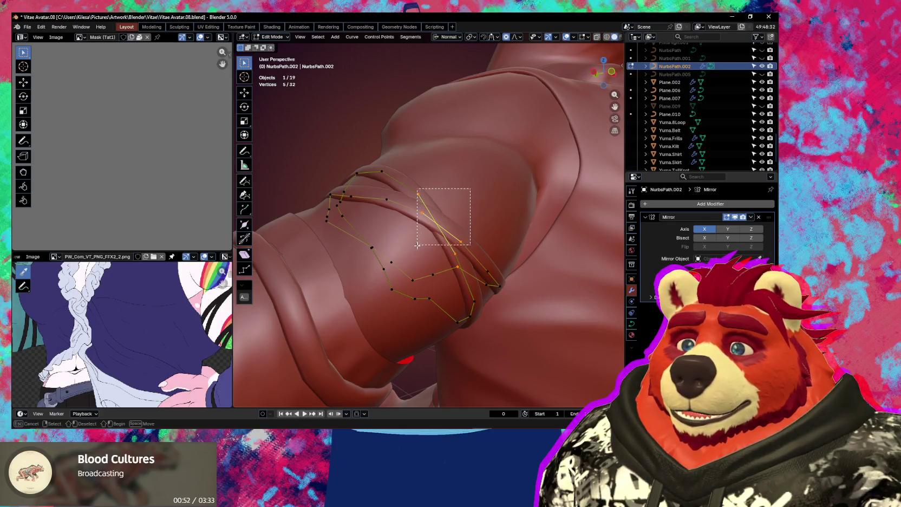
pyautogui.moveTo(418, 258); pyautogui.dragTo(419, 257)
pyautogui.moveTo(483, 203)
pyautogui.mouseDown(button='middle')
pyautogui.moveTo(469, 187)
pyautogui.moveTo(466, 194)
pyautogui.mouseUp(button='middle')
pyautogui.press('g')
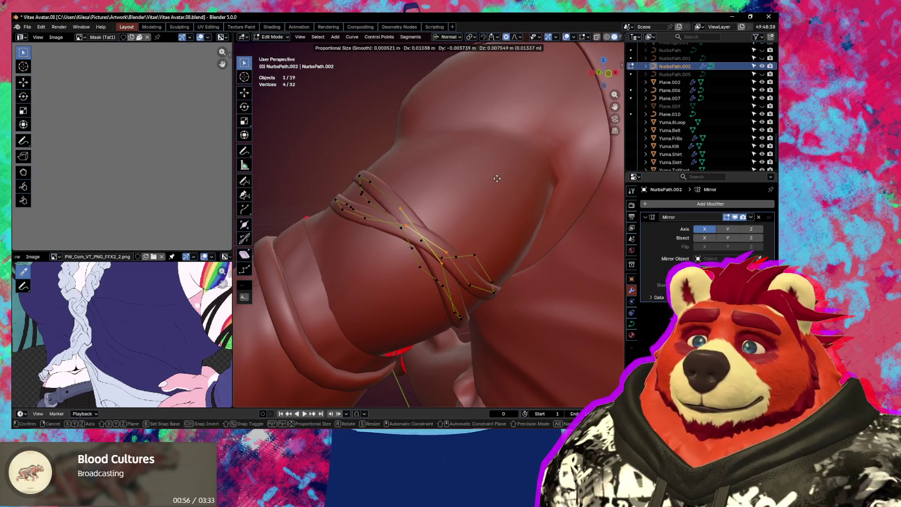
pyautogui.press('Escape')
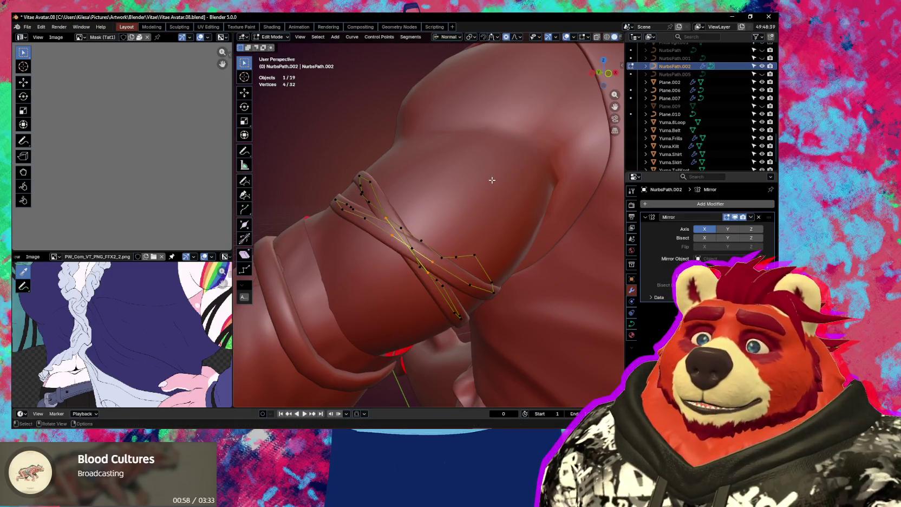
pyautogui.press('g')
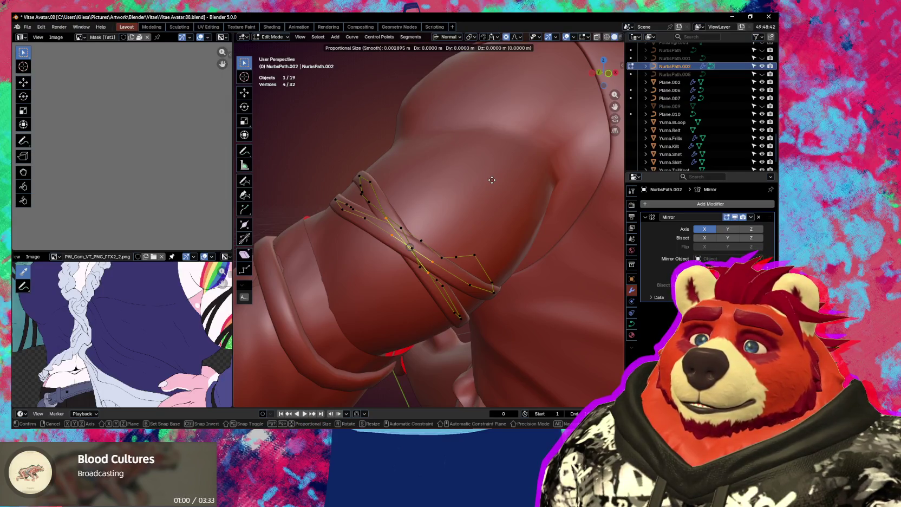
pyautogui.scroll(-15, 501, 165)
pyautogui.scroll(-8, 512, 154)
pyautogui.scroll(-5, 518, 147)
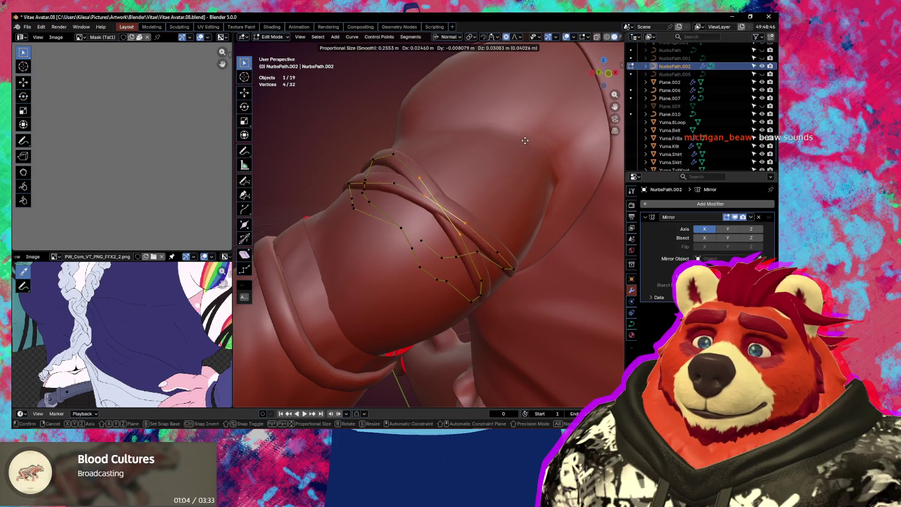
pyautogui.click(503, 162)
pyautogui.moveTo(504, 163); pyautogui.dragTo(481, 185, button='middle')
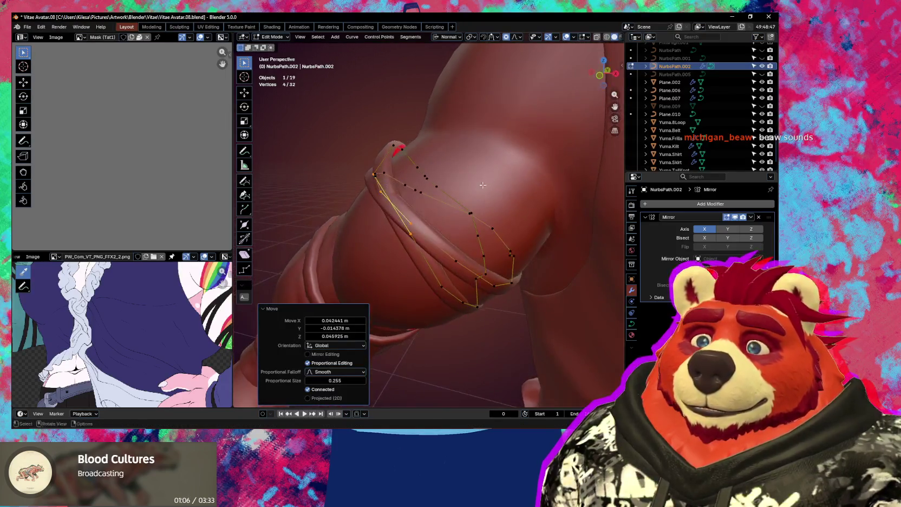
pyautogui.press('g')
pyautogui.click(515, 174)
# Step: Select four points on the strap's other side and press them against the arm, adjusting one point
pyautogui.moveTo(514, 175)
pyautogui.mouseDown(button='middle')
pyautogui.moveTo(585, 269)
pyautogui.moveTo(444, 211)
pyautogui.mouseUp(button='middle')
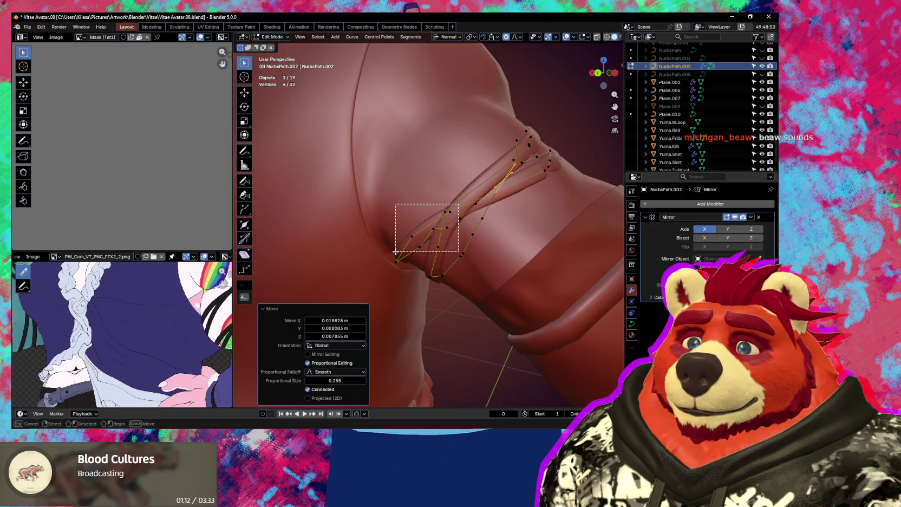
pyautogui.moveTo(459, 204); pyautogui.dragTo(396, 251)
pyautogui.moveTo(396, 251); pyautogui.dragTo(360, 189, button='middle')
pyautogui.moveTo(360, 189); pyautogui.dragTo(412, 238)
pyautogui.moveTo(411, 239)
pyautogui.mouseDown(button='middle')
pyautogui.moveTo(427, 236)
pyautogui.moveTo(415, 232)
pyautogui.mouseUp(button='middle')
pyautogui.moveTo(417, 231); pyautogui.dragTo(417, 247)
pyautogui.scroll(8, 417, 236)
pyautogui.moveTo(418, 246); pyautogui.dragTo(461, 262, button='middle')
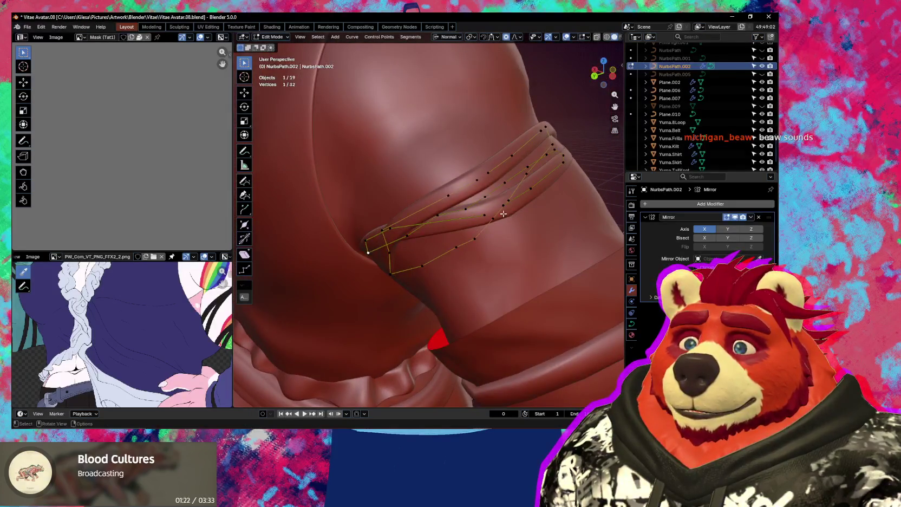
# Step: Move a group of strap points with smooth falloff, then reposition a single point
pyautogui.moveTo(503, 214); pyautogui.dragTo(478, 203, button='middle')
pyautogui.moveTo(417, 218); pyautogui.dragTo(458, 124, button='middle')
pyautogui.moveTo(458, 124); pyautogui.dragTo(417, 146)
pyautogui.moveTo(417, 145)
pyautogui.mouseDown(button='middle')
pyautogui.moveTo(482, 172)
pyautogui.moveTo(435, 168)
pyautogui.moveTo(426, 239)
pyautogui.mouseUp(button='middle')
pyautogui.press('g')
pyautogui.click(435, 168)
pyautogui.click(425, 231)
pyautogui.press('g')
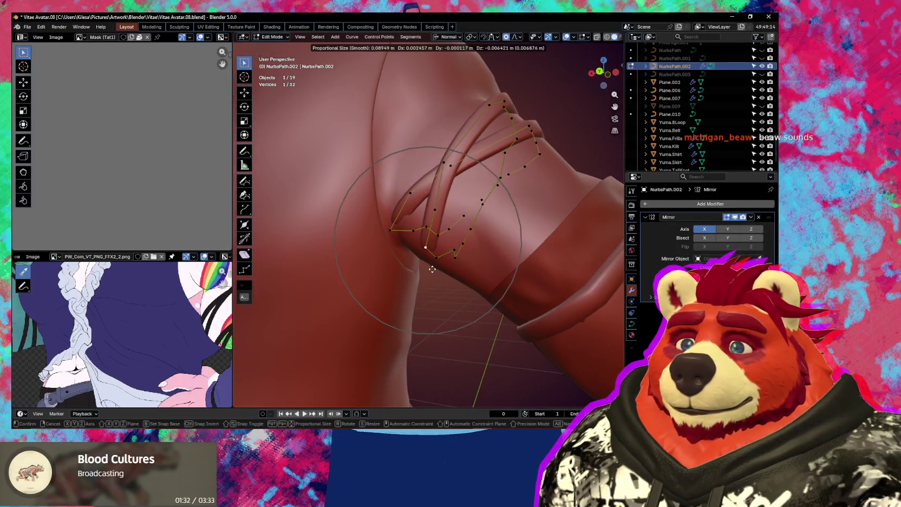
pyautogui.click(429, 276)
# Step: Move the strap point further in and tilt the strap there with Ctrl+T
pyautogui.moveTo(450, 250)
pyautogui.mouseDown(button='middle')
pyautogui.moveTo(471, 250)
pyautogui.moveTo(515, 219)
pyautogui.moveTo(471, 254)
pyautogui.moveTo(417, 238)
pyautogui.mouseUp(button='middle')
pyautogui.press('g')
pyautogui.click(484, 251)
pyautogui.press('g')
pyautogui.click(515, 286)
pyautogui.hotkey('ctrl', 't')
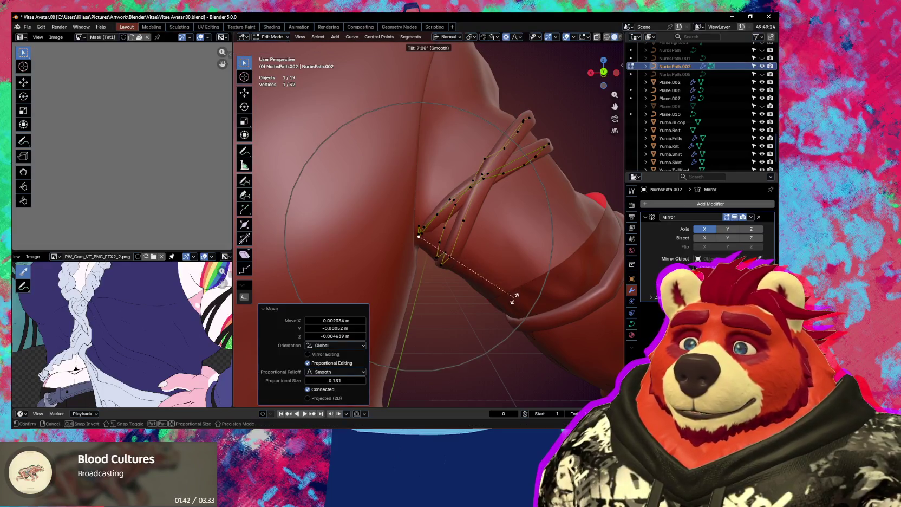
pyautogui.click(485, 223)
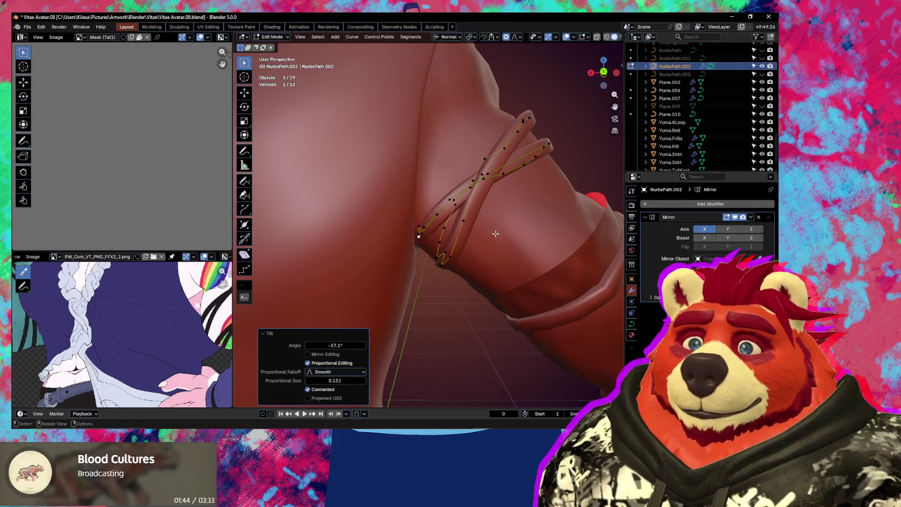
# Step: Fine-tune the remaining strap point positions so the bands hug the upper arm
pyautogui.moveTo(485, 223); pyautogui.dragTo(499, 251, button='middle')
pyautogui.press('g')
pyautogui.scroll(1, 498, 255)
pyautogui.click(497, 262)
pyautogui.moveTo(497, 262)
pyautogui.mouseDown(button='middle')
pyautogui.moveTo(474, 237)
pyautogui.moveTo(498, 266)
pyautogui.moveTo(450, 291)
pyautogui.mouseUp(button='middle')
pyautogui.press('g')
pyautogui.click(498, 262)
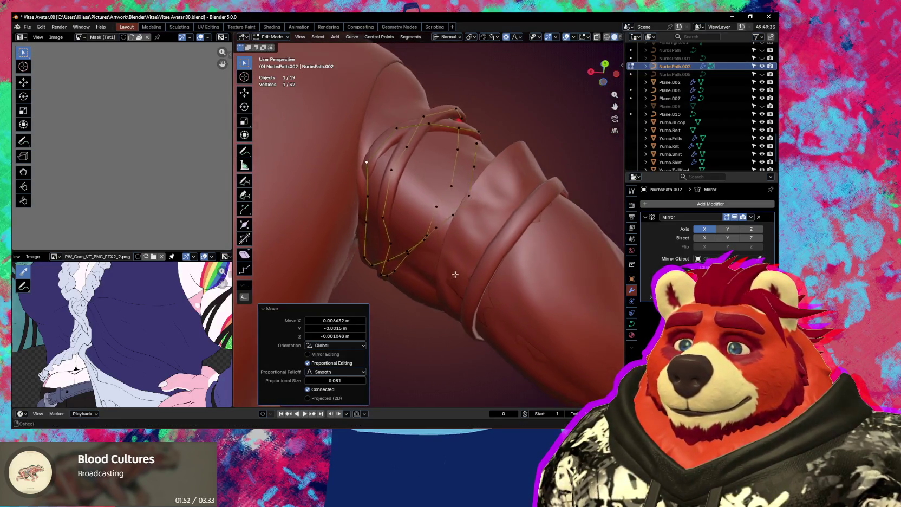
# Step: Duplicate the whole crisscross strap curve, place the copy lower on the arm and shrink it
pyautogui.press('a')
pyautogui.hotkey('shift', 'd')
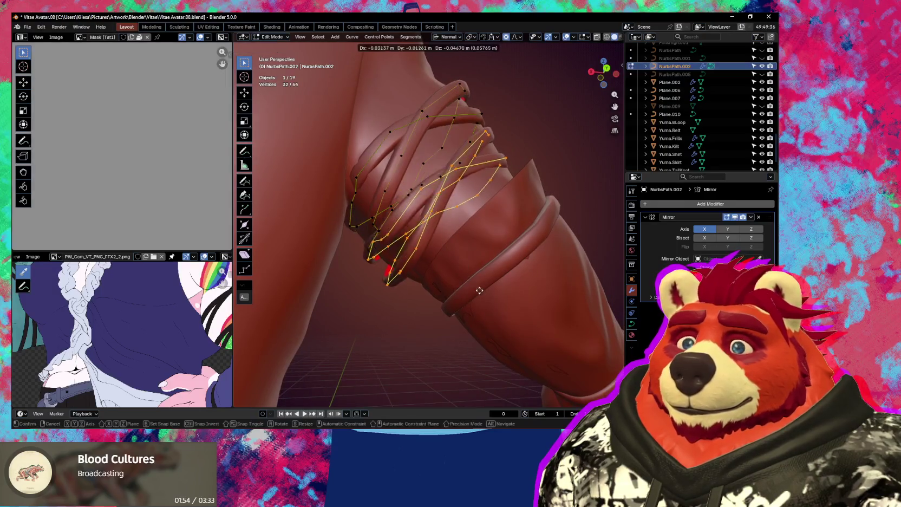
pyautogui.click(398, 278)
pyautogui.press('s')
pyautogui.click(544, 318)
pyautogui.moveTo(531, 303)
pyautogui.mouseDown(button='middle')
pyautogui.moveTo(545, 318)
pyautogui.moveTo(419, 343)
pyautogui.moveTo(420, 333)
pyautogui.moveTo(459, 324)
pyautogui.mouseUp(button='middle')
# Step: Move the copy around the sleeve and scale it along the normal Z axis to widen it
pyautogui.press('g')
pyautogui.click(419, 323)
pyautogui.press('s')
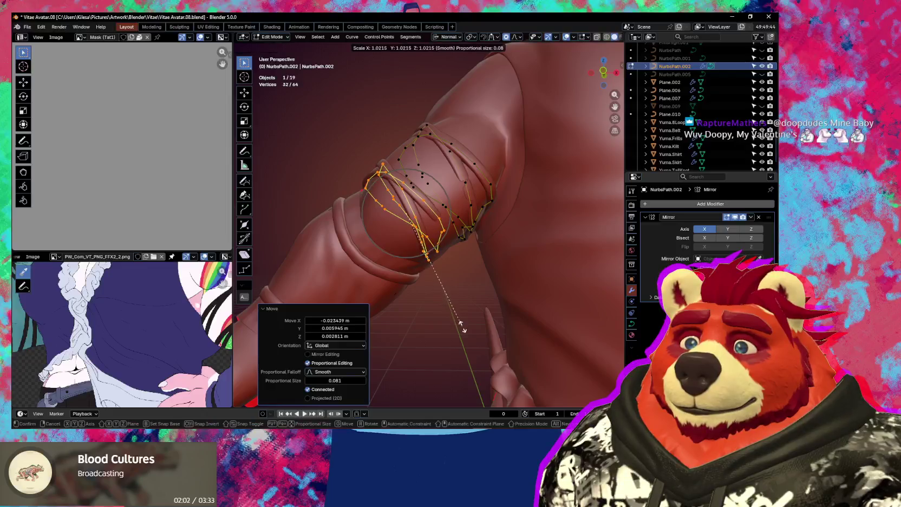
pyautogui.press('z')
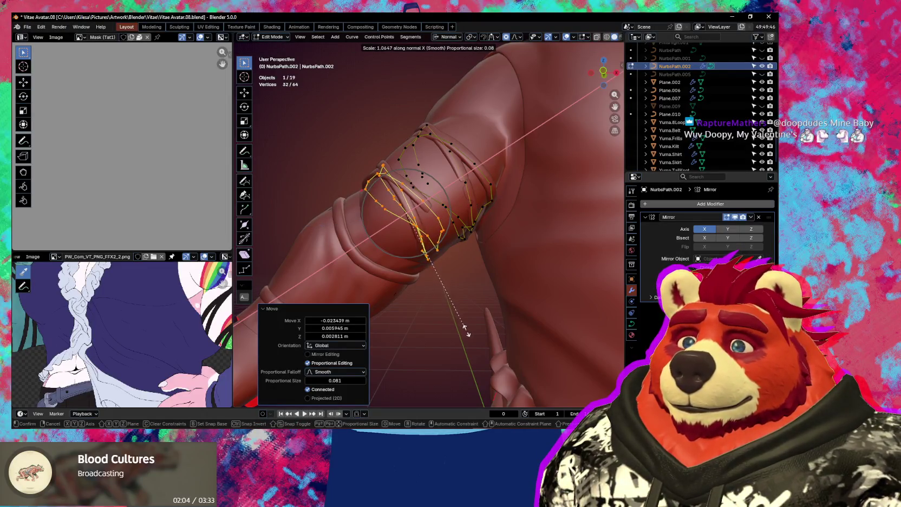
pyautogui.press('g')
pyautogui.click(470, 339)
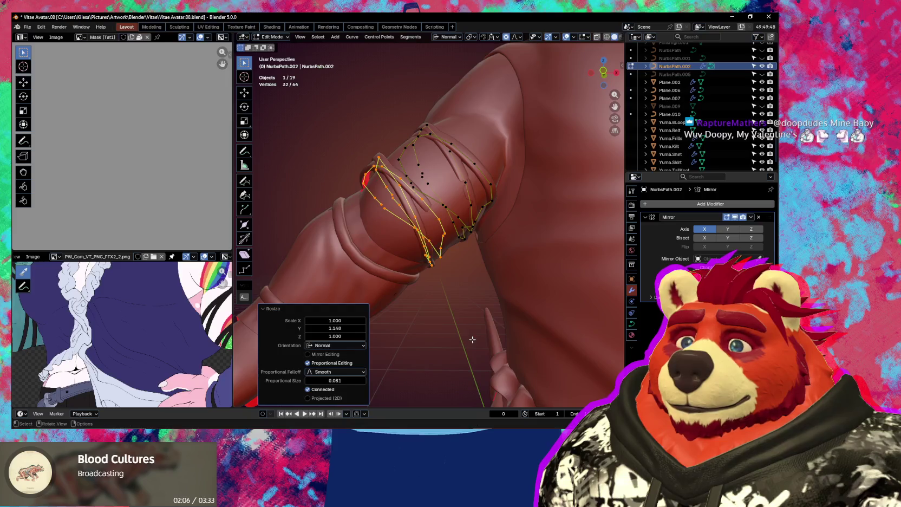
pyautogui.moveTo(470, 339); pyautogui.dragTo(482, 346, button='middle')
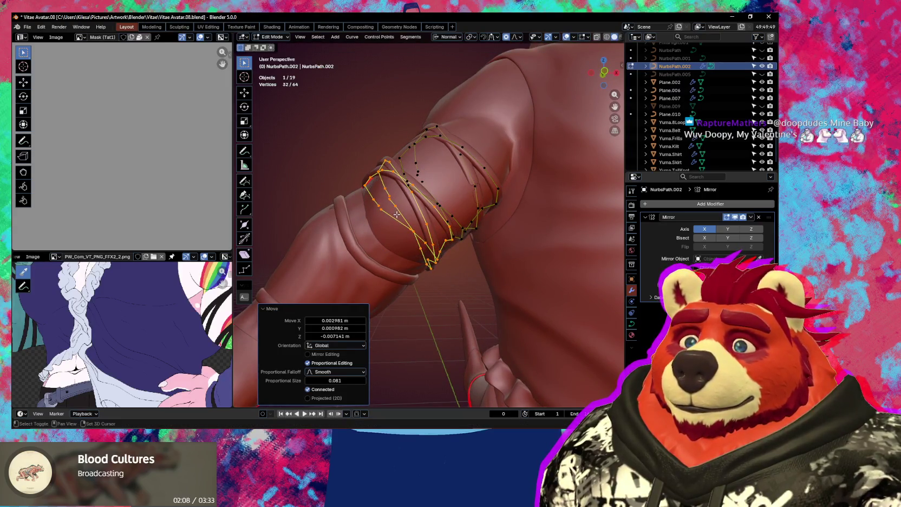
# Step: Shift the copied straps onto the cuff using smooth proportional editing
pyautogui.press('g')
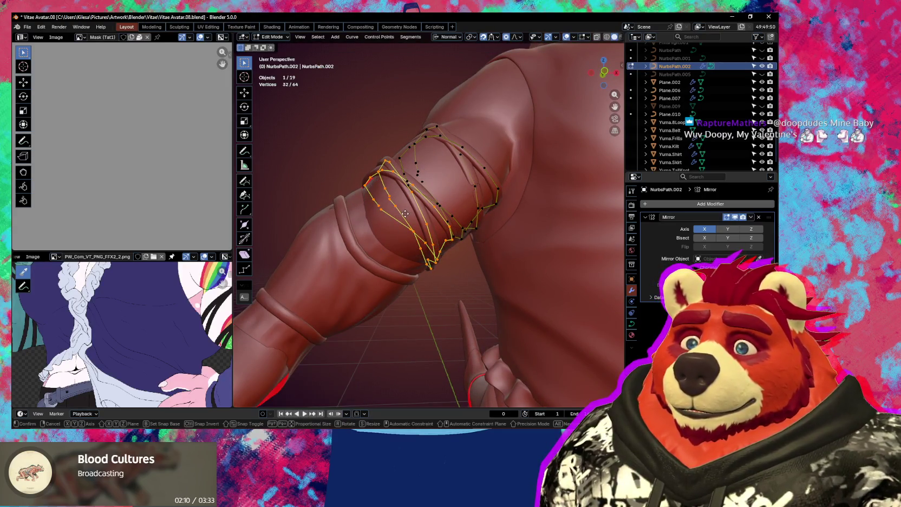
pyautogui.press('o')
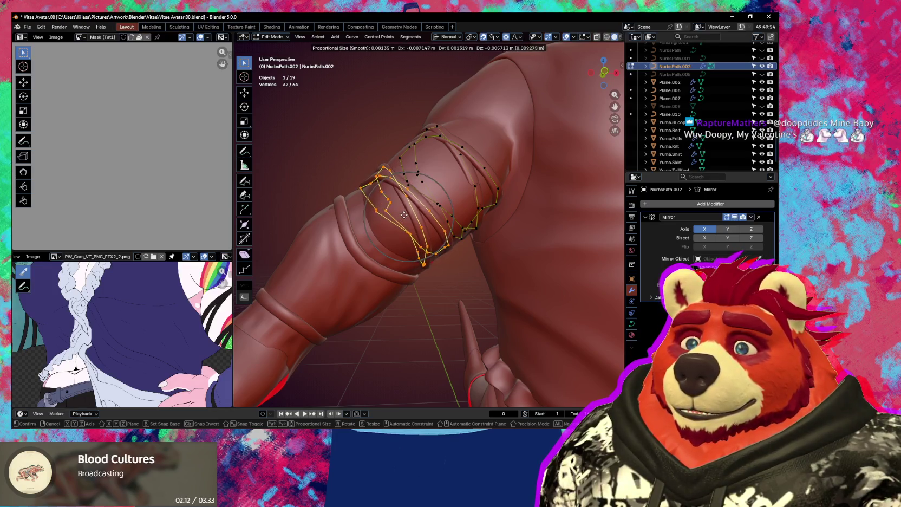
pyautogui.click(405, 215)
pyautogui.moveTo(405, 215)
pyautogui.mouseDown(button='middle')
pyautogui.moveTo(577, 247)
pyautogui.moveTo(475, 228)
pyautogui.moveTo(485, 215)
pyautogui.moveTo(531, 244)
pyautogui.mouseUp(button='middle')
pyautogui.press('a')
pyautogui.press('g')
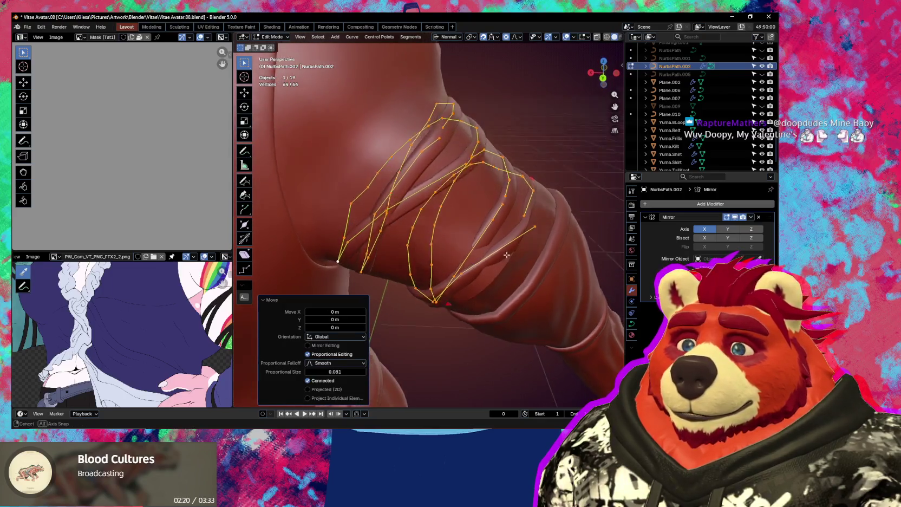
# Step: Move individual points of the lower strap with proportional editing to fit the cuff
pyautogui.click(529, 243)
pyautogui.press('g')
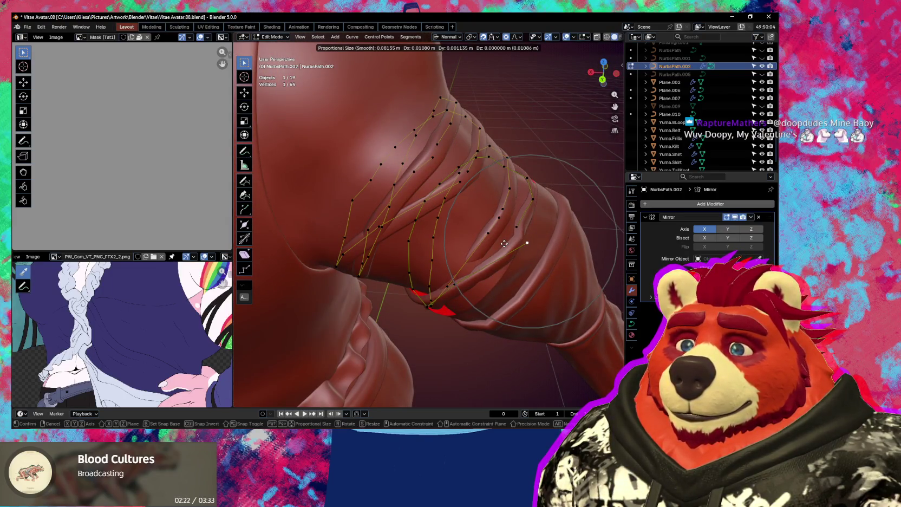
pyautogui.scroll(4, 517, 249)
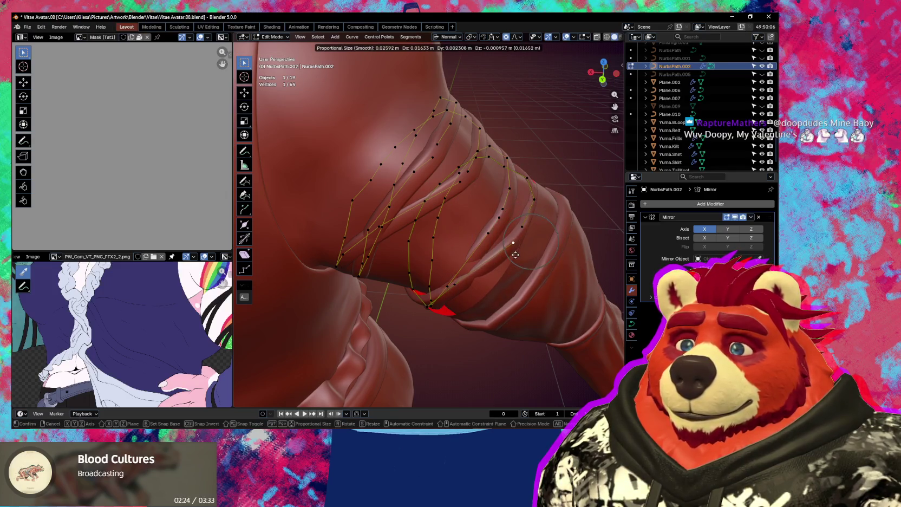
pyautogui.click(515, 254)
pyautogui.moveTo(516, 255)
pyautogui.mouseDown(button='middle')
pyautogui.moveTo(538, 273)
pyautogui.moveTo(434, 246)
pyautogui.mouseUp(button='middle')
pyautogui.press('g')
pyautogui.scroll(3, 538, 273)
pyautogui.click(543, 263)
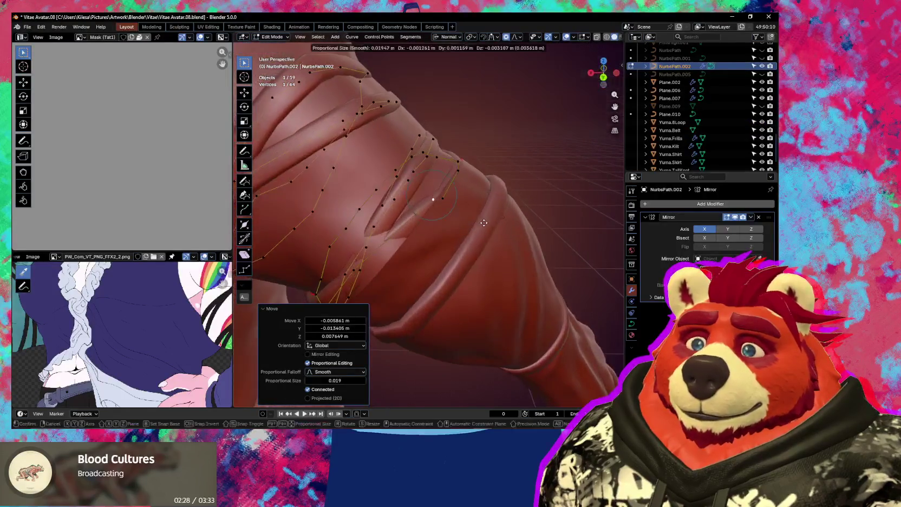
# Step: Select a second cuff point and tilt and move the strap points around the cuff
pyautogui.moveTo(379, 256); pyautogui.dragTo(454, 260, button='middle')
pyautogui.keyDown('shift'); pyautogui.click(405, 256); pyautogui.keyUp('shift')
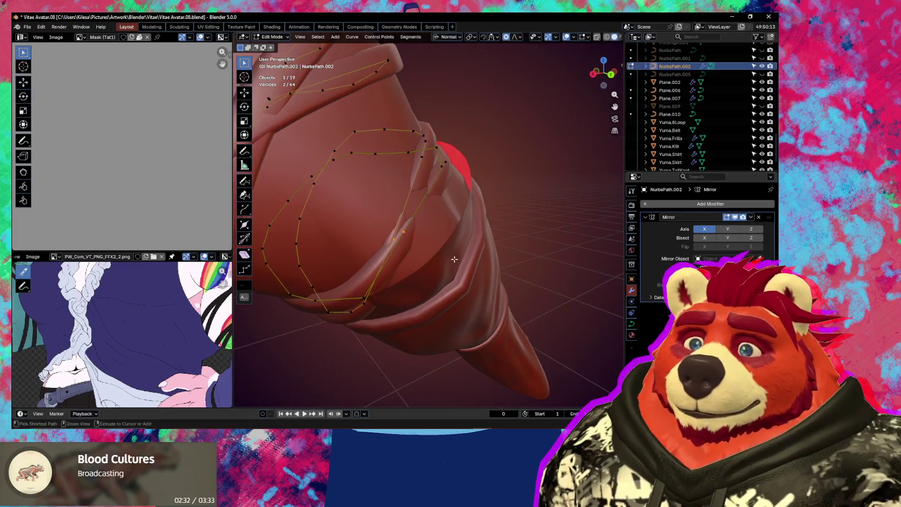
pyautogui.click(449, 237)
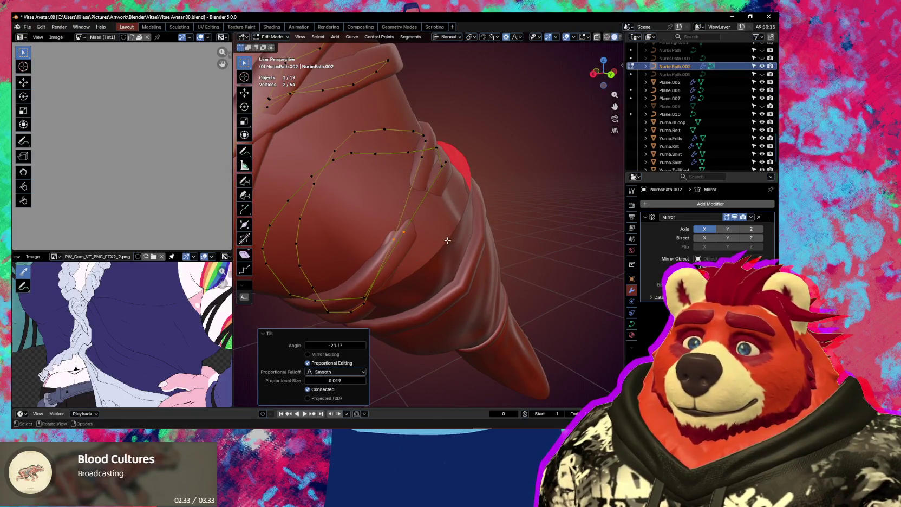
pyautogui.click(461, 214)
pyautogui.moveTo(461, 214); pyautogui.dragTo(469, 225, button='middle')
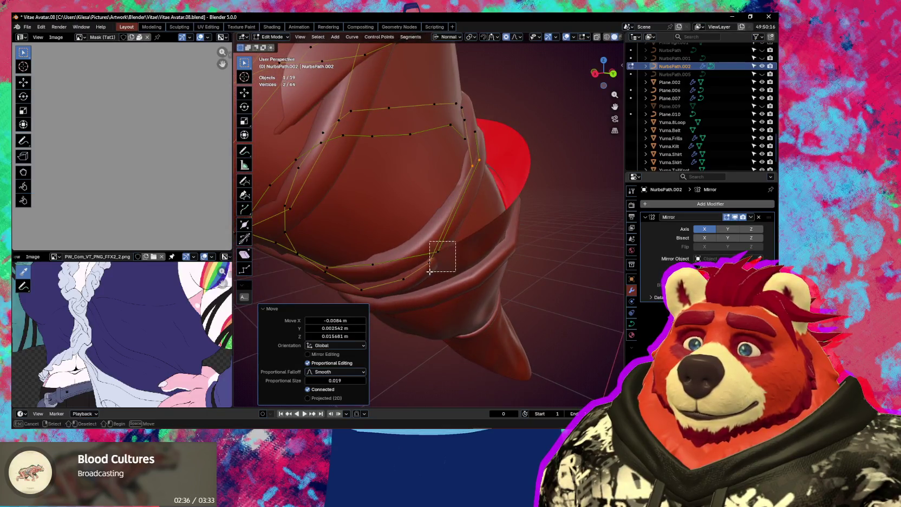
pyautogui.press('g')
pyautogui.click(460, 255)
pyautogui.moveTo(460, 254)
pyautogui.mouseDown(button='middle')
pyautogui.moveTo(474, 278)
pyautogui.moveTo(435, 225)
pyautogui.mouseUp(button='middle')
pyautogui.click(472, 278)
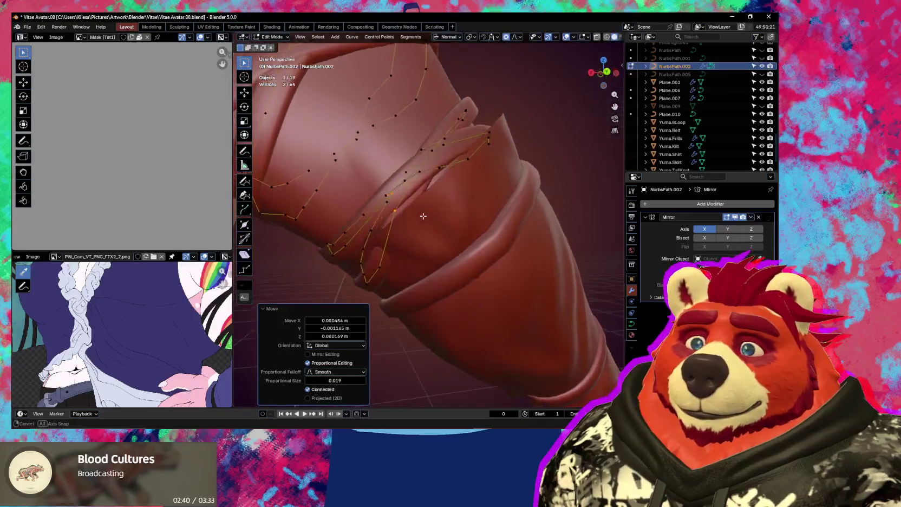
pyautogui.click(439, 226)
# Step: Adjust further strap points near the cuff so the lower band sits snugly
pyautogui.moveTo(438, 225)
pyautogui.mouseDown(button='middle')
pyautogui.moveTo(448, 253)
pyautogui.moveTo(450, 238)
pyautogui.moveTo(501, 256)
pyautogui.moveTo(457, 280)
pyautogui.moveTo(357, 262)
pyautogui.moveTo(417, 306)
pyautogui.moveTo(412, 293)
pyautogui.moveTo(444, 271)
pyautogui.moveTo(493, 259)
pyautogui.mouseUp(button='middle')
pyautogui.click(450, 238)
pyautogui.click(448, 229)
pyautogui.press('g')
pyautogui.click(457, 279)
pyautogui.click(444, 262)
# Step: Check the whole arm, then nudge an upper strap point with a 0.015 smooth falloff
pyautogui.hotkey('shift', 'alt', 'z')
pyautogui.scroll(-3, 411, 292)
pyautogui.scroll(5, 409, 282)
pyautogui.hotkey('shift', 'alt', 'z')
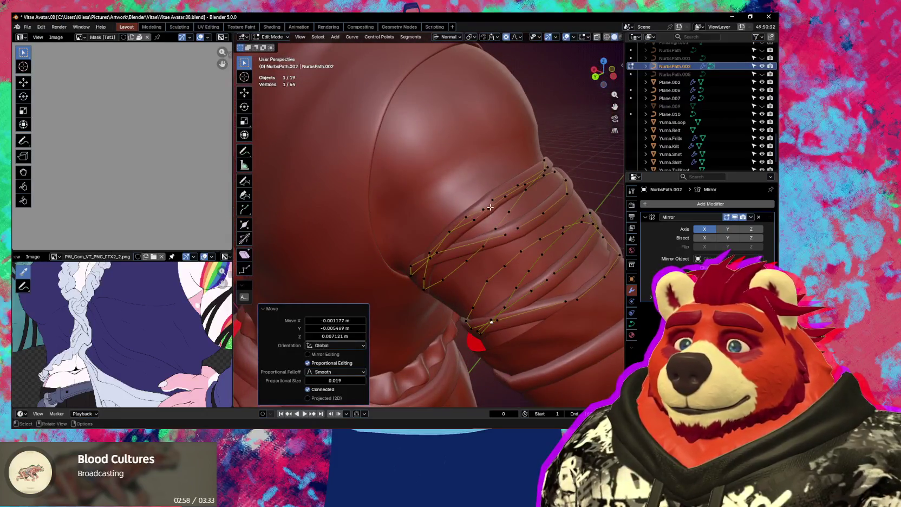
pyautogui.moveTo(490, 208); pyautogui.dragTo(488, 198, button='middle')
pyautogui.press('g')
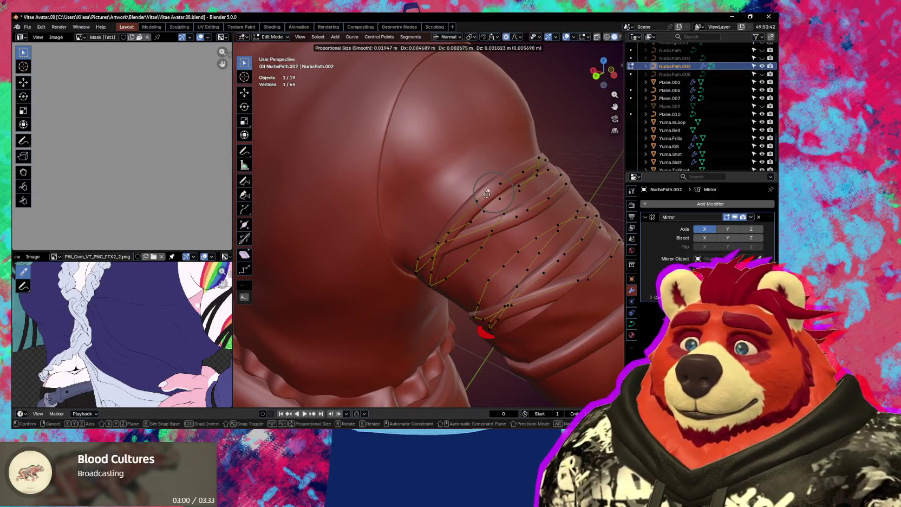
pyautogui.click(487, 193)
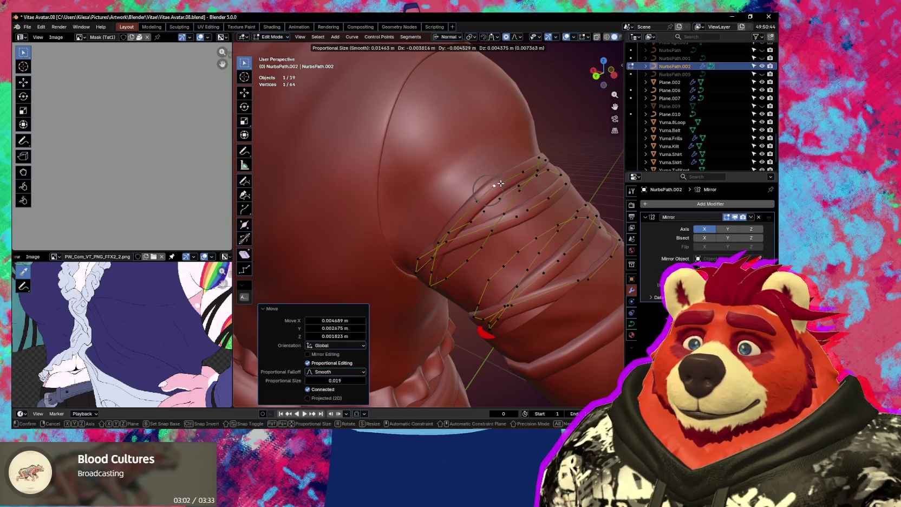
pyautogui.click(500, 184)
pyautogui.moveTo(501, 184); pyautogui.dragTo(455, 170, button='middle')
pyautogui.click(463, 174)
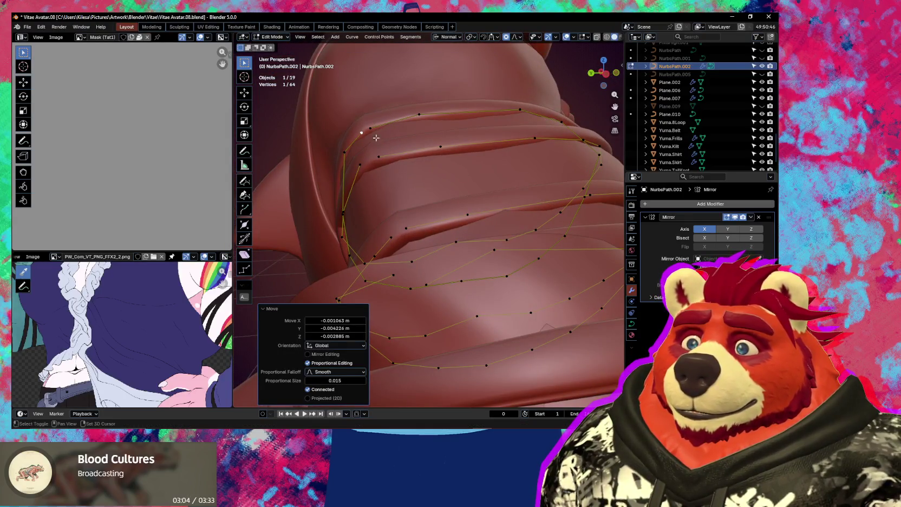
# Step: Move the shoulder strap's control points with proportional editing so the band sits closer
pyautogui.keyDown('shift'); pyautogui.click(370, 128); pyautogui.keyUp('shift')
pyautogui.moveTo(384, 147); pyautogui.dragTo(438, 181, button='middle')
pyautogui.press('g')
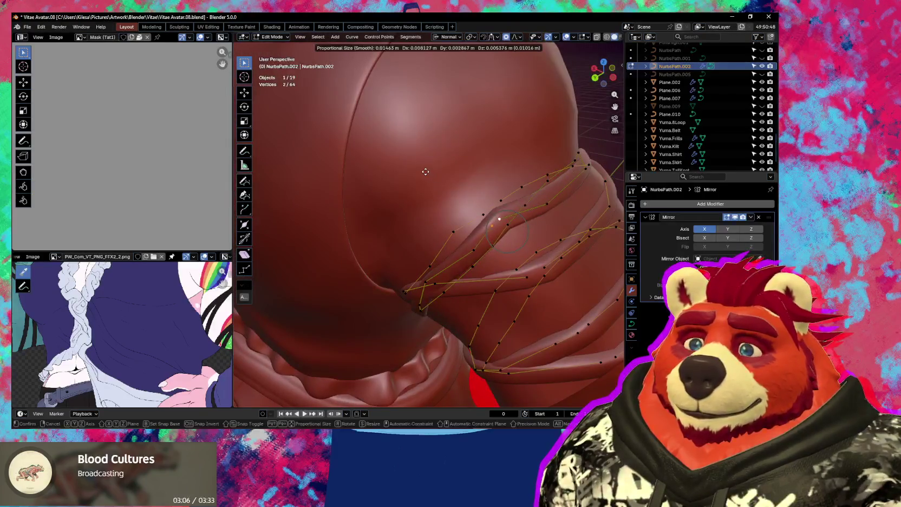
pyautogui.click(432, 176)
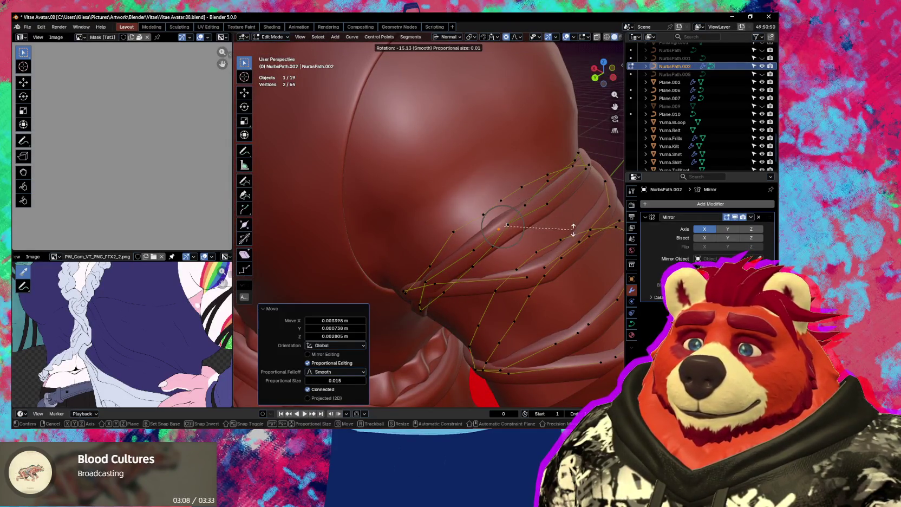
pyautogui.click(573, 229)
pyautogui.click(470, 225)
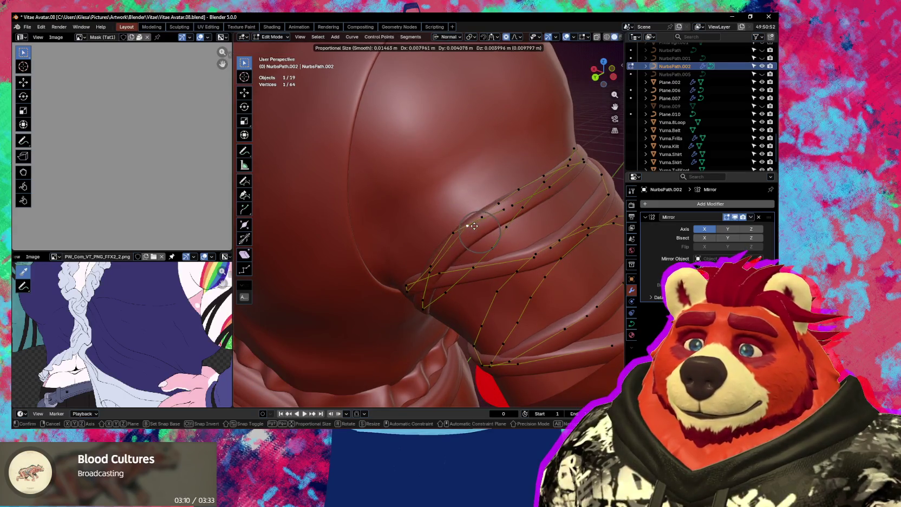
pyautogui.click(474, 226)
pyautogui.moveTo(475, 225); pyautogui.dragTo(456, 220, button='middle')
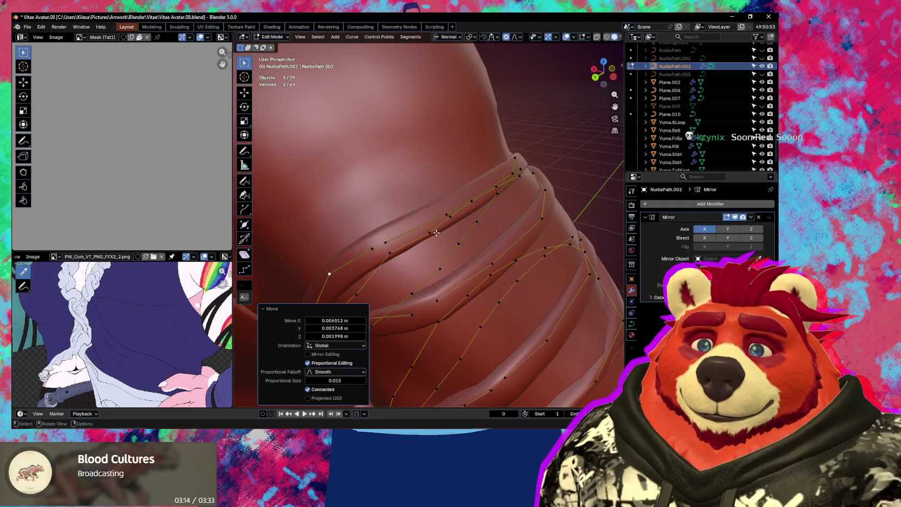
pyautogui.moveTo(428, 251)
pyautogui.mouseDown(button='middle')
pyautogui.moveTo(496, 231)
pyautogui.moveTo(456, 225)
pyautogui.moveTo(468, 261)
pyautogui.mouseUp(button='middle')
pyautogui.press('g')
pyautogui.click(466, 226)
# Step: Grow the point selection, then twist and shift the band slightly
pyautogui.press('ctrl+KP_Add')
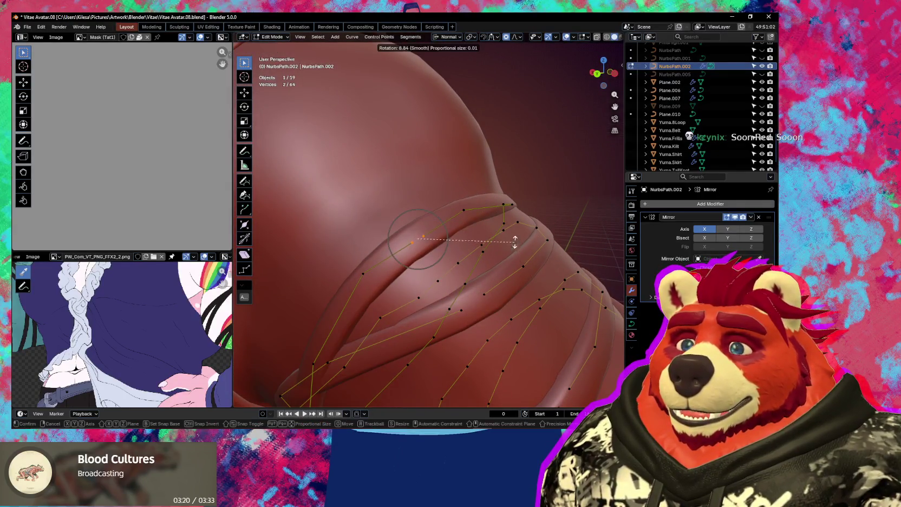
pyautogui.click(516, 243)
pyautogui.moveTo(516, 243); pyautogui.dragTo(521, 235, button='middle')
pyautogui.click(536, 222)
pyautogui.press('g')
pyautogui.click(527, 240)
pyautogui.moveTo(528, 240)
pyautogui.mouseDown(button='middle')
pyautogui.moveTo(510, 269)
pyautogui.moveTo(363, 319)
pyautogui.moveTo(411, 265)
pyautogui.moveTo(481, 283)
pyautogui.mouseUp(button='middle')
pyautogui.click(517, 269)
# Step: Move one band control point with smooth falloff and twist the band by -25°
pyautogui.click(411, 264)
pyautogui.press('g')
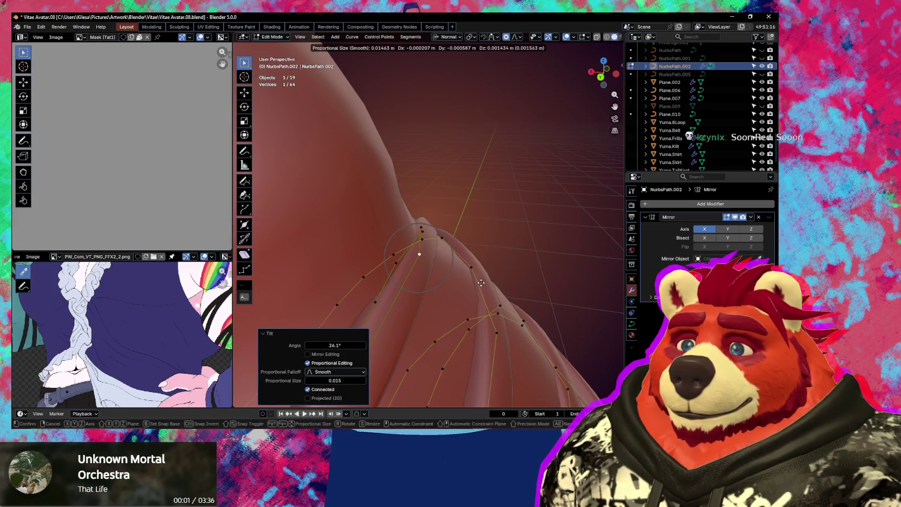
pyautogui.click(482, 279)
pyautogui.moveTo(482, 279)
pyautogui.mouseDown(button='middle')
pyautogui.moveTo(403, 269)
pyautogui.moveTo(439, 276)
pyautogui.mouseUp(button='middle')
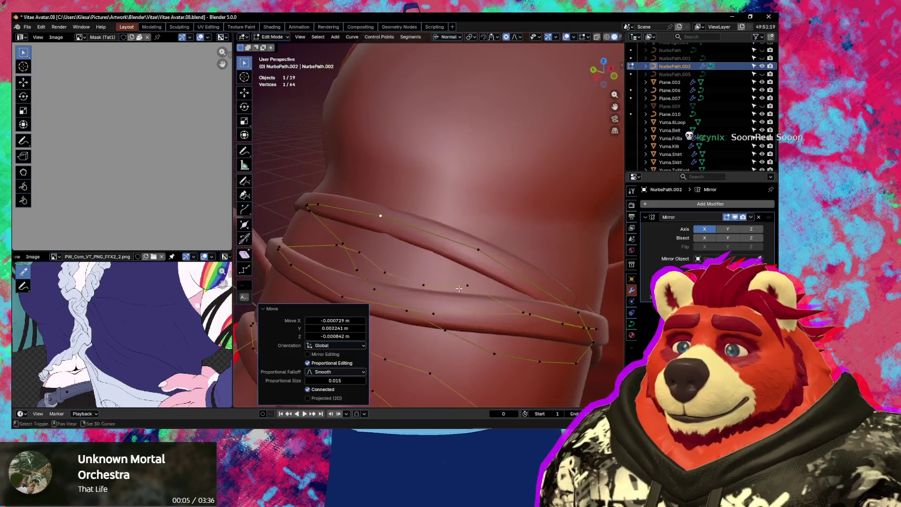
pyautogui.moveTo(420, 228); pyautogui.dragTo(502, 201, button='middle')
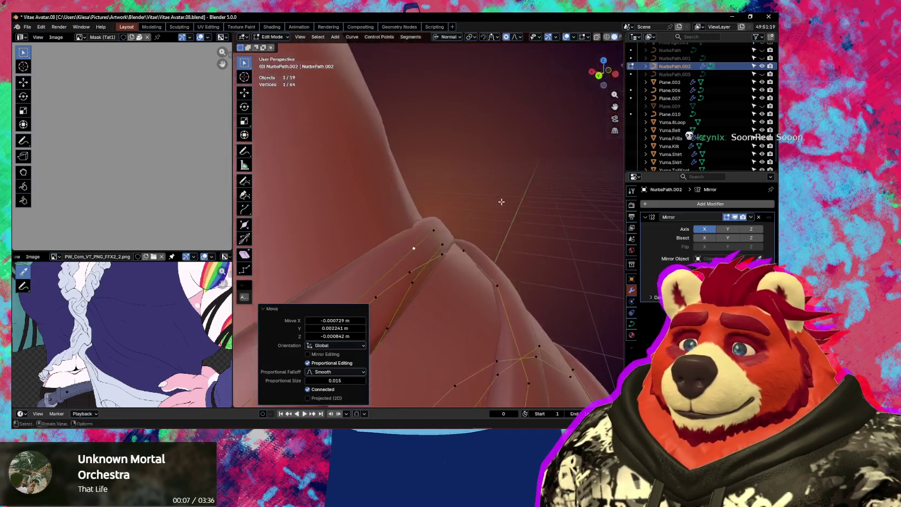
pyautogui.moveTo(439, 228)
pyautogui.mouseDown(button='middle')
pyautogui.moveTo(446, 242)
pyautogui.moveTo(424, 249)
pyautogui.mouseUp(button='middle')
pyautogui.click(484, 237)
pyautogui.click(483, 238)
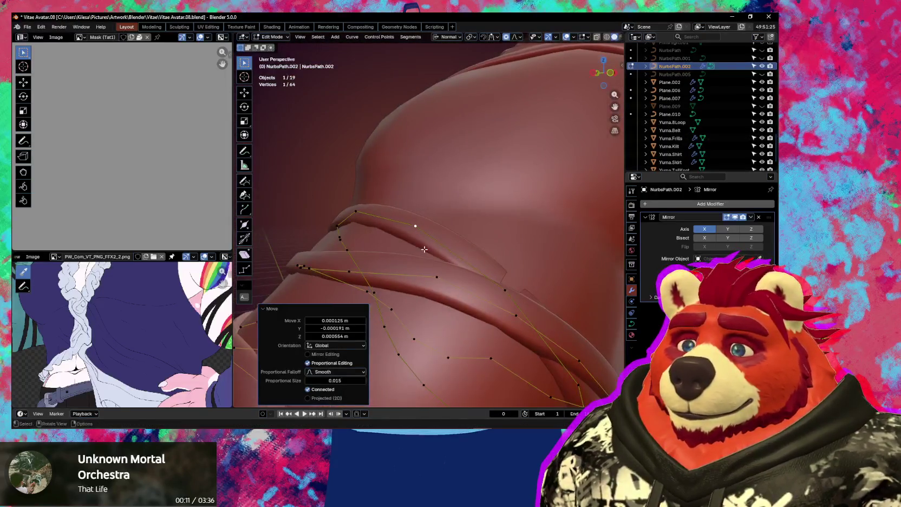
# Step: Move two band control points and tilt the band by 18.8°
pyautogui.moveTo(471, 272); pyautogui.dragTo(453, 248, button='middle')
pyautogui.moveTo(447, 254); pyautogui.dragTo(425, 271)
pyautogui.moveTo(425, 271)
pyautogui.mouseDown(button='middle')
pyautogui.moveTo(481, 282)
pyautogui.moveTo(478, 328)
pyautogui.moveTo(439, 271)
pyautogui.moveTo(498, 250)
pyautogui.moveTo(416, 237)
pyautogui.moveTo(505, 273)
pyautogui.mouseUp(button='middle')
pyautogui.click(489, 279)
pyautogui.click(445, 272)
pyautogui.click(471, 260)
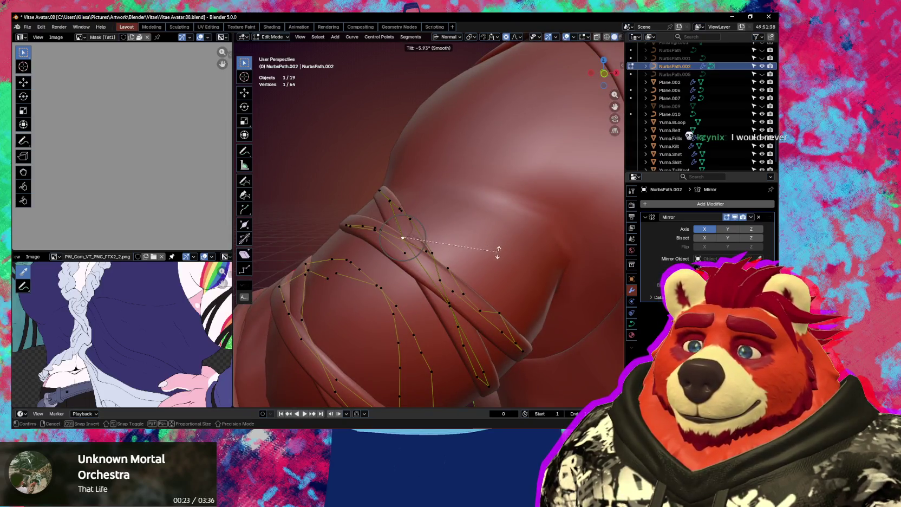
pyautogui.click(487, 283)
pyautogui.moveTo(486, 282)
pyautogui.mouseDown(button='middle')
pyautogui.moveTo(596, 307)
pyautogui.moveTo(445, 242)
pyautogui.mouseUp(button='middle')
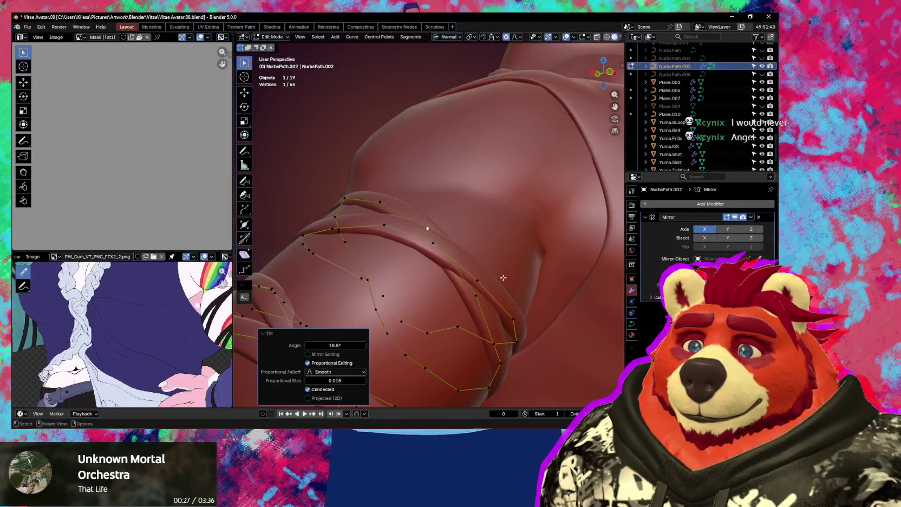
pyautogui.click(444, 242)
# Step: Pull a strap control point in against the body
pyautogui.moveTo(455, 237)
pyautogui.mouseDown(button='middle')
pyautogui.moveTo(440, 238)
pyautogui.moveTo(532, 309)
pyautogui.moveTo(489, 291)
pyautogui.mouseUp(button='middle')
pyautogui.press('g')
pyautogui.click(438, 241)
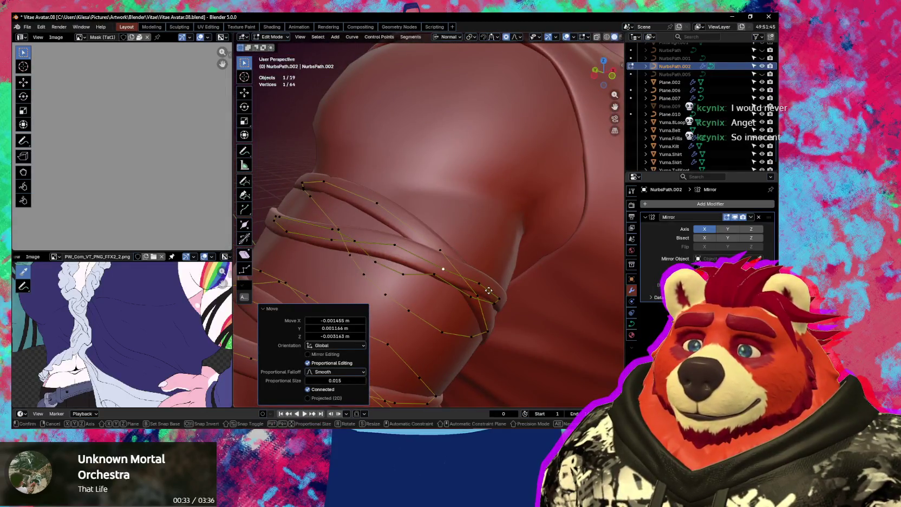
pyautogui.click(394, 261)
pyautogui.moveTo(394, 261)
pyautogui.mouseDown(button='middle')
pyautogui.moveTo(498, 266)
pyautogui.moveTo(369, 240)
pyautogui.moveTo(462, 256)
pyautogui.moveTo(496, 241)
pyautogui.moveTo(482, 242)
pyautogui.mouseUp(button='middle')
pyautogui.click(496, 237)
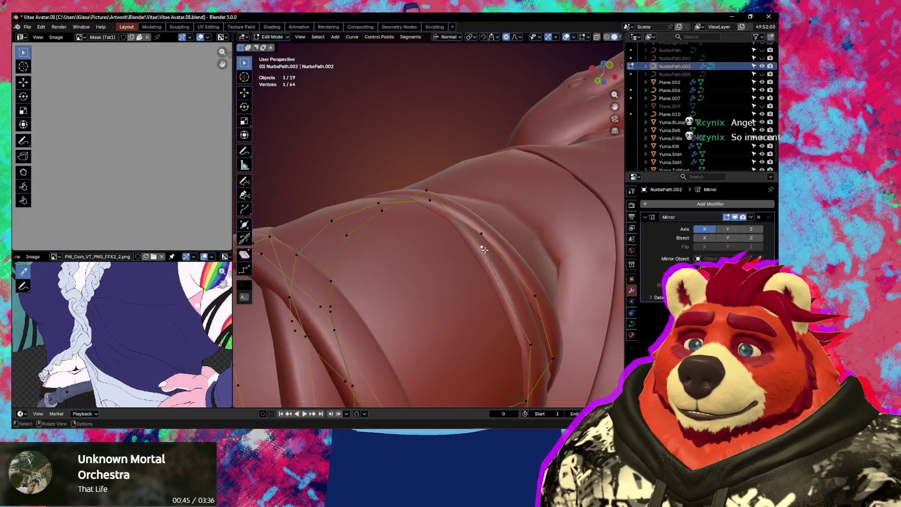
pyautogui.press('g')
pyautogui.click(501, 265)
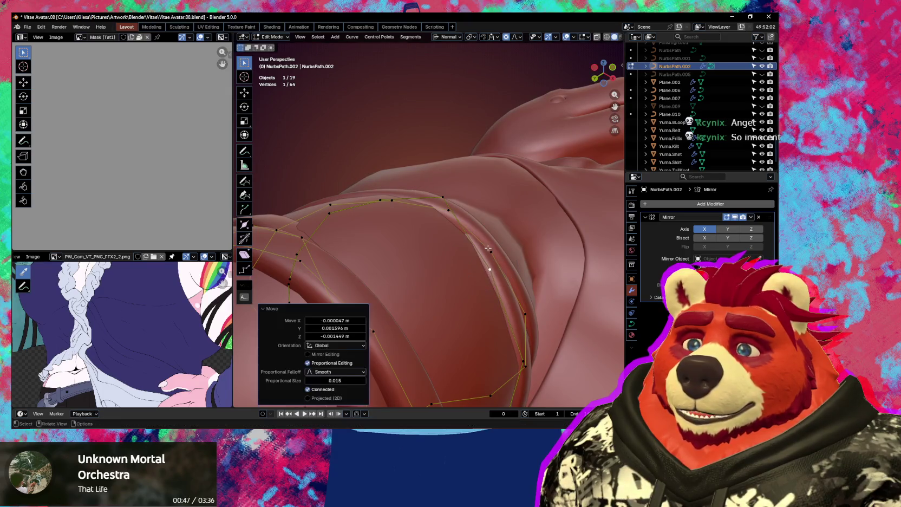
# Step: Move the upper-arm band points closer to the arm
pyautogui.moveTo(475, 228); pyautogui.dragTo(452, 329, button='middle')
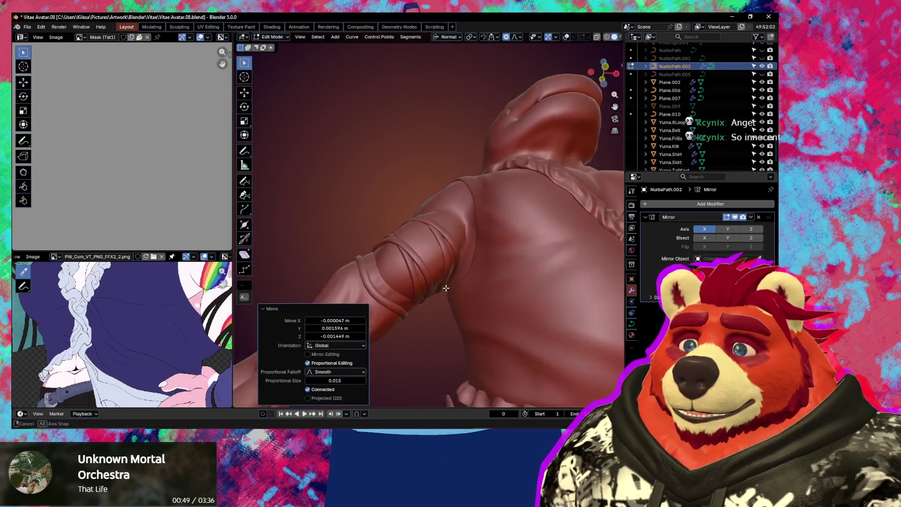
pyautogui.scroll(-5, 451, 329)
pyautogui.moveTo(451, 329)
pyautogui.mouseDown(button='middle')
pyautogui.moveTo(415, 302)
pyautogui.moveTo(424, 250)
pyautogui.moveTo(411, 263)
pyautogui.moveTo(440, 280)
pyautogui.moveTo(469, 231)
pyautogui.mouseUp(button='middle')
pyautogui.scroll(5, 415, 302)
pyautogui.click(407, 261)
pyautogui.press('g')
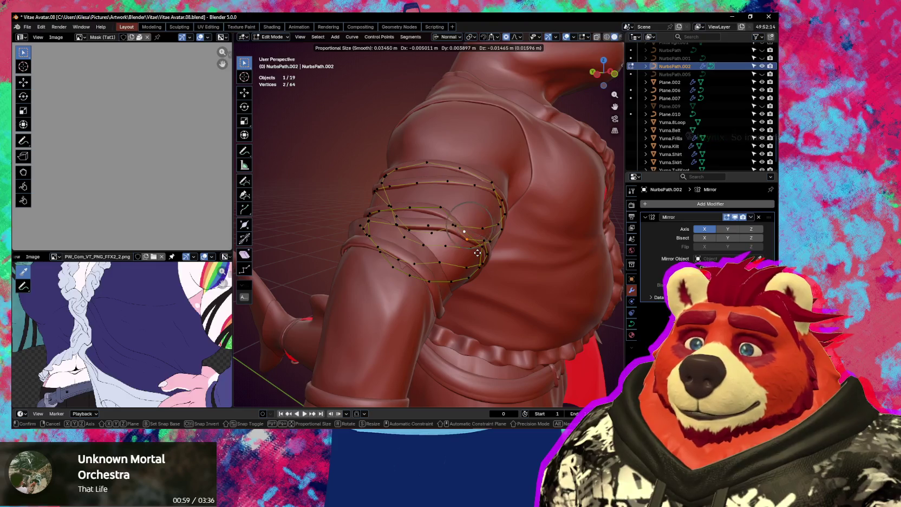
pyautogui.click(470, 264)
pyautogui.moveTo(470, 264); pyautogui.dragTo(391, 244, button='middle')
pyautogui.press('g')
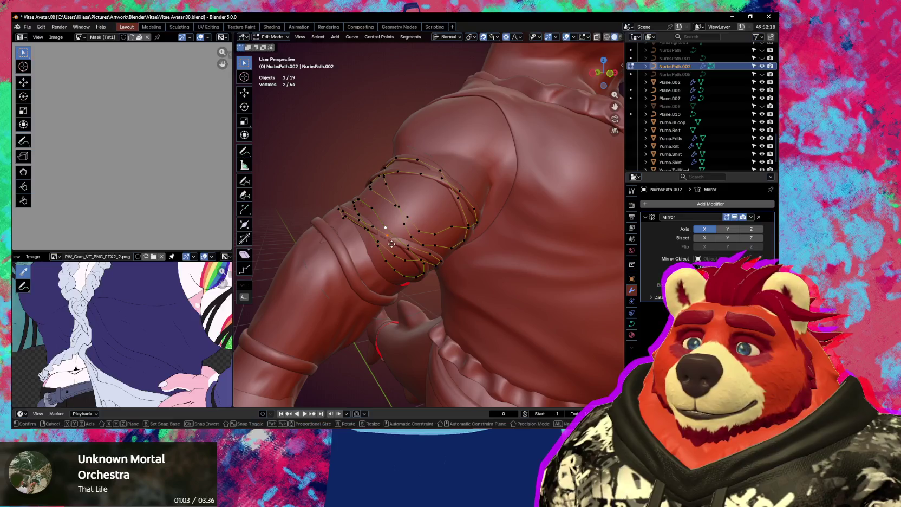
pyautogui.click(386, 253)
pyautogui.moveTo(387, 253); pyautogui.dragTo(373, 239, button='middle')
# Step: Snug the lower strap around the sleeve cuff, moving points with 0.089 proportional size
pyautogui.click(373, 237)
pyautogui.press('g')
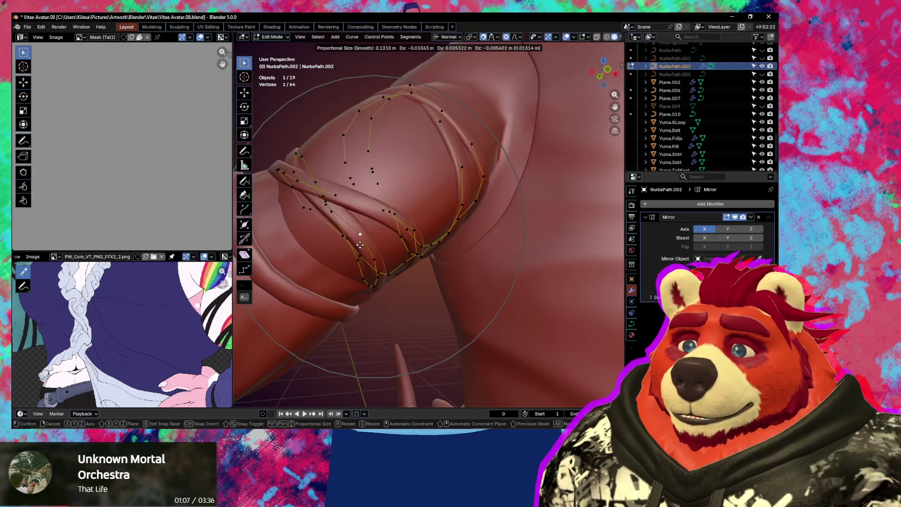
pyautogui.click(346, 251)
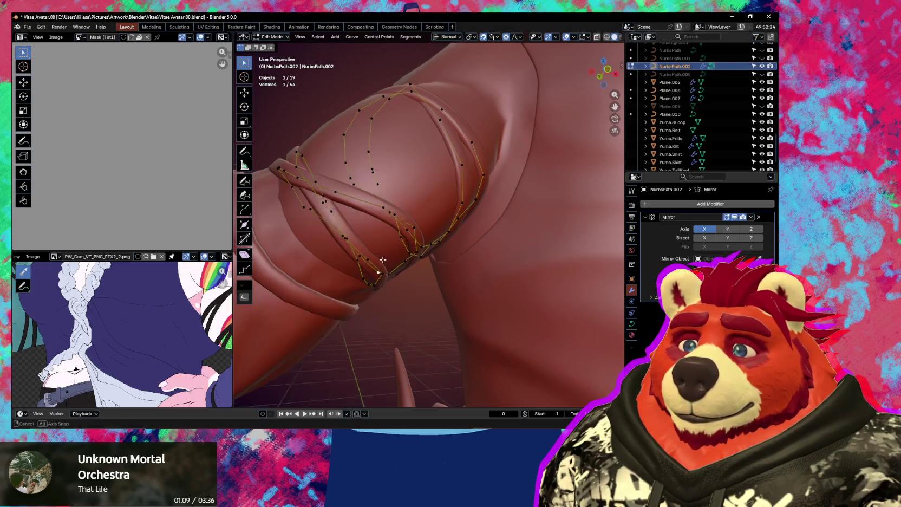
pyautogui.moveTo(346, 252); pyautogui.dragTo(362, 229, button='middle')
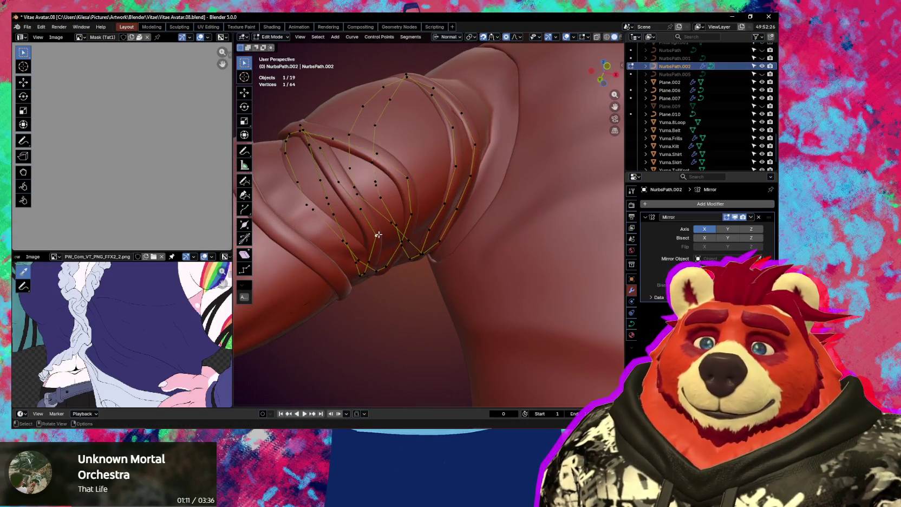
pyautogui.press('g')
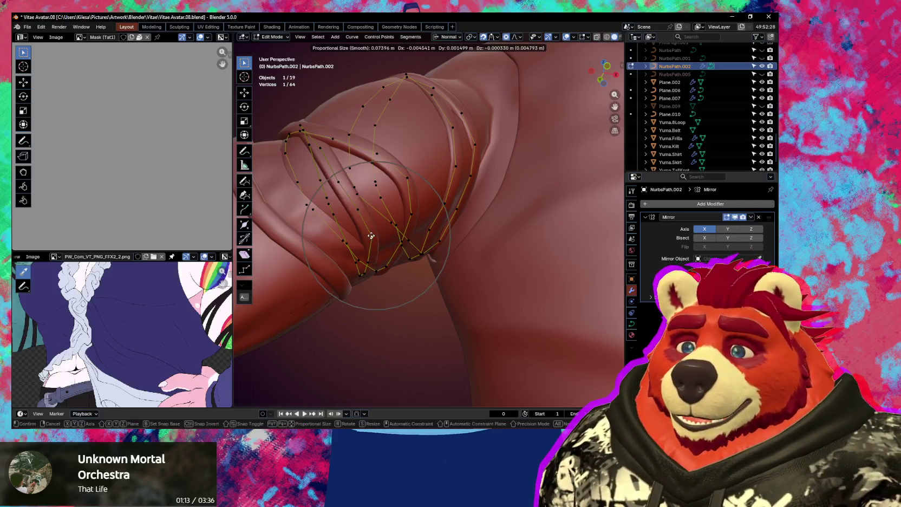
pyautogui.click(367, 235)
pyautogui.moveTo(367, 235)
pyautogui.mouseDown(button='middle')
pyautogui.moveTo(337, 230)
pyautogui.moveTo(393, 192)
pyautogui.moveTo(422, 281)
pyautogui.moveTo(405, 257)
pyautogui.mouseUp(button='middle')
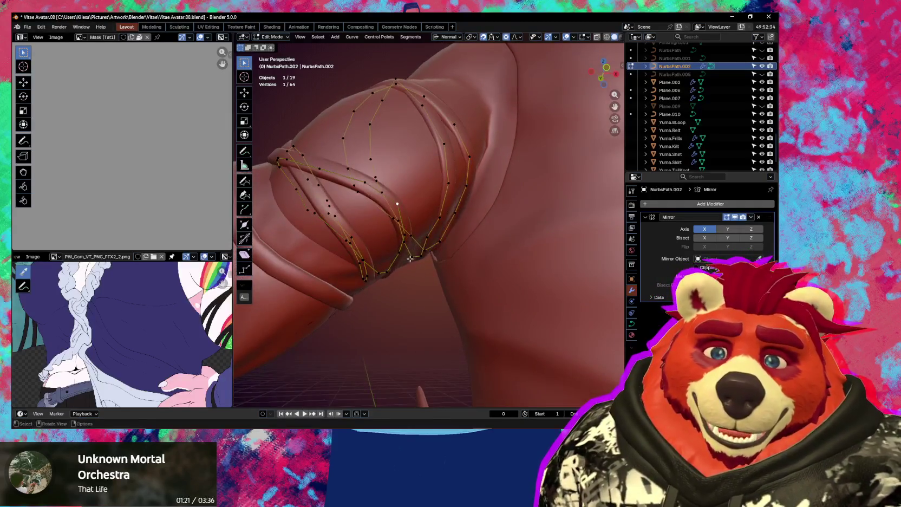
pyautogui.press('g')
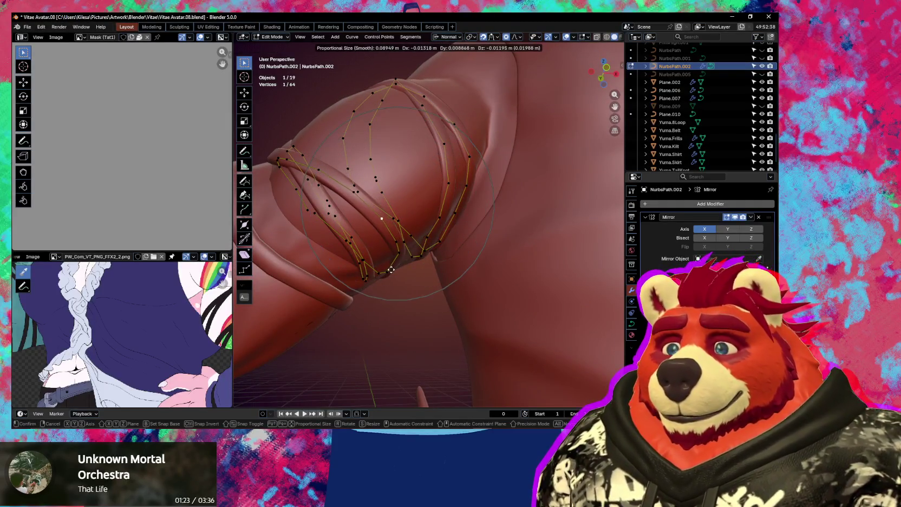
pyautogui.click(389, 272)
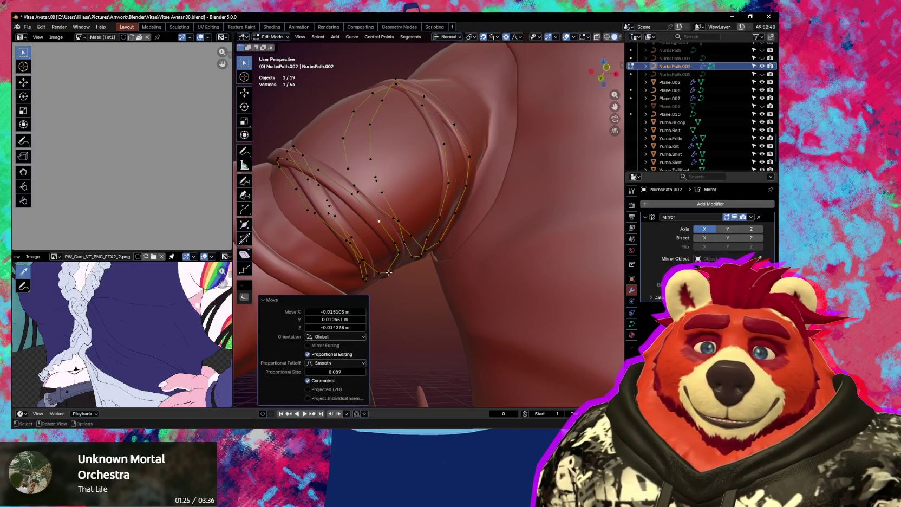
pyautogui.moveTo(374, 255)
pyautogui.mouseDown(button='middle')
pyautogui.moveTo(361, 235)
pyautogui.moveTo(443, 273)
pyautogui.moveTo(409, 215)
pyautogui.moveTo(385, 240)
pyautogui.moveTo(422, 211)
pyautogui.moveTo(419, 234)
pyautogui.mouseUp(button='middle')
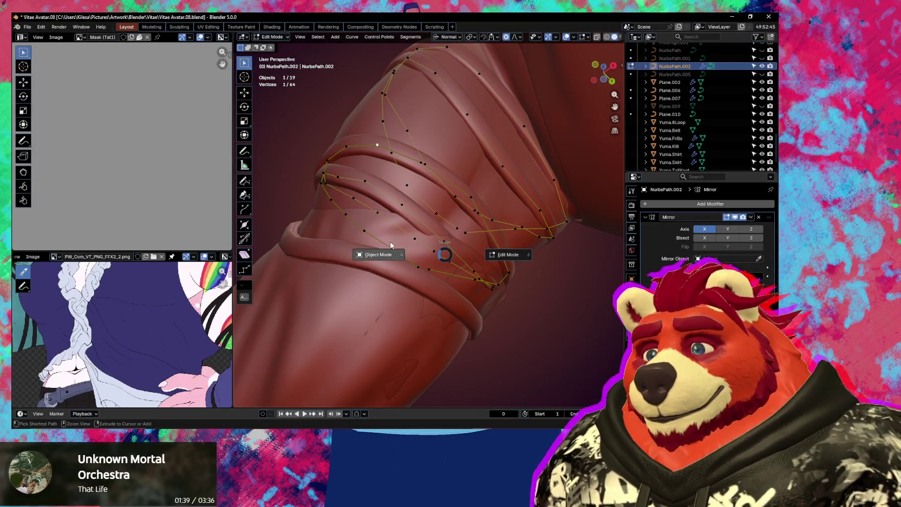
# Step: Switch from the curve to the sleeve mesh Plane.002 in Edit Mode
pyautogui.click(390, 226)
pyautogui.click(434, 242)
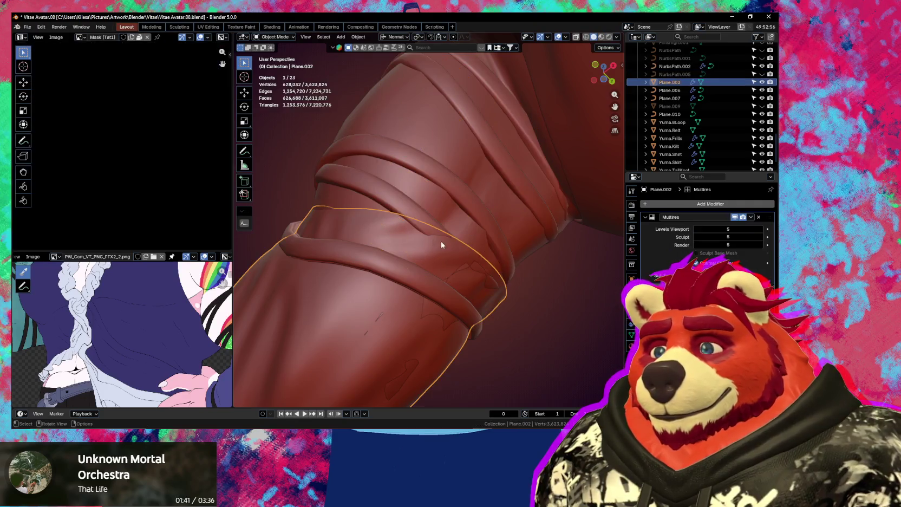
pyautogui.press('Tab')
pyautogui.moveTo(439, 264); pyautogui.dragTo(450, 238, button='middle')
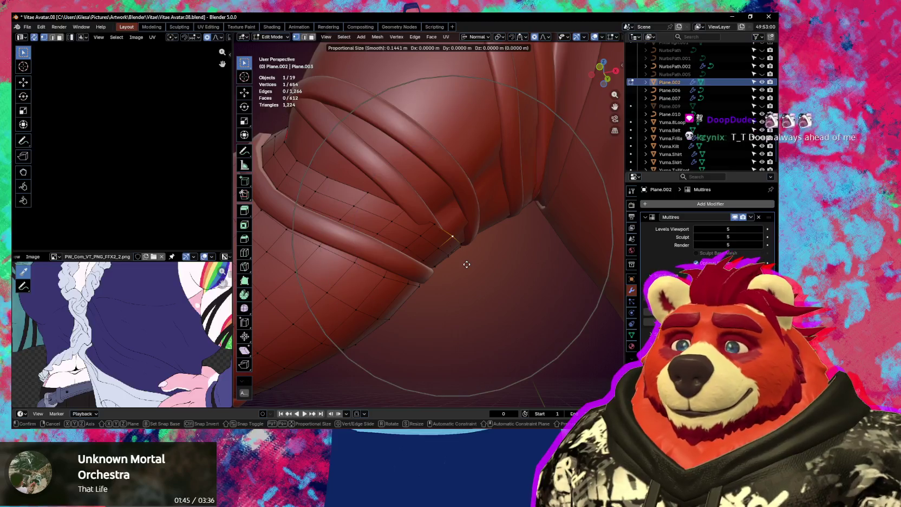
pyautogui.scroll(4, 469, 270)
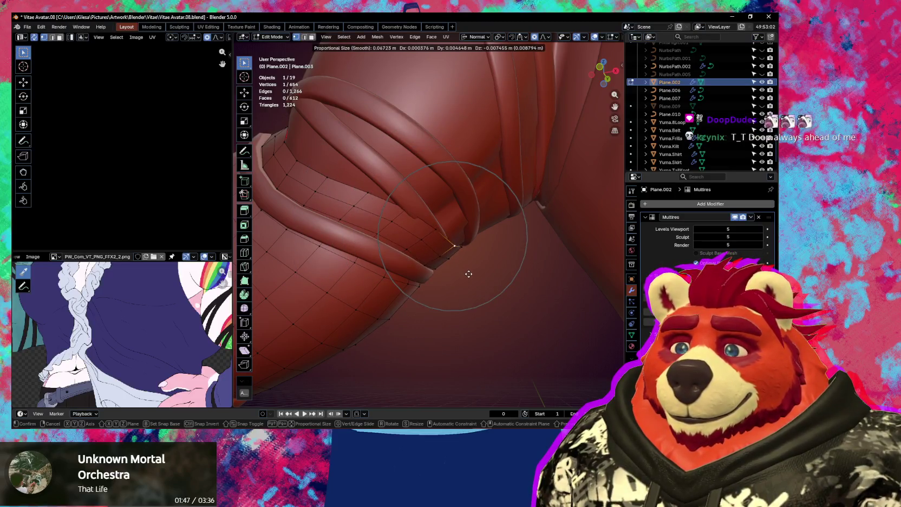
# Step: Move sleeve vertices under the bands with smooth falloff
pyautogui.click(469, 274)
pyautogui.moveTo(468, 274)
pyautogui.mouseDown(button='middle')
pyautogui.moveTo(442, 238)
pyautogui.moveTo(476, 235)
pyautogui.moveTo(463, 291)
pyautogui.moveTo(501, 192)
pyautogui.mouseUp(button='middle')
pyautogui.press('g')
pyautogui.click(445, 243)
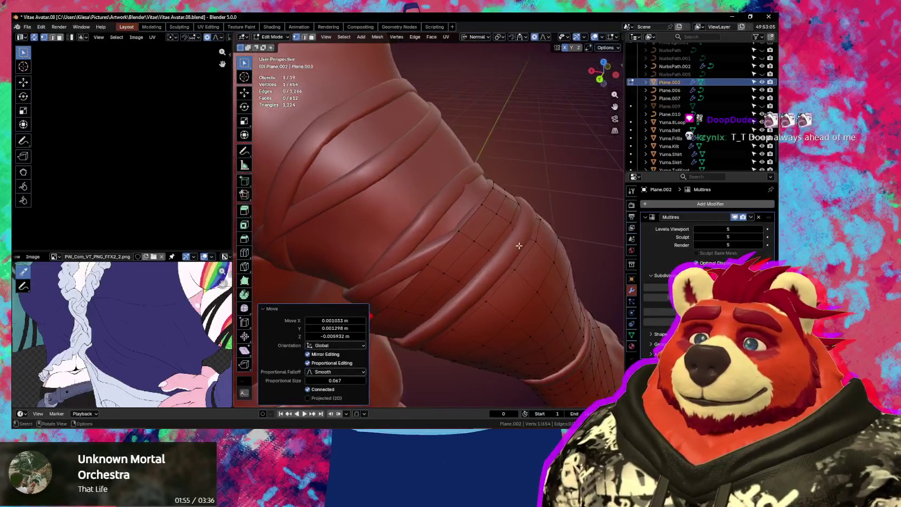
pyautogui.press('g')
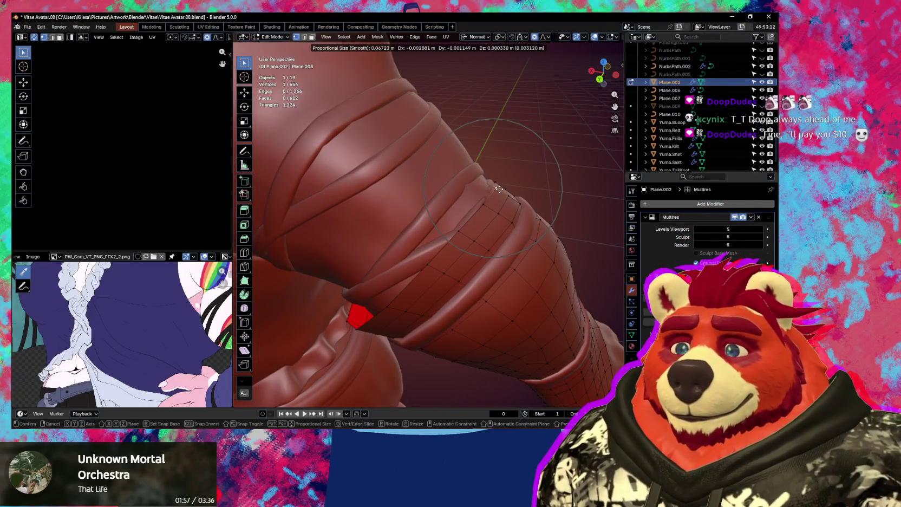
pyautogui.click(499, 186)
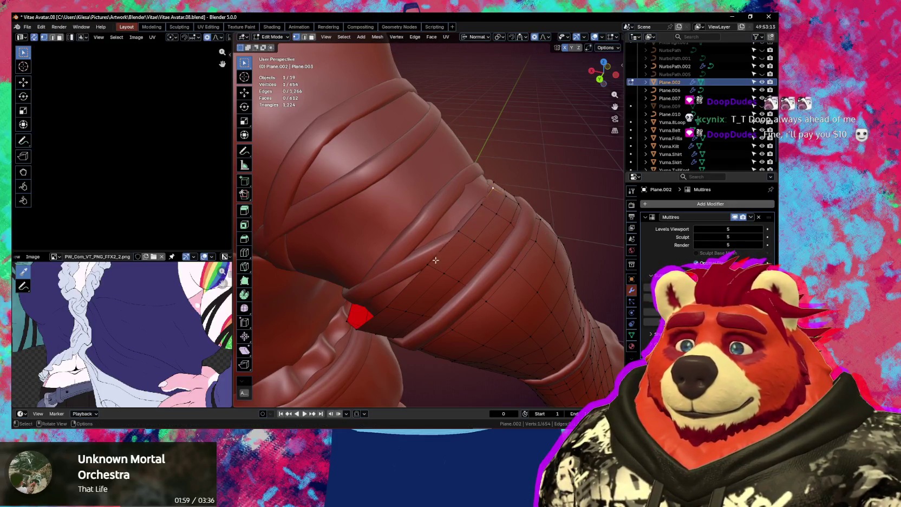
pyautogui.moveTo(436, 259); pyautogui.dragTo(446, 248, button='middle')
# Step: Fatten the band edge vertices outward 0.00577 m with 0.038 proportional size
pyautogui.keyDown('ctrl'); pyautogui.click(408, 222); pyautogui.keyUp('ctrl')
pyautogui.moveTo(408, 222); pyautogui.dragTo(475, 252, button='middle')
pyautogui.hotkey('alt', 's')
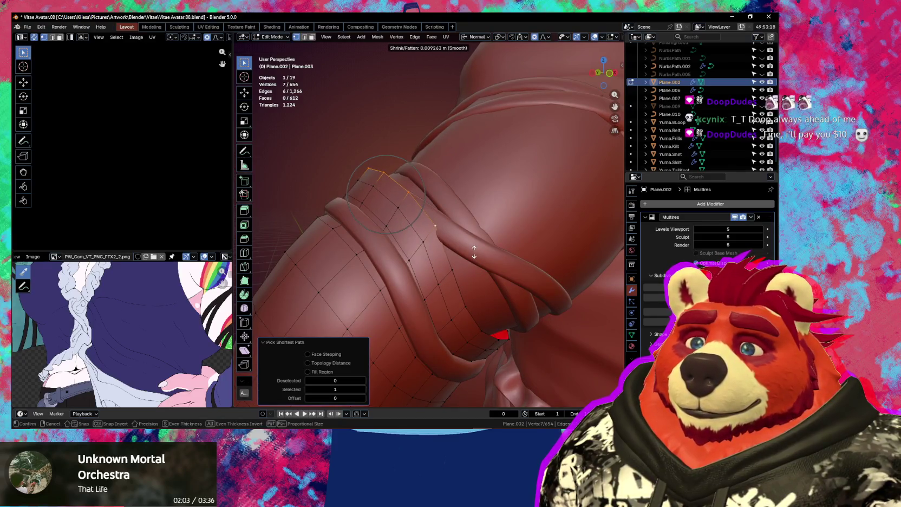
pyautogui.click(469, 261)
pyautogui.click(455, 268)
pyautogui.click(457, 264)
pyautogui.click(435, 224)
pyautogui.click(494, 240)
# Step: Return to Object Mode and select the NurbsPath.002 strap curve
pyautogui.moveTo(494, 240); pyautogui.dragTo(467, 276, button='middle')
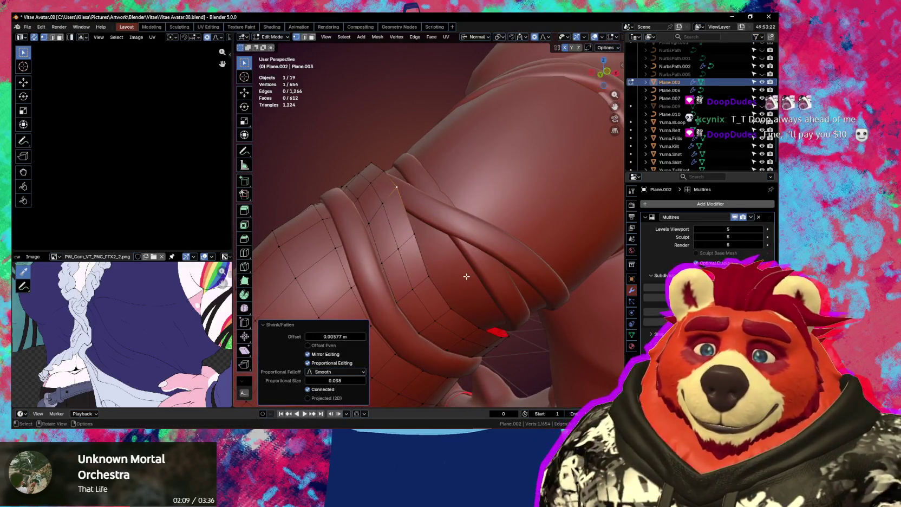
pyautogui.moveTo(458, 275)
pyautogui.mouseDown(button='middle')
pyautogui.moveTo(542, 313)
pyautogui.moveTo(499, 308)
pyautogui.mouseUp(button='middle')
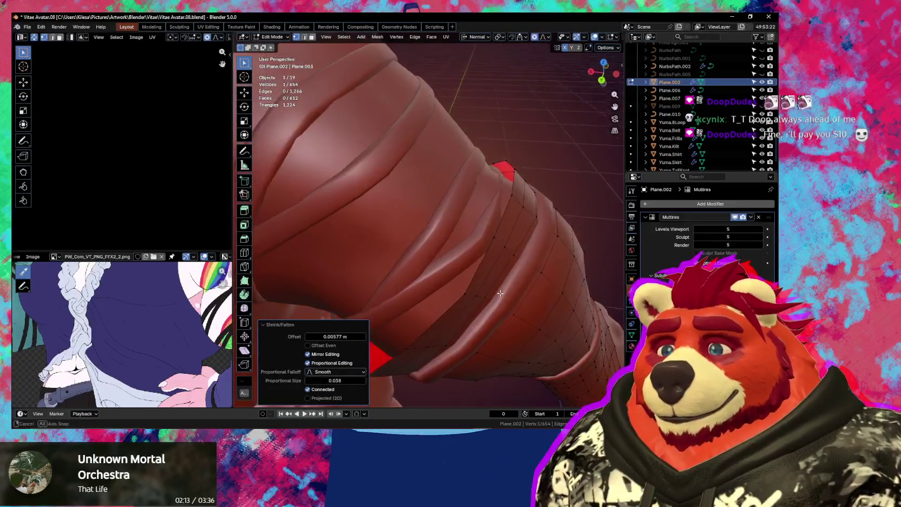
pyautogui.press('Tab')
pyautogui.keyDown('shift'); pyautogui.click(402, 237); pyautogui.keyUp('shift')
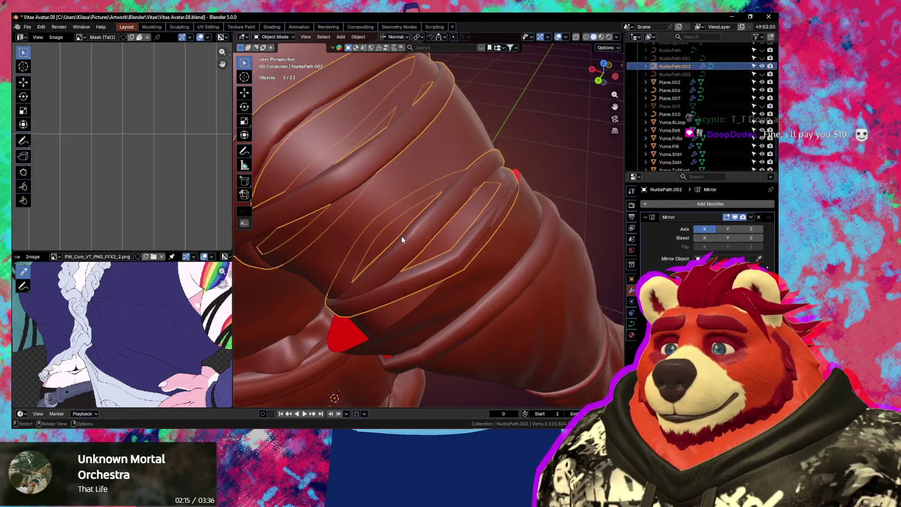
# Step: In the NurbsPath.002 curve's Edit Mode, twist a strap point about -52°
pyautogui.moveTo(402, 236); pyautogui.dragTo(458, 243, button='middle')
pyautogui.moveTo(403, 269); pyautogui.dragTo(422, 262, button='middle')
pyautogui.press('Tab')
pyautogui.hotkey('ctrl', 't')
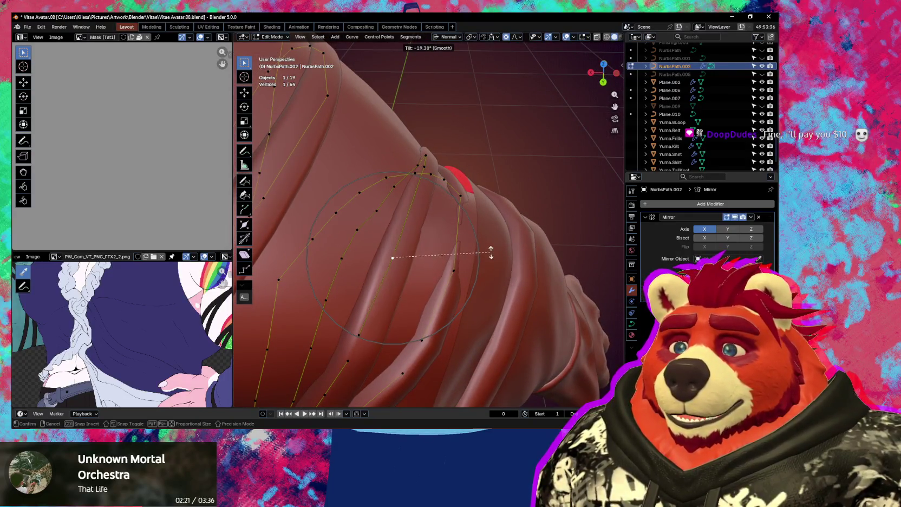
pyautogui.click(491, 253)
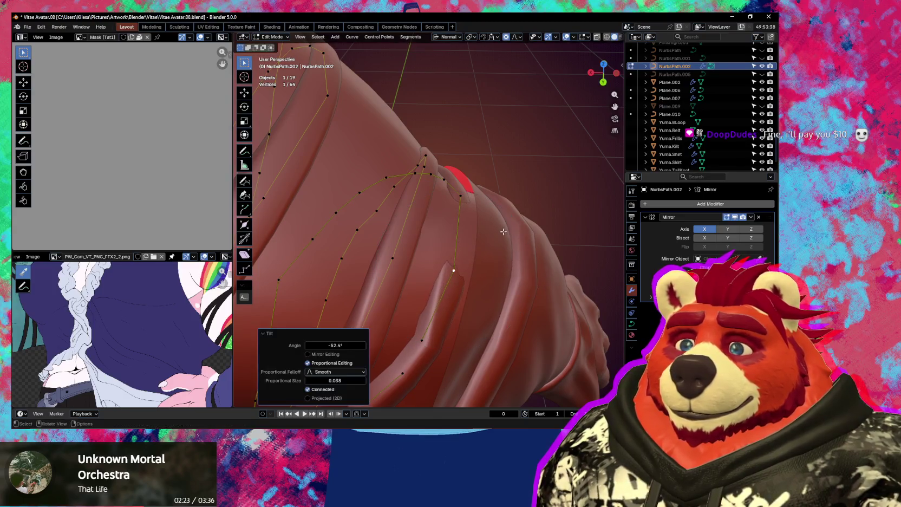
pyautogui.press('g')
pyautogui.press('Escape')
# Step: Twist another strap point and move the two lower control points
pyautogui.keyDown('shift'); pyautogui.click(422, 340); pyautogui.keyUp('shift')
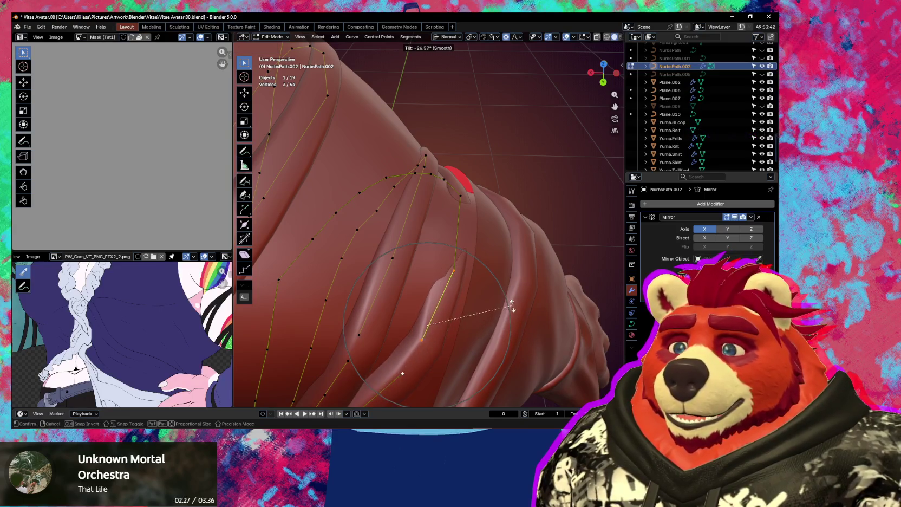
pyautogui.moveTo(534, 353); pyautogui.dragTo(470, 247, button='middle')
pyautogui.click(470, 247)
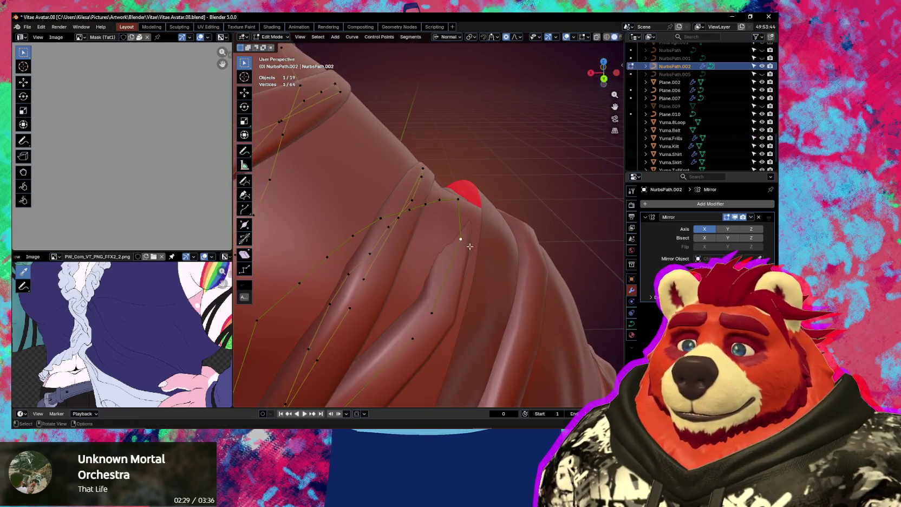
pyautogui.click(538, 283)
pyautogui.moveTo(401, 298); pyautogui.dragTo(453, 347)
pyautogui.press('g')
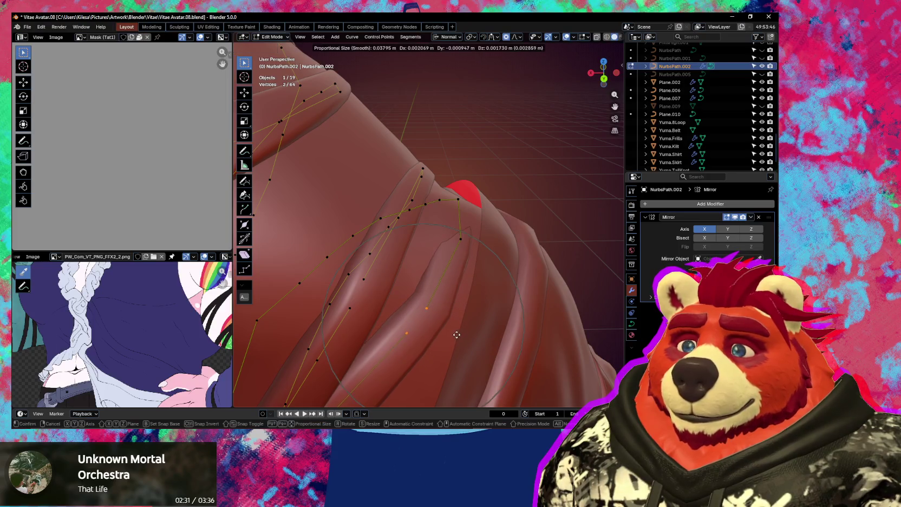
pyautogui.click(458, 338)
# Step: Nudge the lower control point into place against the cuff
pyautogui.moveTo(457, 339); pyautogui.dragTo(480, 361, button='middle')
pyautogui.click(481, 363)
pyautogui.press('g')
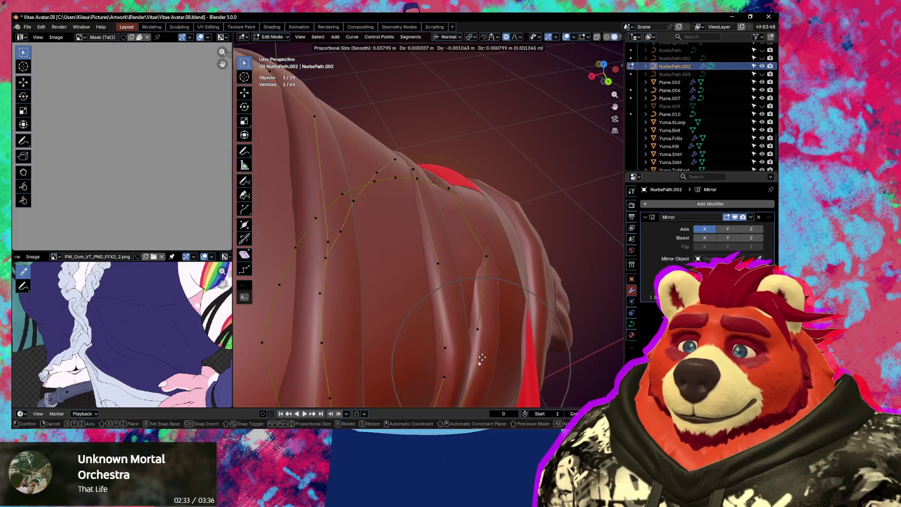
pyautogui.click(479, 346)
pyautogui.press('g')
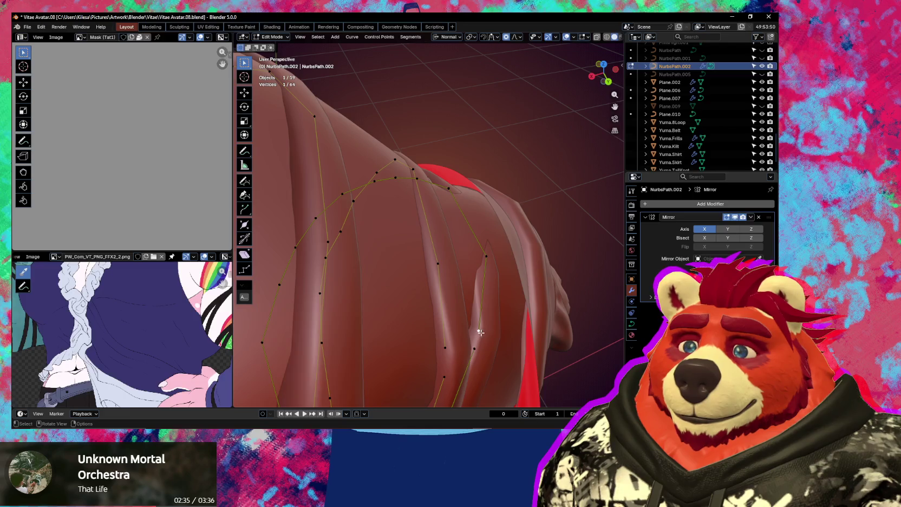
pyautogui.click(480, 337)
pyautogui.press('g')
pyautogui.click(485, 335)
# Step: Reposition the next strap control points along the sleeve
pyautogui.click(475, 260)
pyautogui.press('g')
pyautogui.press('g')
pyautogui.moveTo(473, 260)
pyautogui.mouseDown(button='middle')
pyautogui.moveTo(455, 234)
pyautogui.moveTo(488, 204)
pyautogui.moveTo(402, 265)
pyautogui.mouseUp(button='middle')
pyautogui.click(449, 213)
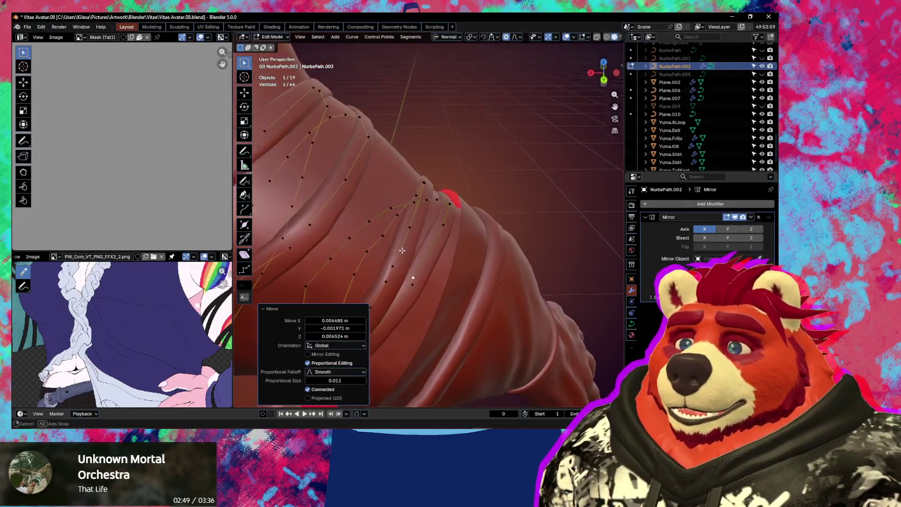
pyautogui.click(401, 266)
pyautogui.moveTo(405, 267)
pyautogui.mouseDown(button='middle')
pyautogui.moveTo(411, 256)
pyautogui.moveTo(397, 265)
pyautogui.mouseUp(button='middle')
pyautogui.press('g')
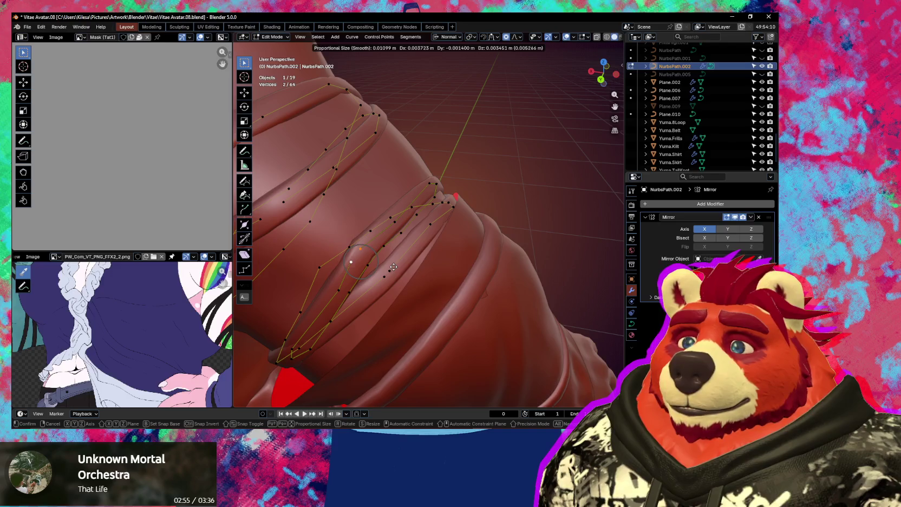
pyautogui.click(390, 264)
# Step: Scale the selected points to 0.713, then undo the scaling
pyautogui.press('s')
pyautogui.click(404, 265)
pyautogui.press('r')
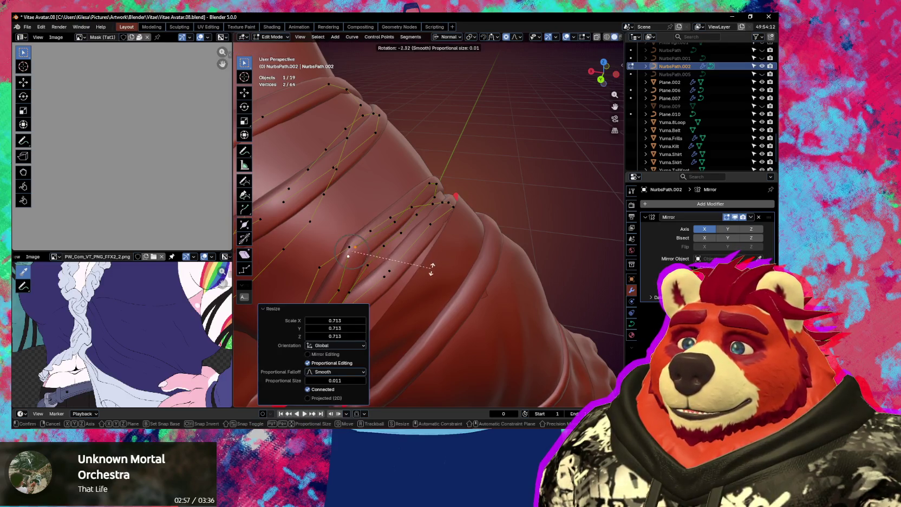
pyautogui.rightClick(440, 293)
pyautogui.hotkey('ctrl', 'z')
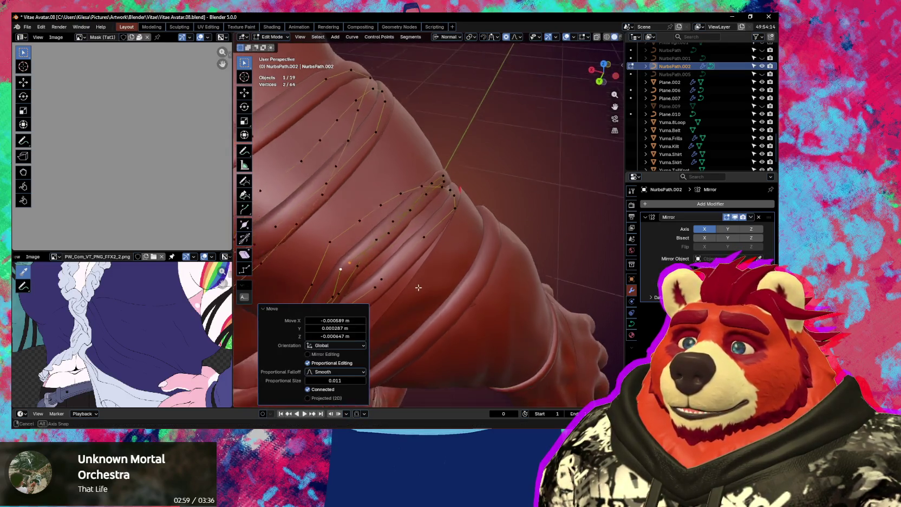
# Step: Move a single strap control point with 0.011 proportional size to hug the cuff
pyautogui.moveTo(440, 292); pyautogui.dragTo(392, 238, button='middle')
pyautogui.click(392, 237)
pyautogui.press('g')
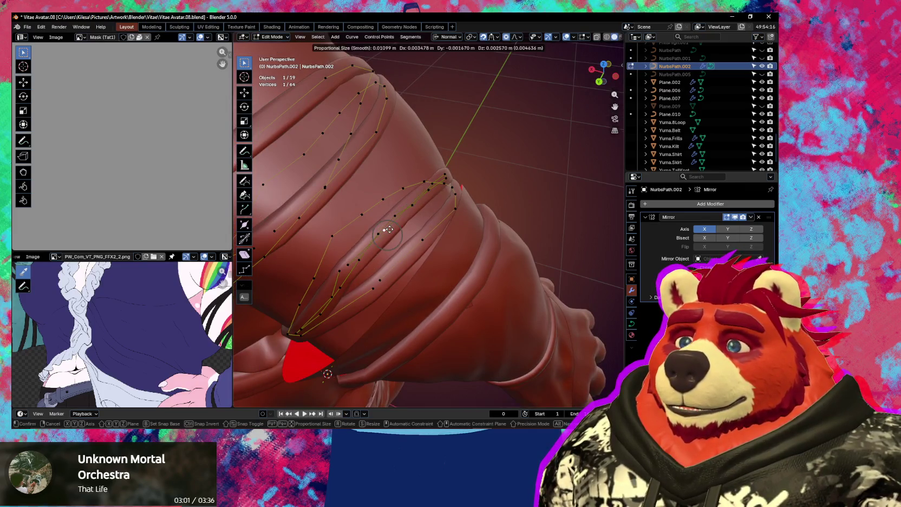
pyautogui.click(387, 226)
pyautogui.moveTo(388, 227)
pyautogui.mouseDown(button='middle')
pyautogui.moveTo(450, 197)
pyautogui.moveTo(470, 204)
pyautogui.mouseUp(button='middle')
pyautogui.press('g')
pyautogui.click(481, 230)
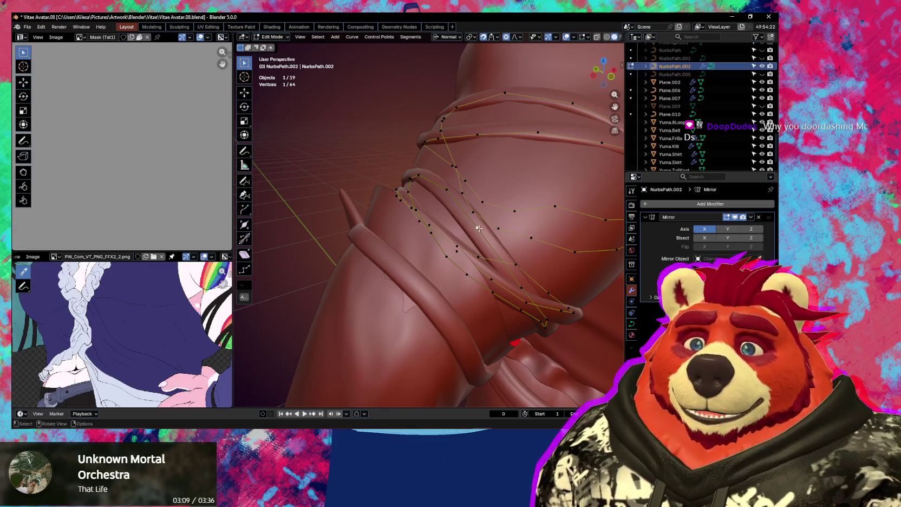
# Step: Move one strap control point and twist the strap about -33° at another
pyautogui.moveTo(466, 241)
pyautogui.mouseDown(button='middle')
pyautogui.moveTo(451, 257)
pyautogui.moveTo(396, 227)
pyautogui.mouseUp(button='middle')
pyautogui.press('g')
pyautogui.click(480, 239)
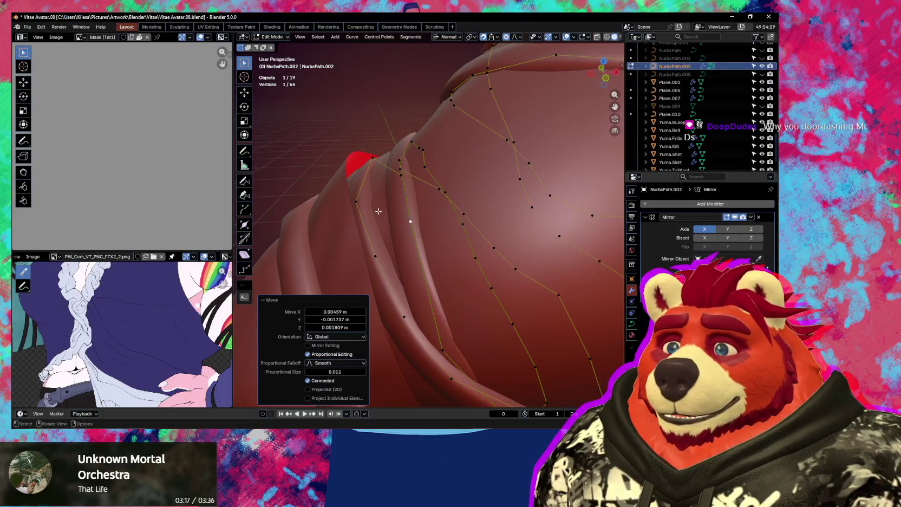
pyautogui.click(357, 203)
pyautogui.hotkey('ctrl', 't')
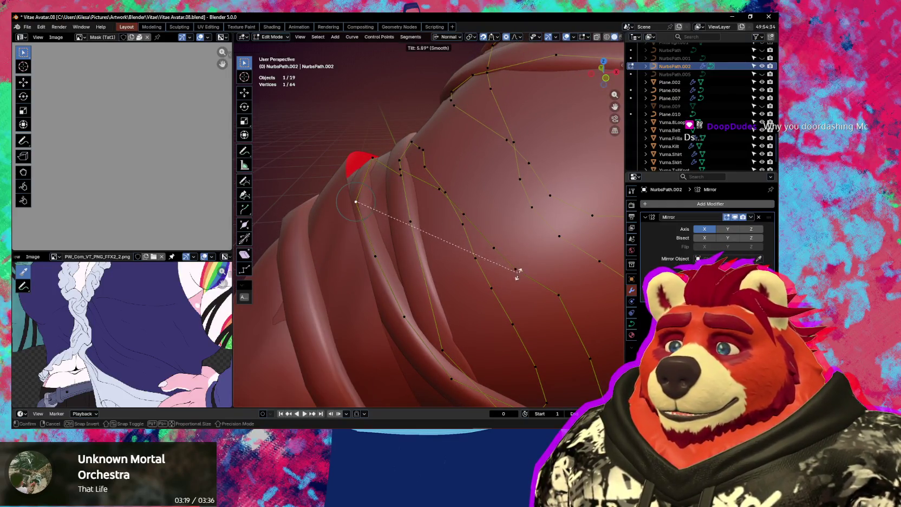
pyautogui.click(475, 169)
# Step: Reposition a nearby control point, then twist the strap at two points together
pyautogui.moveTo(393, 245)
pyautogui.mouseDown(button='middle')
pyautogui.moveTo(449, 197)
pyautogui.moveTo(399, 226)
pyautogui.moveTo(537, 228)
pyautogui.moveTo(370, 183)
pyautogui.mouseUp(button='middle')
pyautogui.click(414, 224)
pyautogui.press('g')
pyautogui.click(542, 229)
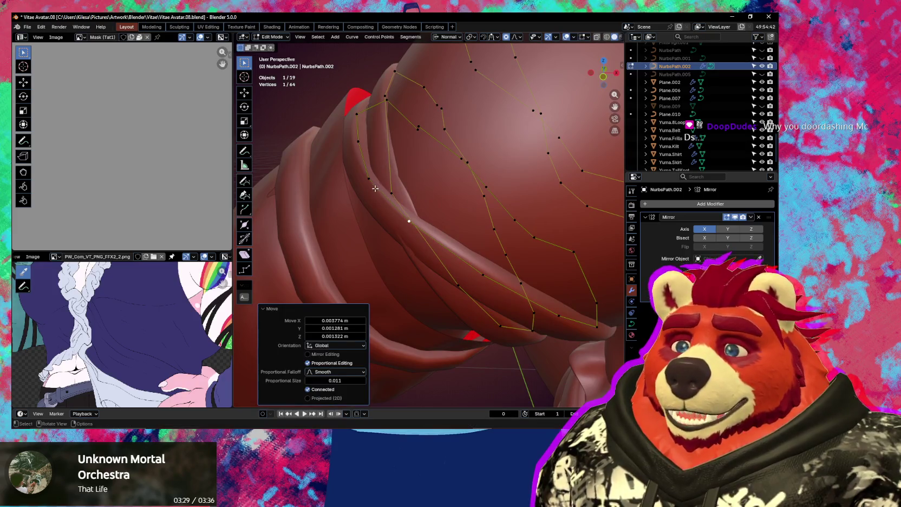
pyautogui.keyDown('shift'); pyautogui.click(369, 179); pyautogui.keyUp('shift')
pyautogui.hotkey('ctrl', 't')
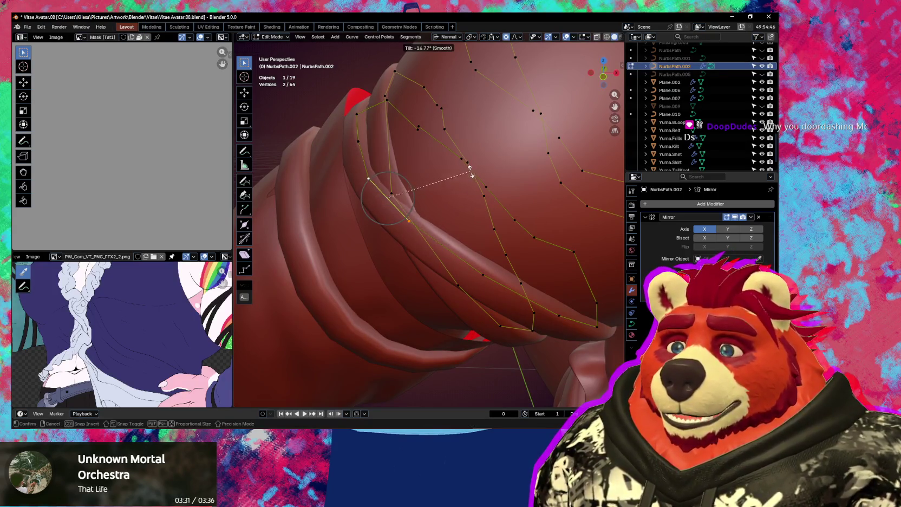
pyautogui.click(472, 181)
# Step: Twist two more strap points, one to about -17.8° and the latest to 12.5°
pyautogui.click(359, 141)
pyautogui.hotkey('ctrl', 't')
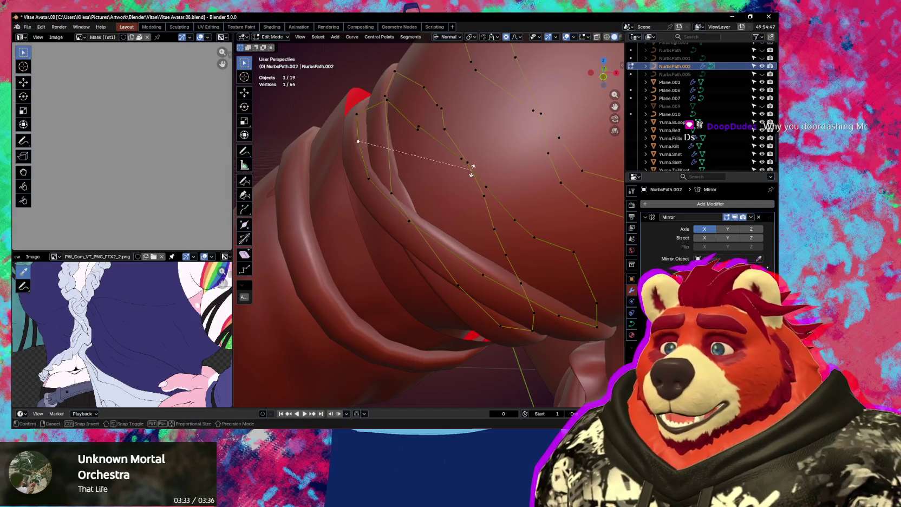
pyautogui.click(458, 135)
pyautogui.moveTo(458, 136)
pyautogui.mouseDown(button='middle')
pyautogui.moveTo(447, 125)
pyautogui.moveTo(443, 208)
pyautogui.mouseUp(button='middle')
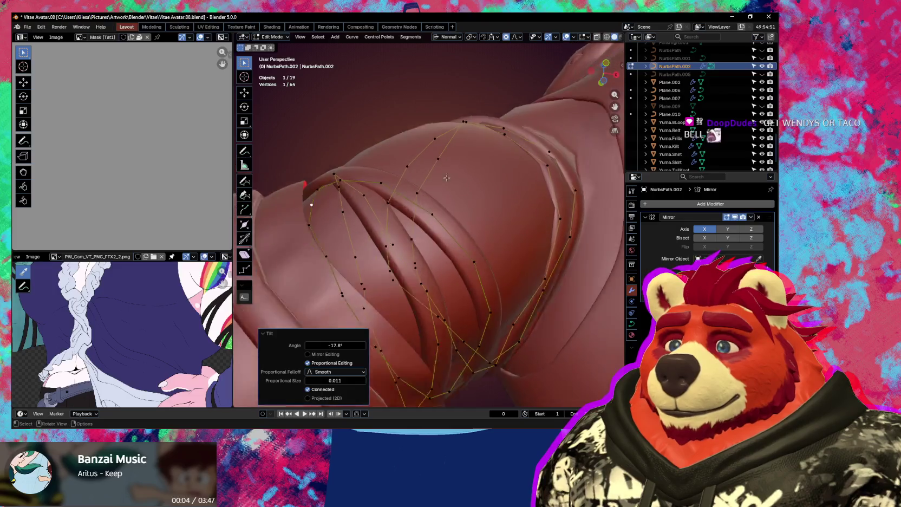
pyautogui.moveTo(443, 208)
pyautogui.mouseDown(button='middle')
pyautogui.moveTo(519, 233)
pyautogui.moveTo(431, 133)
pyautogui.moveTo(515, 172)
pyautogui.mouseUp(button='middle')
pyautogui.hotkey('ctrl', 't')
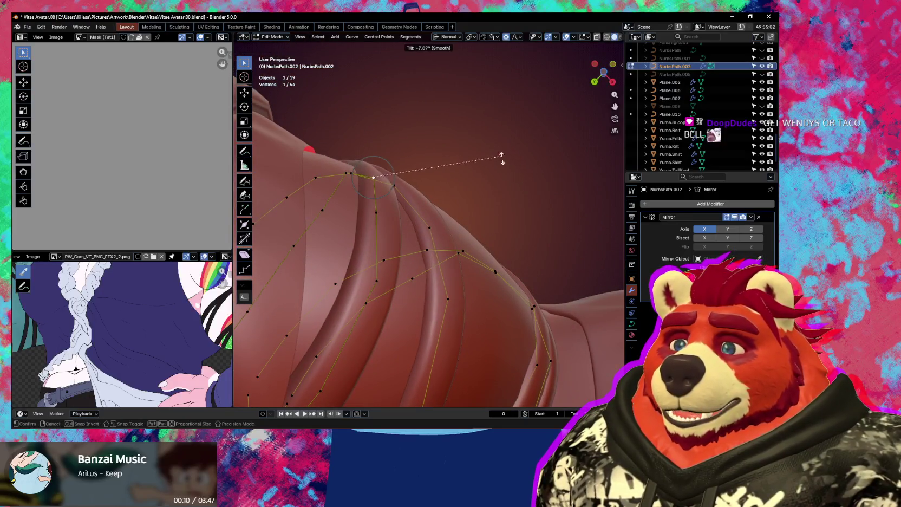
pyautogui.click(489, 208)
pyautogui.moveTo(488, 207)
pyautogui.mouseDown(button='middle')
pyautogui.moveTo(380, 336)
pyautogui.moveTo(490, 289)
pyautogui.moveTo(488, 330)
pyautogui.moveTo(448, 343)
pyautogui.mouseUp(button='middle')
# Step: Select all strap points and rotate them about 59° around the normal X axis
pyautogui.scroll(-5, 487, 329)
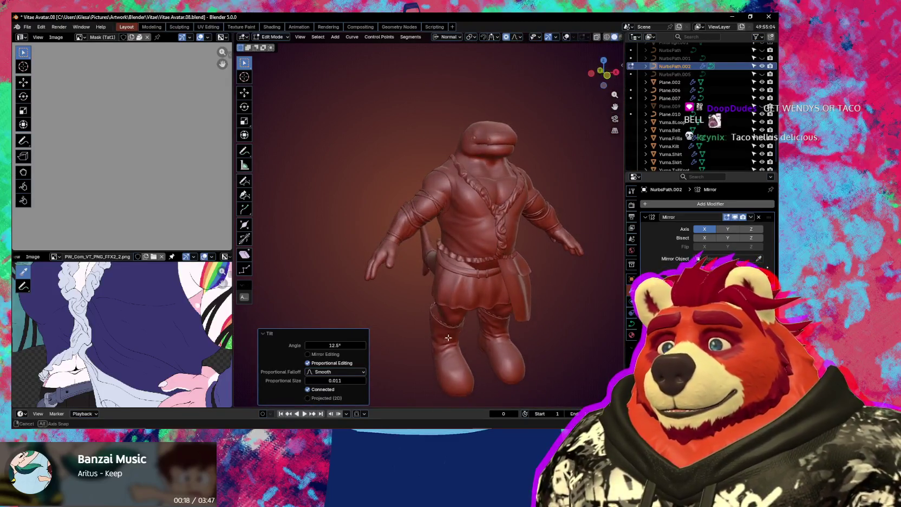
pyautogui.scroll(-3, 202, 322)
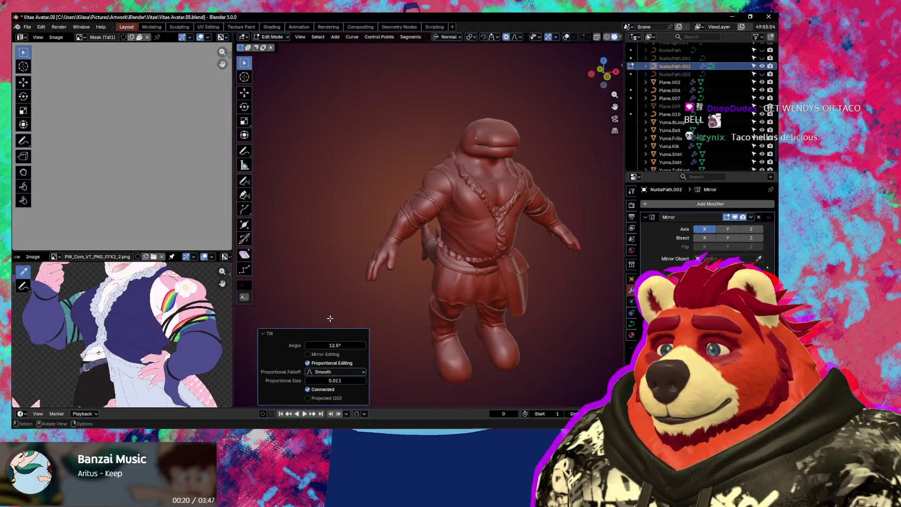
pyautogui.moveTo(486, 276)
pyautogui.mouseDown(button='middle')
pyautogui.moveTo(543, 241)
pyautogui.moveTo(446, 221)
pyautogui.moveTo(446, 168)
pyautogui.mouseUp(button='middle')
pyautogui.scroll(3, 447, 220)
pyautogui.press('a')
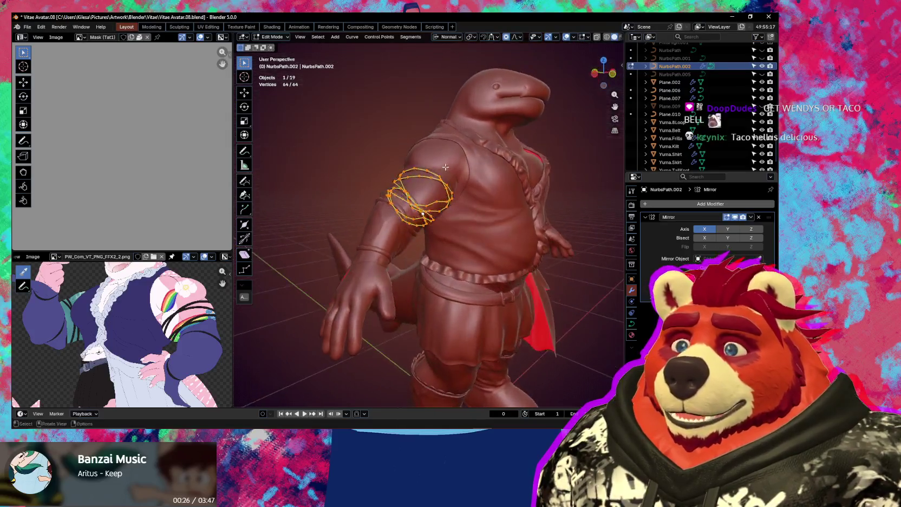
pyautogui.scroll(2, 445, 167)
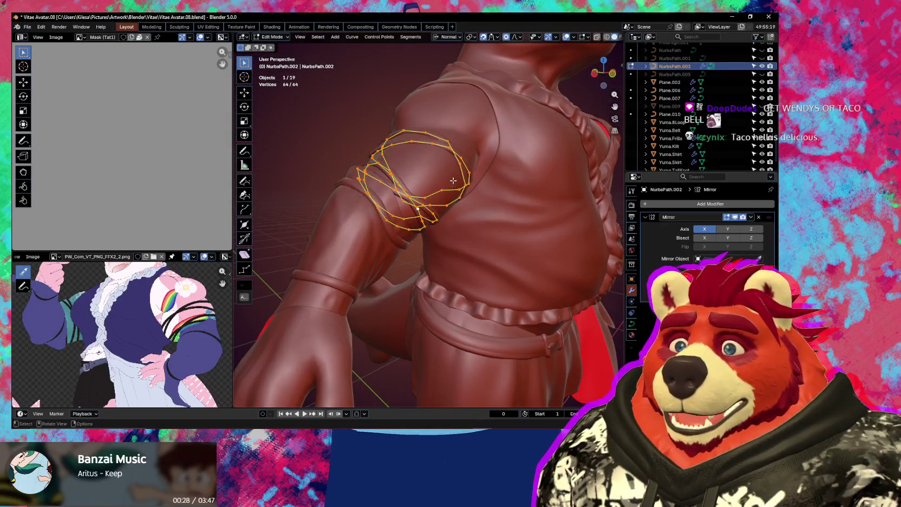
pyautogui.press('r')
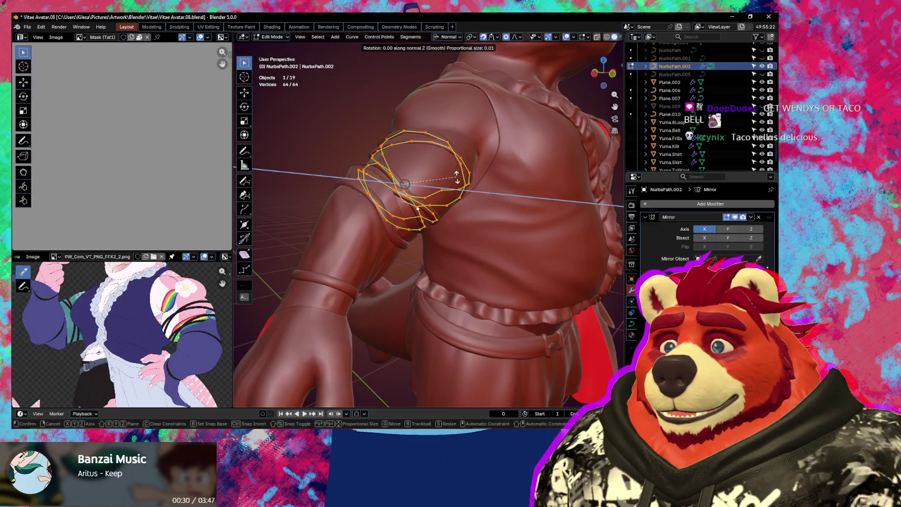
pyautogui.press('y')
pyautogui.press('x')
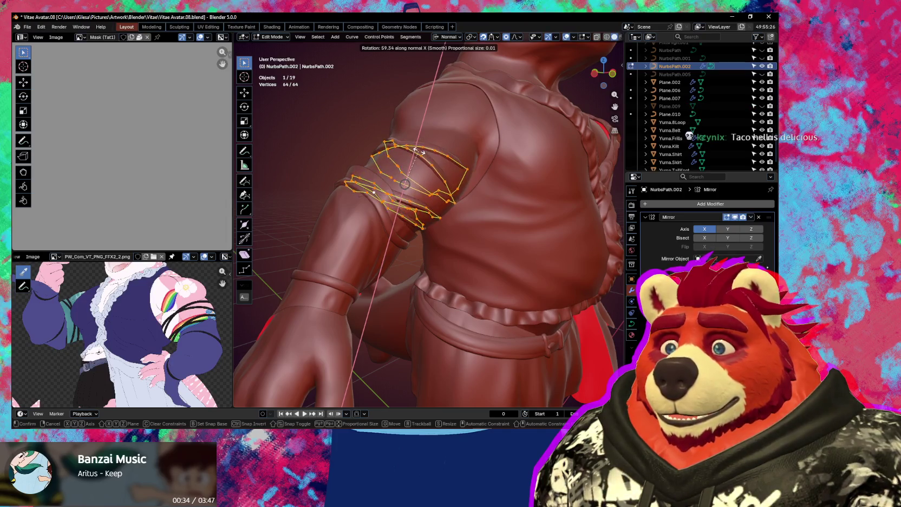
pyautogui.click(440, 171)
# Step: Box-select the lower strap loop, rotate it and nudge it about 0.005 m upward
pyautogui.moveTo(440, 171); pyautogui.dragTo(515, 196, button='middle')
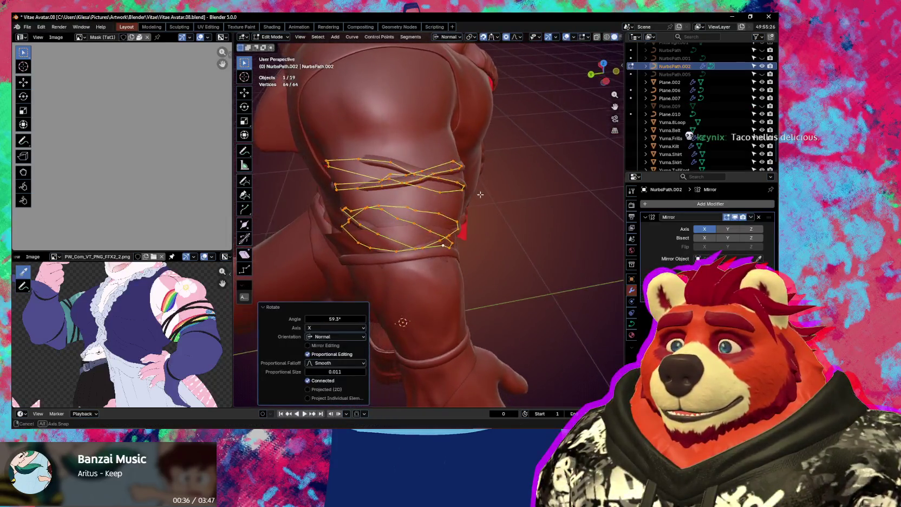
pyautogui.moveTo(498, 258); pyautogui.dragTo(491, 243, button='middle')
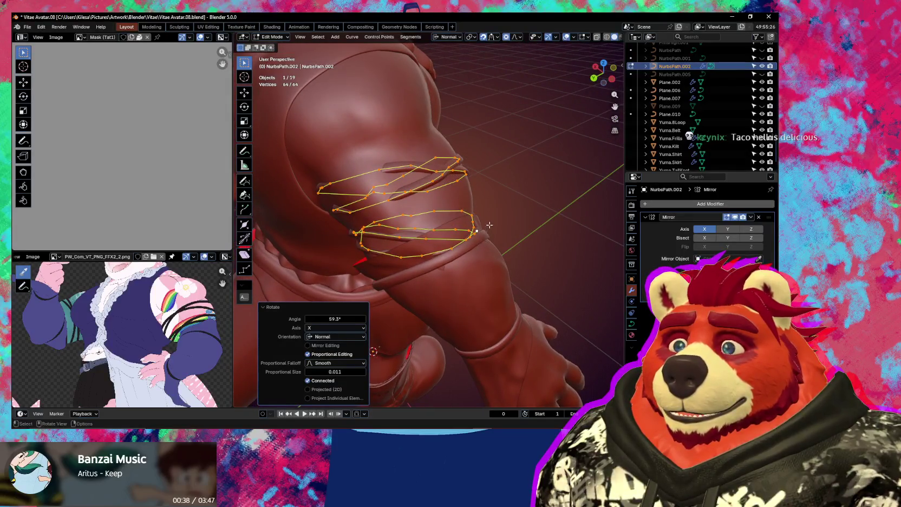
pyautogui.moveTo(498, 203)
pyautogui.mouseDown()
pyautogui.moveTo(440, 235)
pyautogui.moveTo(466, 223)
pyautogui.mouseUp()
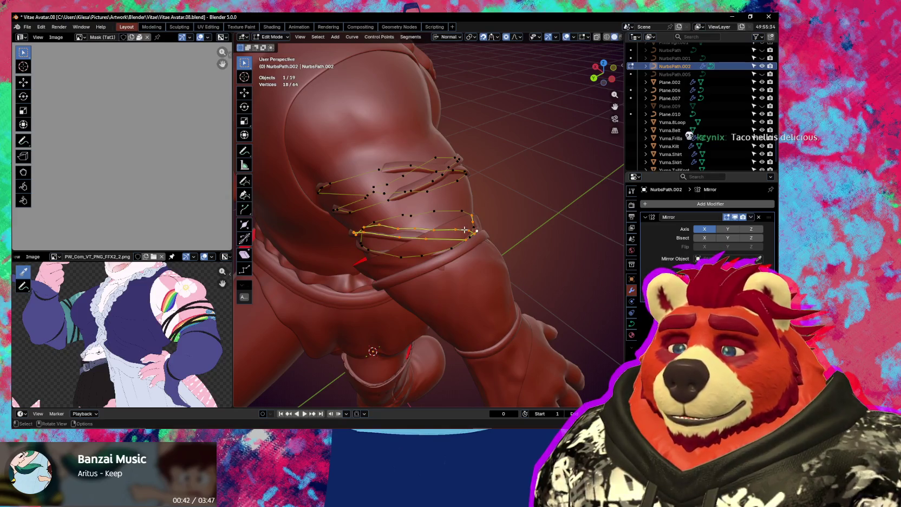
pyautogui.moveTo(458, 248); pyautogui.dragTo(508, 228, button='middle')
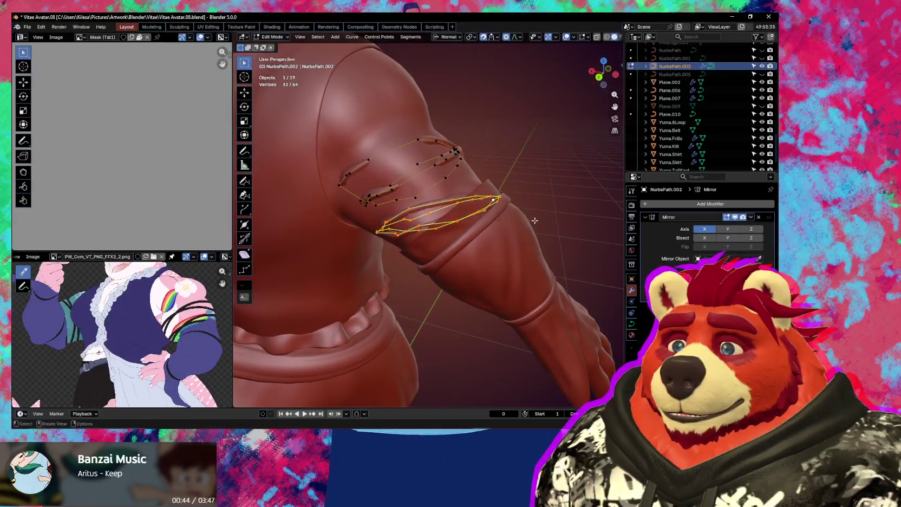
pyautogui.press('r')
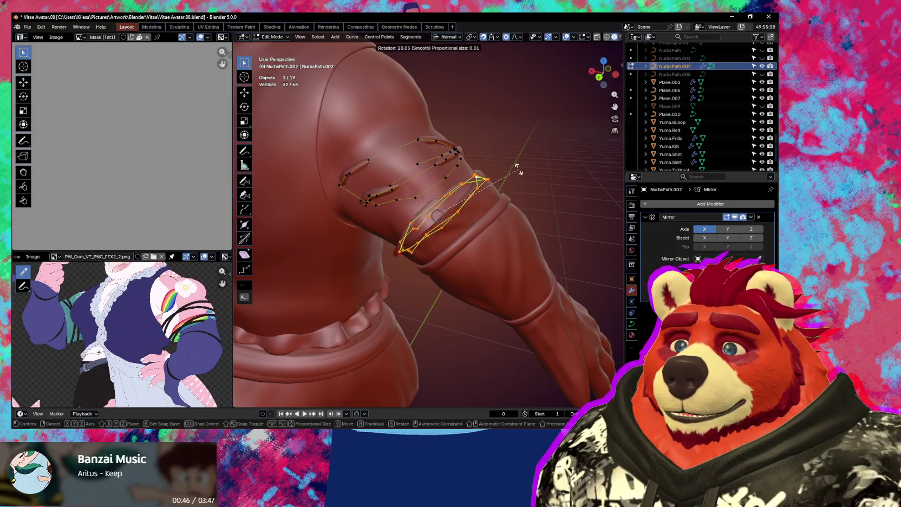
pyautogui.click(518, 169)
pyautogui.press('g')
pyautogui.click(503, 173)
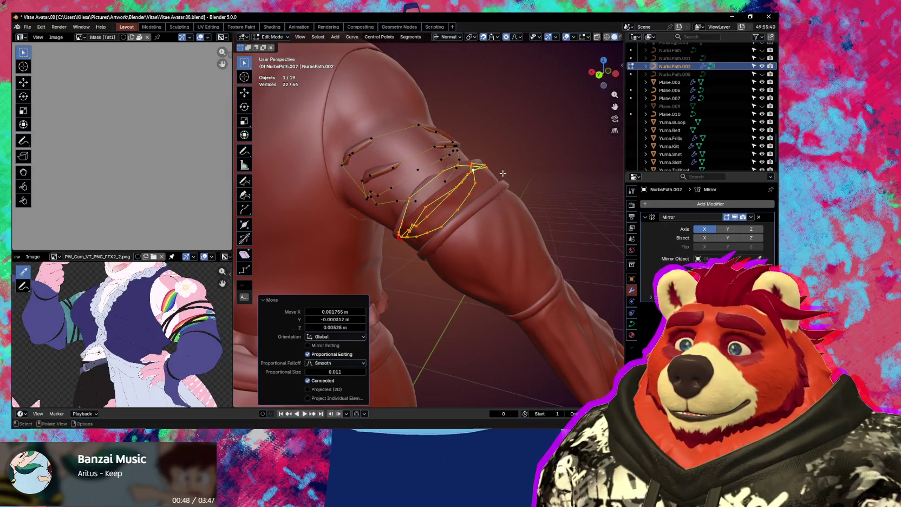
# Step: Select the whole upper strap loop with L
pyautogui.moveTo(503, 174); pyautogui.dragTo(475, 201, button='middle')
pyautogui.press('l')
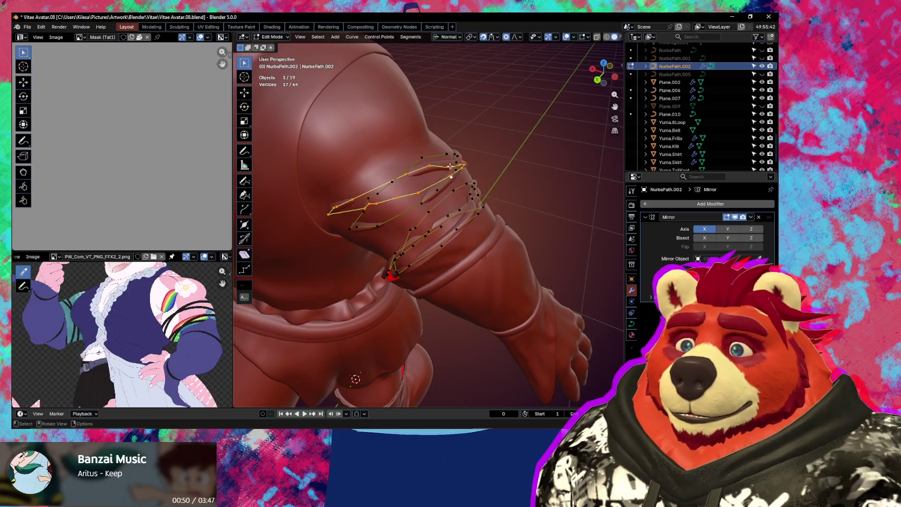
pyautogui.moveTo(441, 190); pyautogui.dragTo(487, 187, button='middle')
# Step: Rotate the upper strap loop 17.2° and shift it into position
pyautogui.press('r')
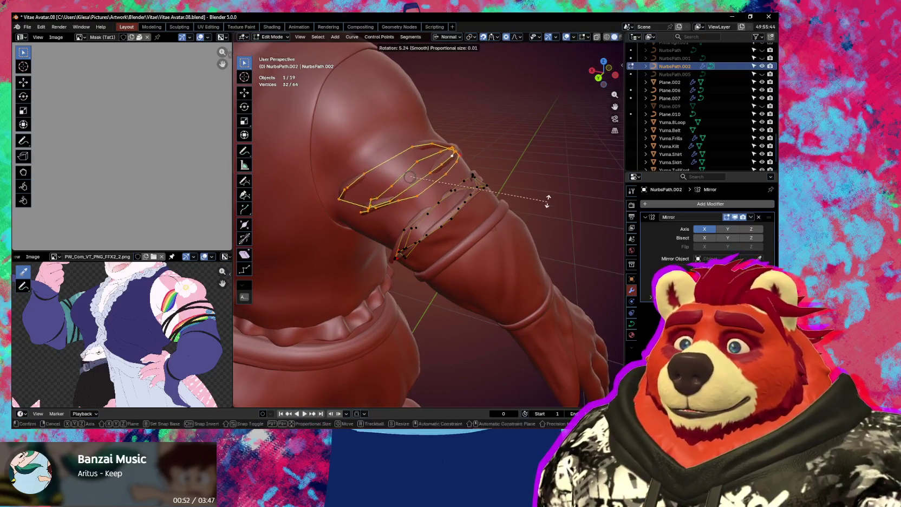
pyautogui.click(517, 184)
pyautogui.press('g')
pyautogui.click(515, 190)
# Step: Move a single strap point with soft proportional falloff
pyautogui.moveTo(514, 190)
pyautogui.mouseDown(button='middle')
pyautogui.moveTo(426, 204)
pyautogui.moveTo(460, 163)
pyautogui.moveTo(482, 168)
pyautogui.moveTo(467, 201)
pyautogui.mouseUp(button='middle')
pyautogui.click(463, 161)
pyautogui.press('g')
pyautogui.click(479, 175)
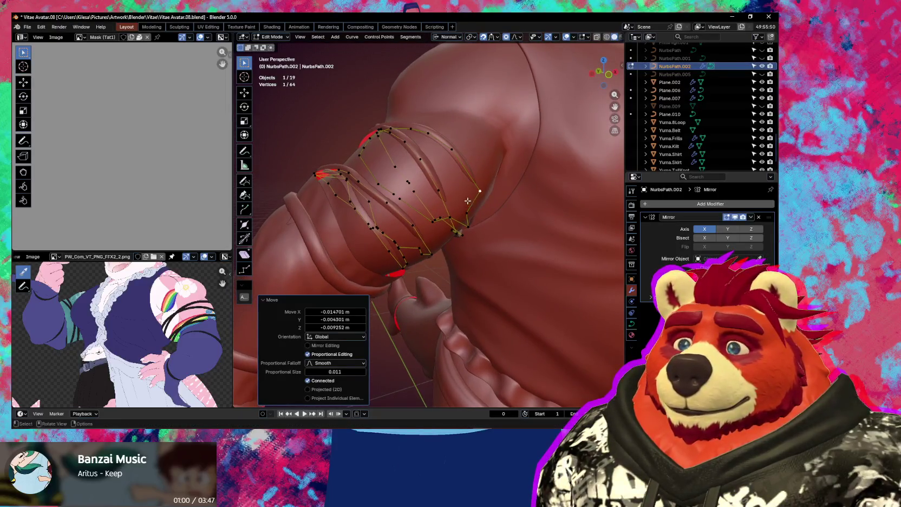
# Step: Tilt the whole connected strap loop by 47.7°
pyautogui.press('l')
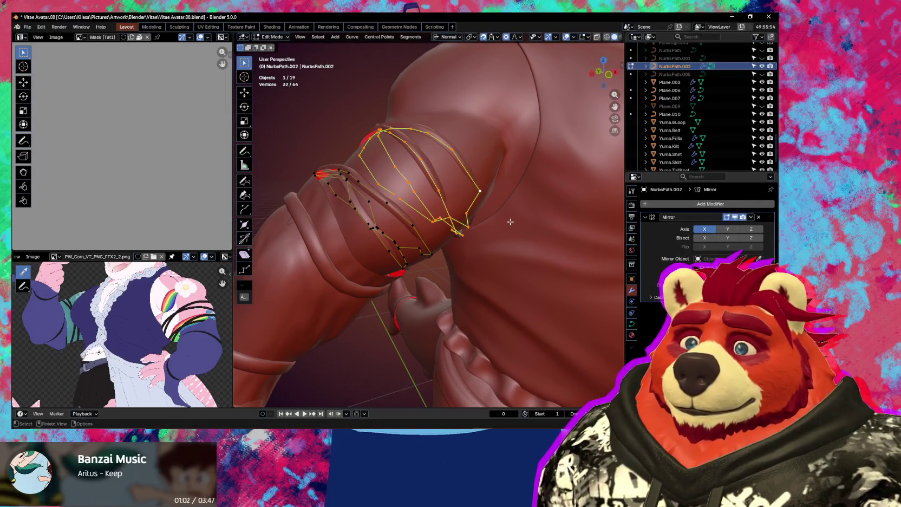
pyautogui.hotkey('ctrl', 't')
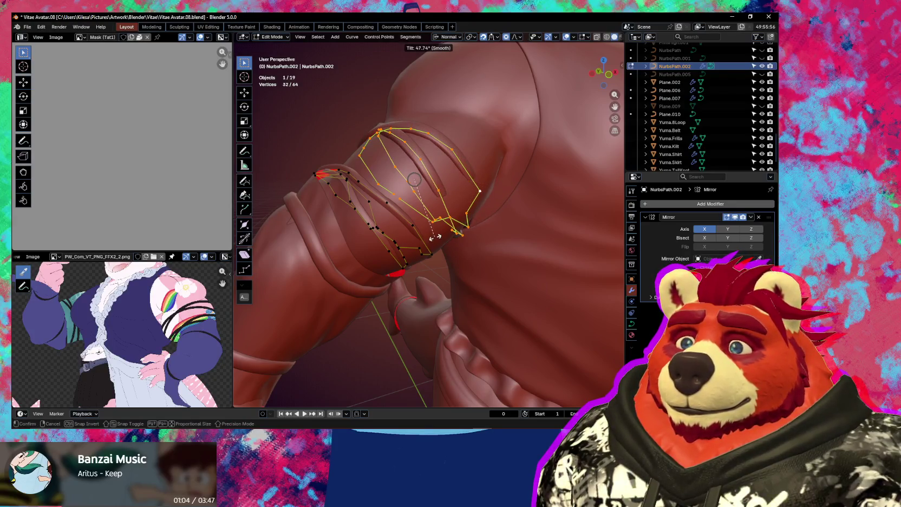
pyautogui.click(436, 237)
# Step: Pull several strap points in against the sleeve using 0.011 smooth proportional editing
pyautogui.moveTo(436, 236); pyautogui.dragTo(577, 254, button='middle')
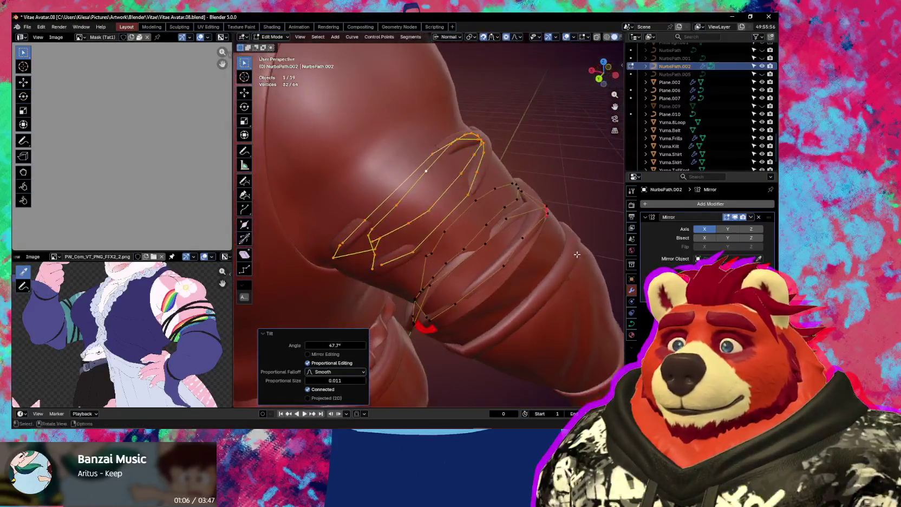
pyautogui.moveTo(429, 152); pyautogui.dragTo(426, 191, button='middle')
pyautogui.click(426, 191)
pyautogui.press('g')
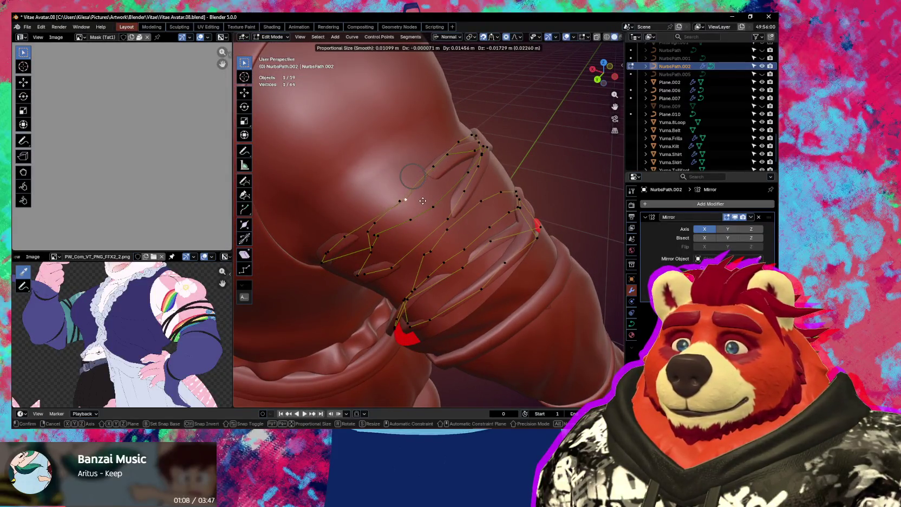
pyautogui.click(418, 191)
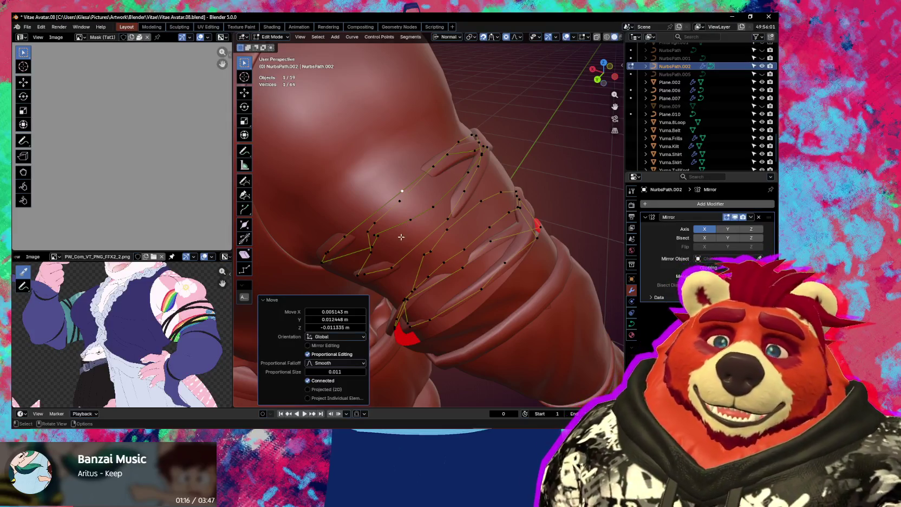
pyautogui.moveTo(402, 224)
pyautogui.mouseDown(button='middle')
pyautogui.moveTo(472, 226)
pyautogui.moveTo(468, 211)
pyautogui.moveTo(445, 202)
pyautogui.moveTo(454, 208)
pyautogui.moveTo(398, 203)
pyautogui.moveTo(458, 205)
pyautogui.moveTo(384, 169)
pyautogui.mouseUp(button='middle')
pyautogui.press('g')
pyautogui.click(491, 188)
pyautogui.press('g')
pyautogui.click(460, 208)
pyautogui.press('g')
pyautogui.click(462, 203)
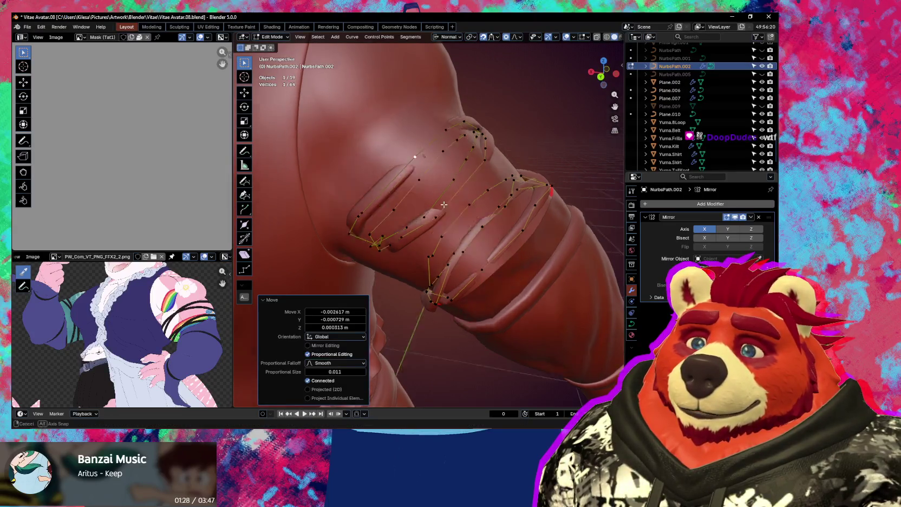
# Step: Move pairs and single strap points down onto the sleeve surface
pyautogui.keyDown('shift'); pyautogui.click(348, 146); pyautogui.keyUp('shift')
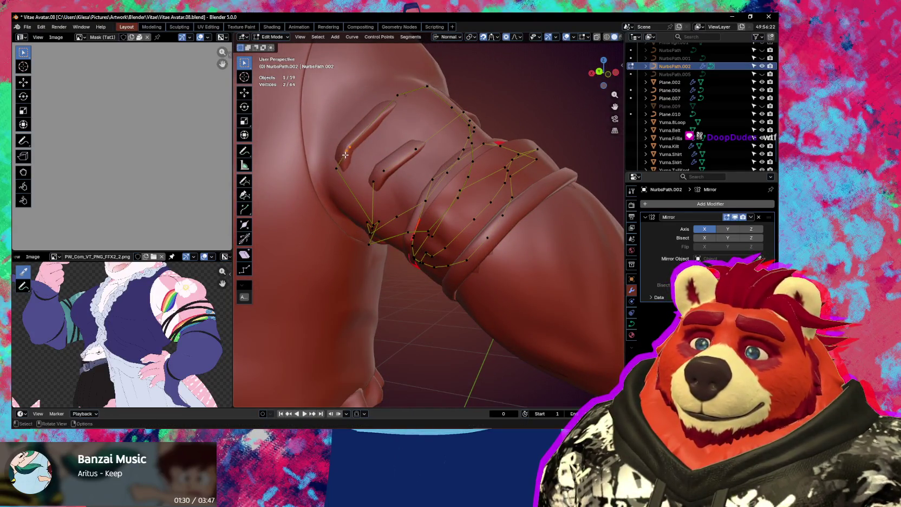
pyautogui.press('g')
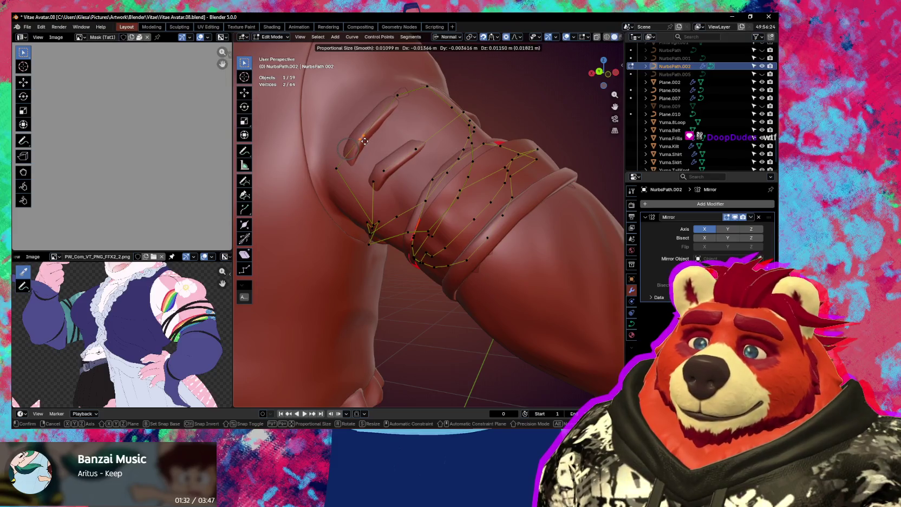
pyautogui.click(365, 141)
pyautogui.moveTo(365, 140); pyautogui.dragTo(380, 184, button='middle')
pyautogui.click(371, 182)
pyautogui.press('g')
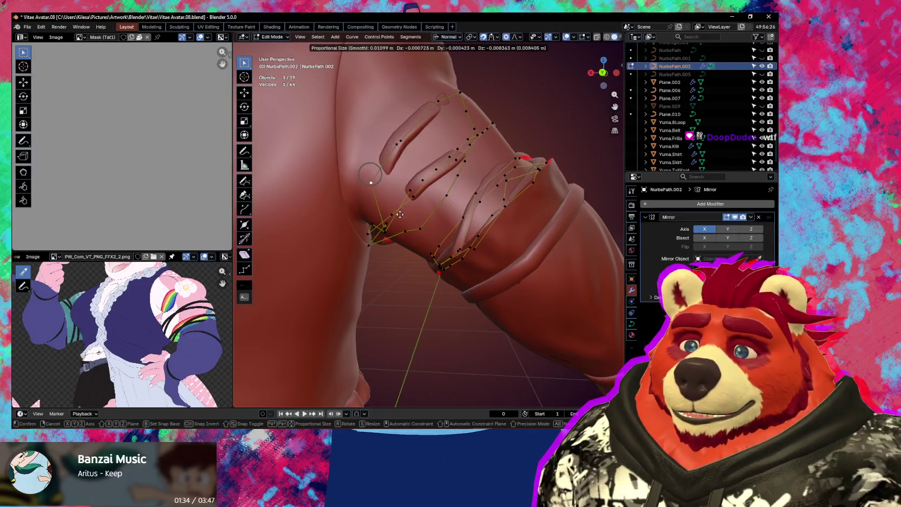
pyautogui.click(400, 219)
pyautogui.moveTo(400, 219)
pyautogui.mouseDown(button='middle')
pyautogui.moveTo(382, 193)
pyautogui.moveTo(365, 194)
pyautogui.mouseUp(button='middle')
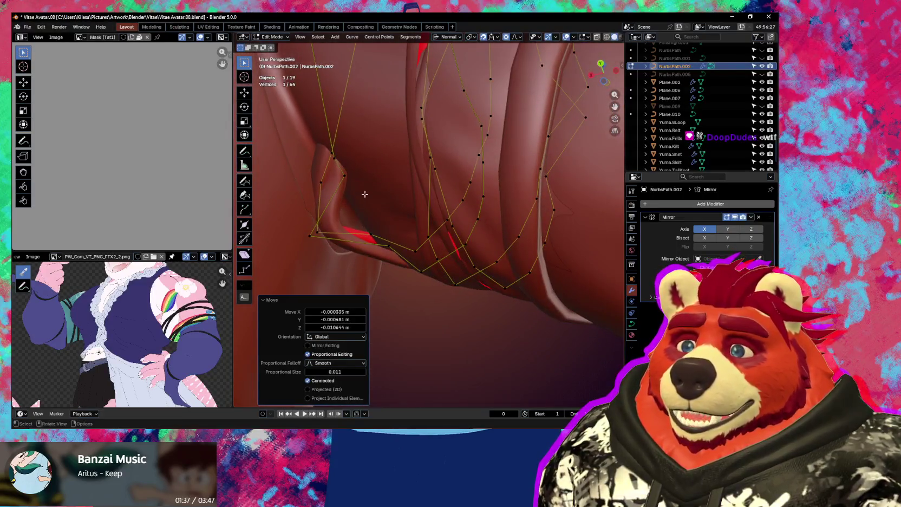
pyautogui.keyDown('shift'); pyautogui.click(350, 222); pyautogui.keyUp('shift')
pyautogui.moveTo(373, 241)
pyautogui.mouseDown(button='middle')
pyautogui.moveTo(400, 233)
pyautogui.moveTo(432, 199)
pyautogui.moveTo(369, 280)
pyautogui.mouseUp(button='middle')
pyautogui.press('g')
pyautogui.click(401, 222)
# Step: Drag more strap points onto the sleeve, the latest about 0.0049 m X, -0.0041 m Y
pyautogui.scroll(-2, 432, 199)
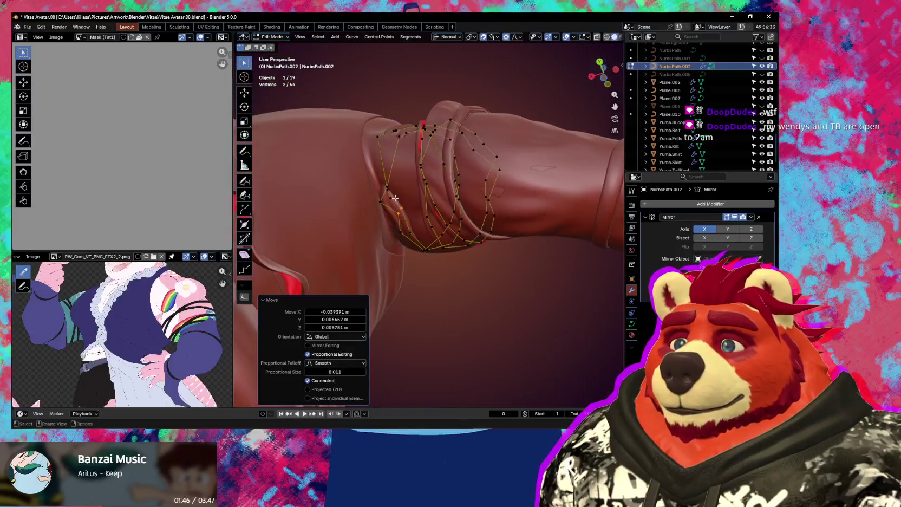
pyautogui.moveTo(369, 280); pyautogui.dragTo(390, 218, button='middle')
pyautogui.moveTo(392, 232); pyautogui.dragTo(400, 240)
pyautogui.moveTo(400, 240); pyautogui.dragTo(413, 240, button='middle')
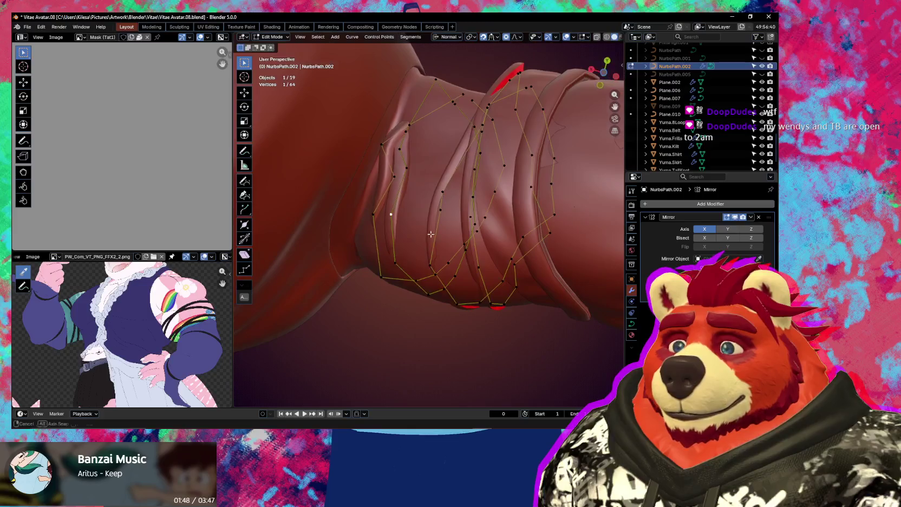
pyautogui.moveTo(413, 240); pyautogui.dragTo(404, 239)
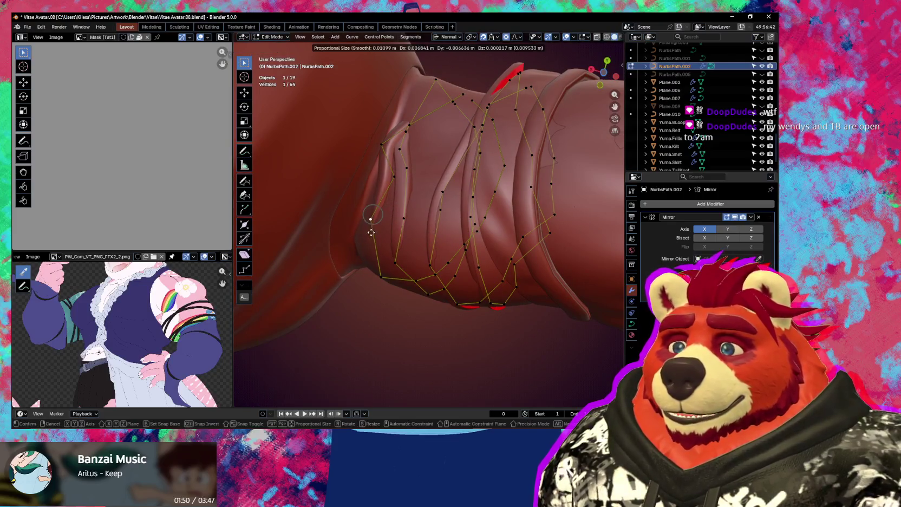
pyautogui.click(409, 146)
pyautogui.moveTo(410, 170); pyautogui.dragTo(414, 150)
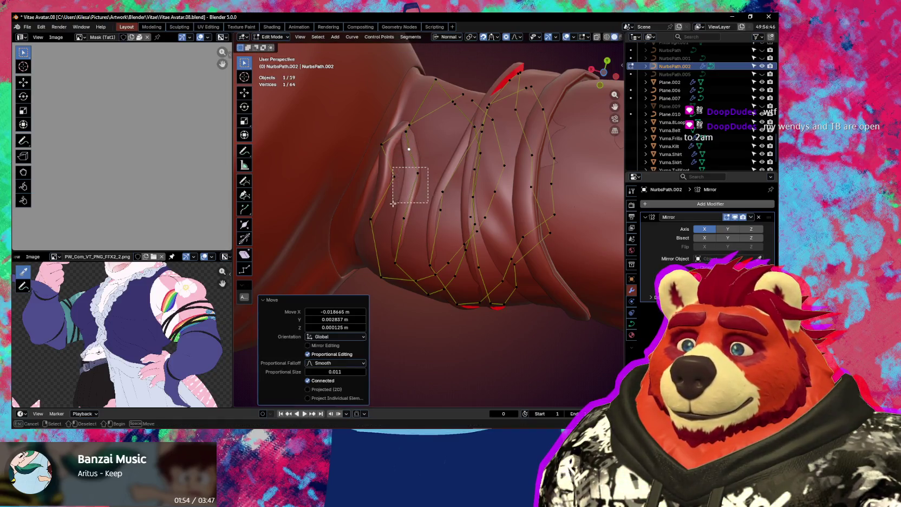
pyautogui.moveTo(394, 204); pyautogui.dragTo(397, 191)
pyautogui.moveTo(382, 144); pyautogui.dragTo(395, 155)
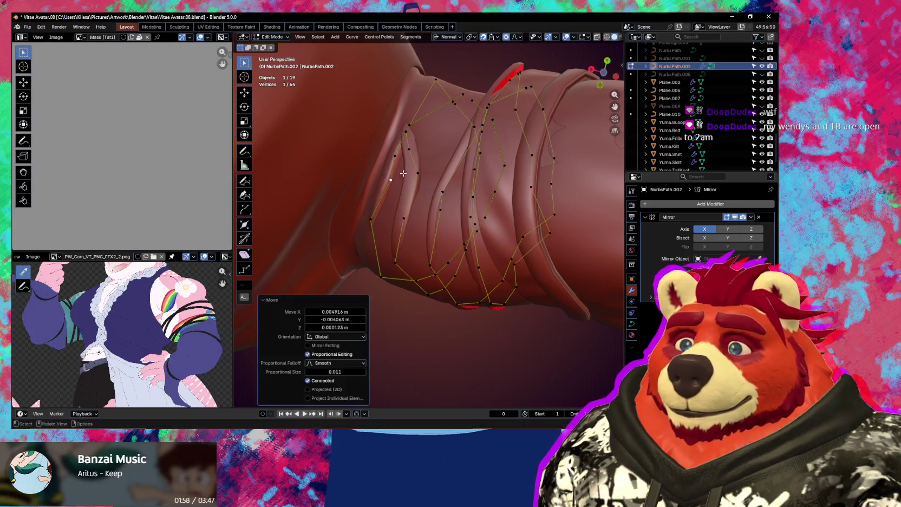
pyautogui.moveTo(401, 186); pyautogui.dragTo(416, 177, button='middle')
pyautogui.keyDown('shift'); pyautogui.click(390, 130); pyautogui.keyUp('shift')
pyautogui.moveTo(387, 137)
pyautogui.mouseDown(button='middle')
pyautogui.moveTo(409, 252)
pyautogui.moveTo(442, 182)
pyautogui.moveTo(434, 216)
pyautogui.mouseUp(button='middle')
pyautogui.click(442, 181)
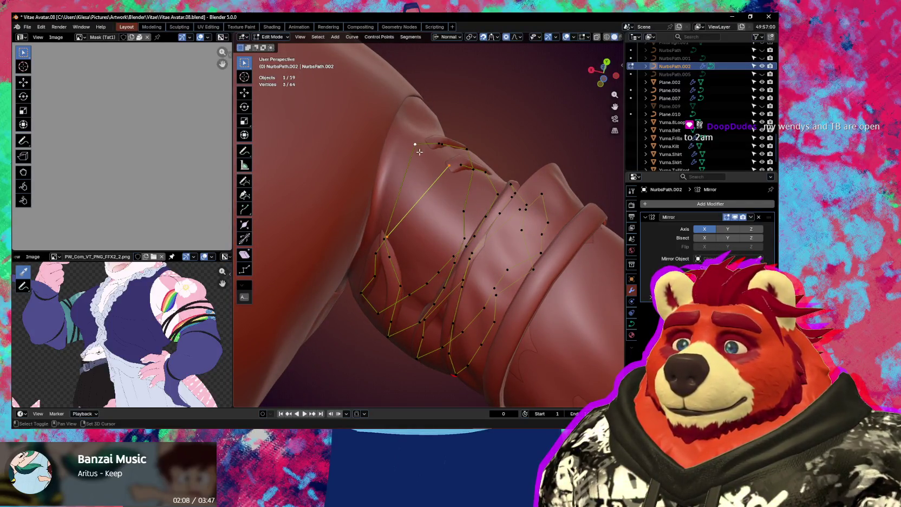
pyautogui.rightClick(397, 149)
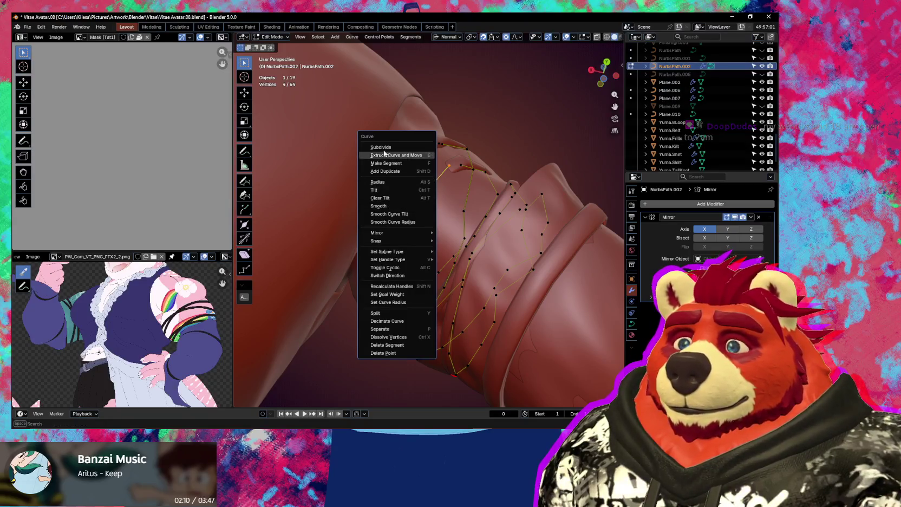
# Step: Subdivide the upper strap section with one cut and move its new points around the arm
pyautogui.click(384, 145)
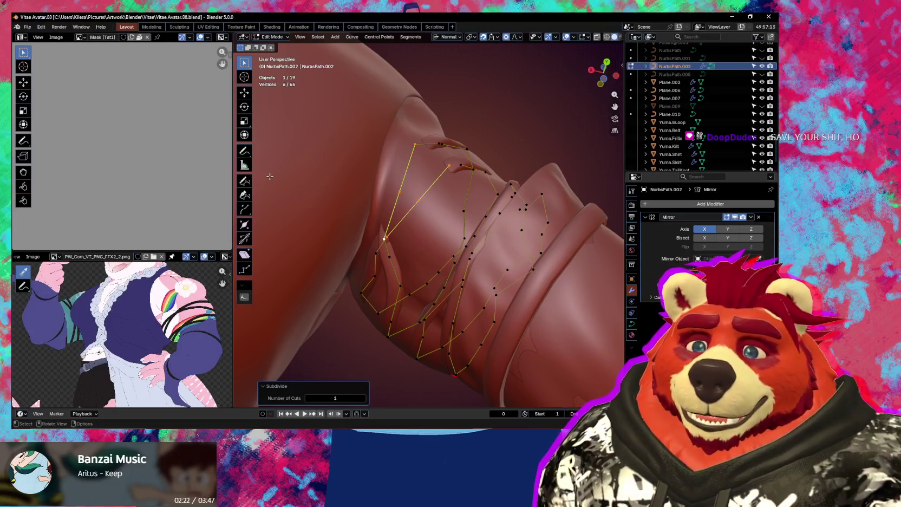
pyautogui.moveTo(309, 219)
pyautogui.mouseDown(button='middle')
pyautogui.moveTo(331, 259)
pyautogui.moveTo(404, 212)
pyautogui.mouseUp(button='middle')
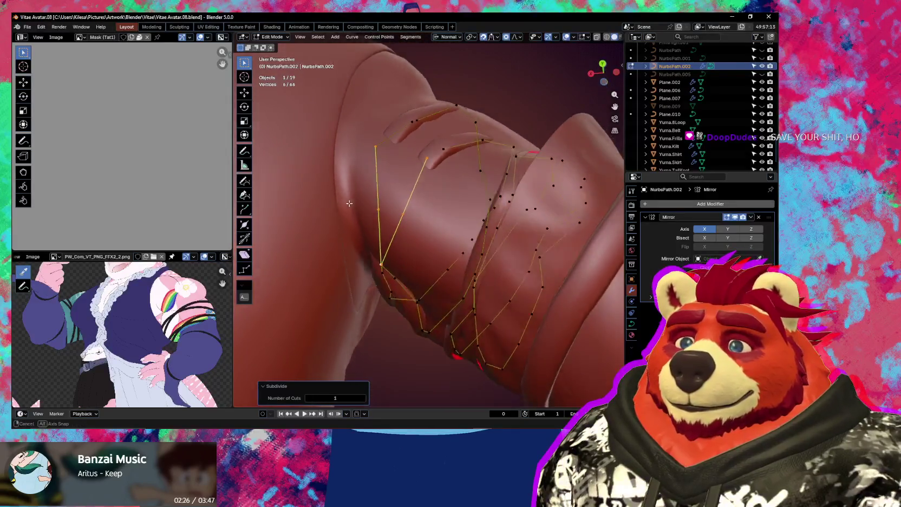
pyautogui.click(400, 211)
pyautogui.press('g')
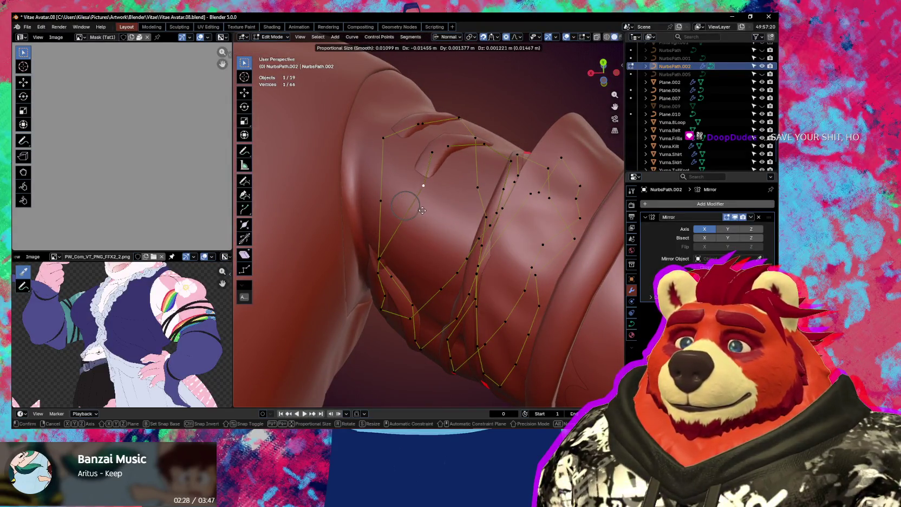
pyautogui.click(401, 214)
pyautogui.press('g')
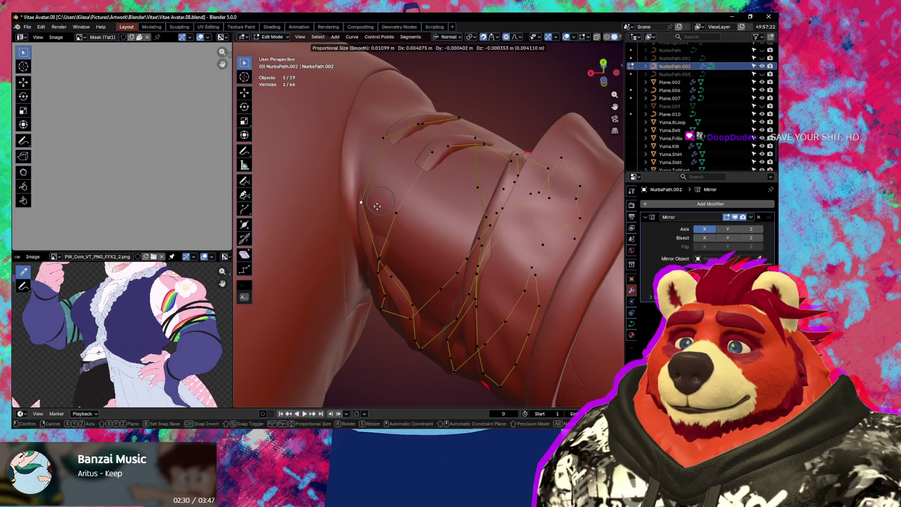
pyautogui.click(390, 205)
pyautogui.moveTo(390, 206)
pyautogui.mouseDown(button='middle')
pyautogui.moveTo(446, 249)
pyautogui.moveTo(495, 260)
pyautogui.mouseUp(button='middle')
pyautogui.press('g')
pyautogui.click(446, 250)
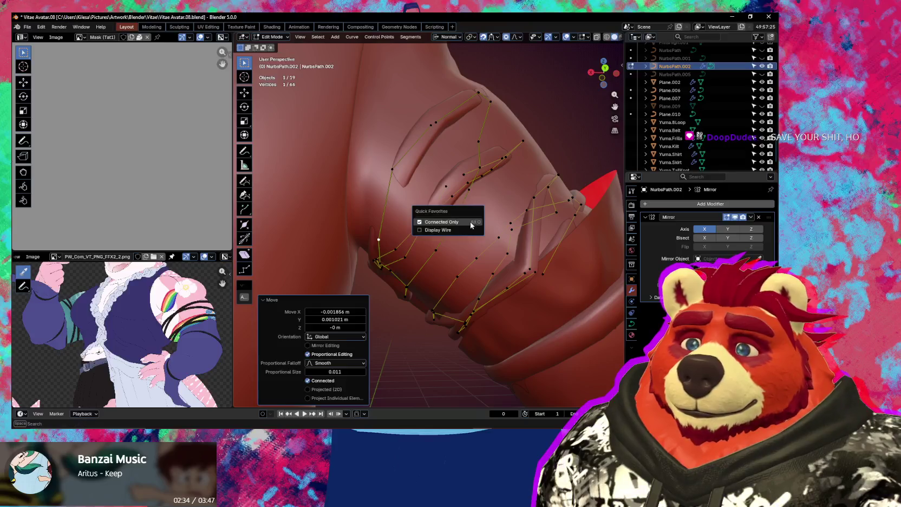
# Step: Turn on mesh wireframe and move two shoulder strap points with proportional editing
pyautogui.click(468, 232)
pyautogui.moveTo(468, 232)
pyautogui.mouseDown(button='middle')
pyautogui.moveTo(450, 169)
pyautogui.moveTo(456, 218)
pyautogui.mouseUp(button='middle')
pyautogui.press('g')
pyautogui.click(456, 164)
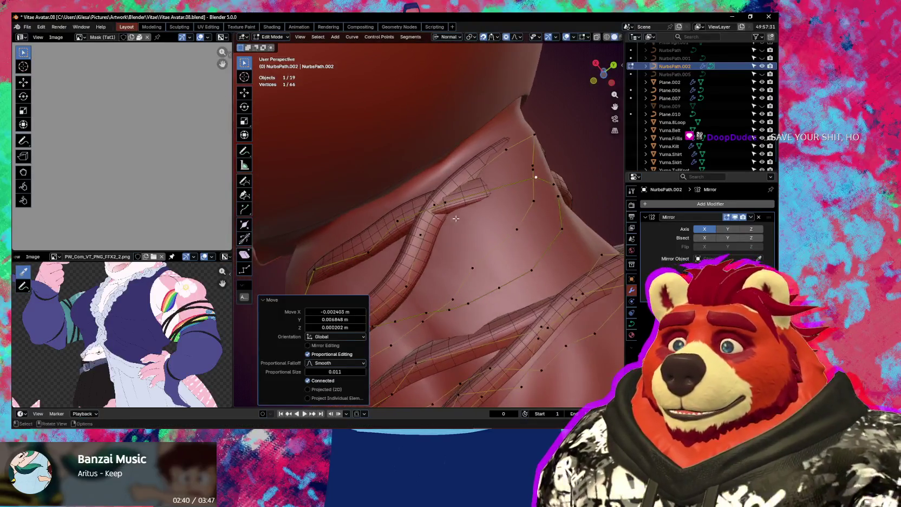
pyautogui.click(438, 205)
pyautogui.moveTo(438, 205); pyautogui.dragTo(465, 230, button='middle')
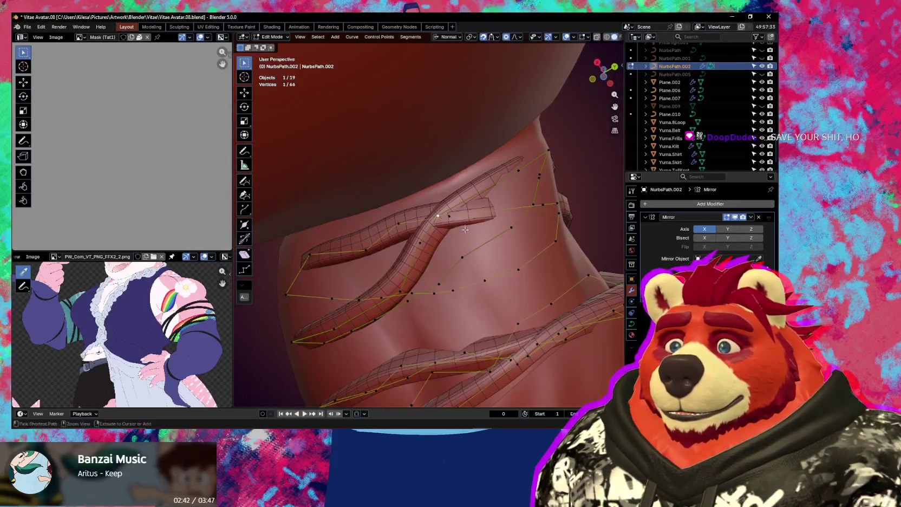
pyautogui.click(440, 213)
pyautogui.press('g')
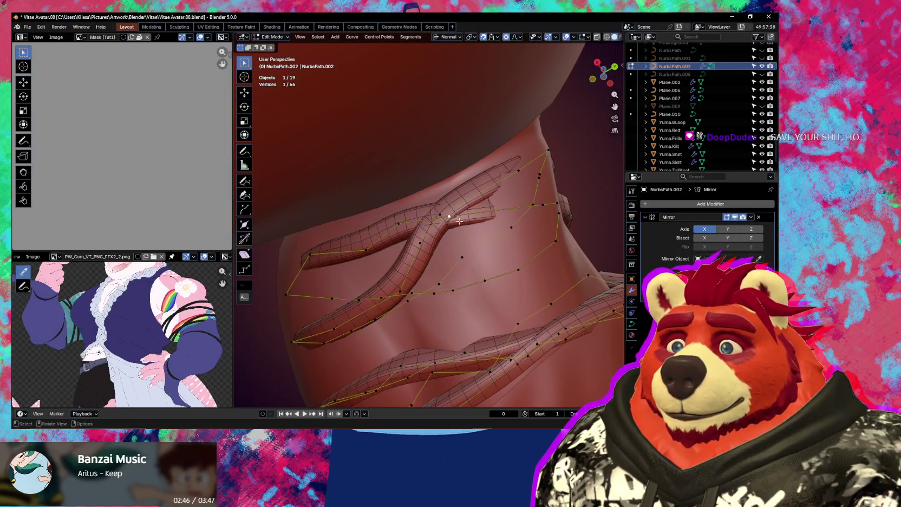
pyautogui.click(465, 225)
# Step: Nudge a strap point again and twist the strap at it
pyautogui.press('g')
pyautogui.click(414, 247)
pyautogui.moveTo(414, 247); pyautogui.dragTo(392, 256, button='middle')
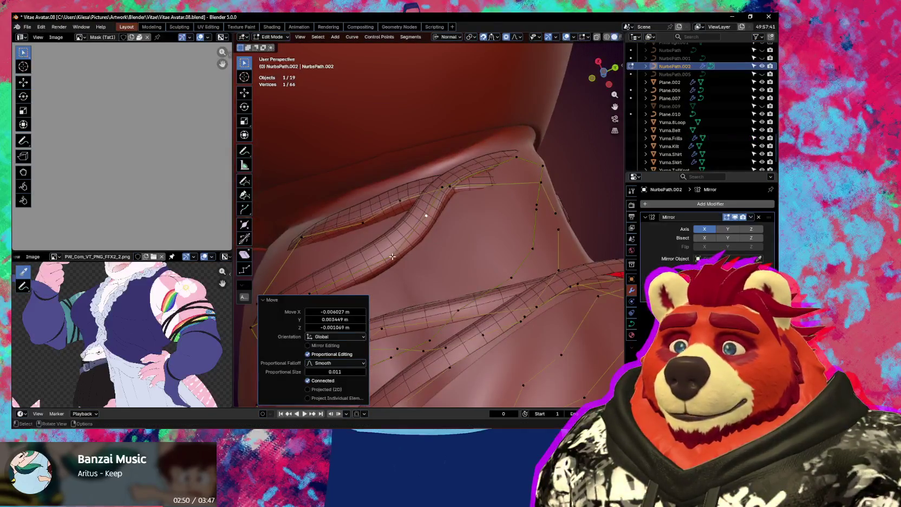
pyautogui.hotkey('ctrl', 't')
pyautogui.click(442, 233)
# Step: Move a point on the left strap down and select the next point to adjust
pyautogui.moveTo(442, 233)
pyautogui.mouseDown(button='middle')
pyautogui.moveTo(521, 231)
pyautogui.moveTo(477, 250)
pyautogui.mouseUp(button='middle')
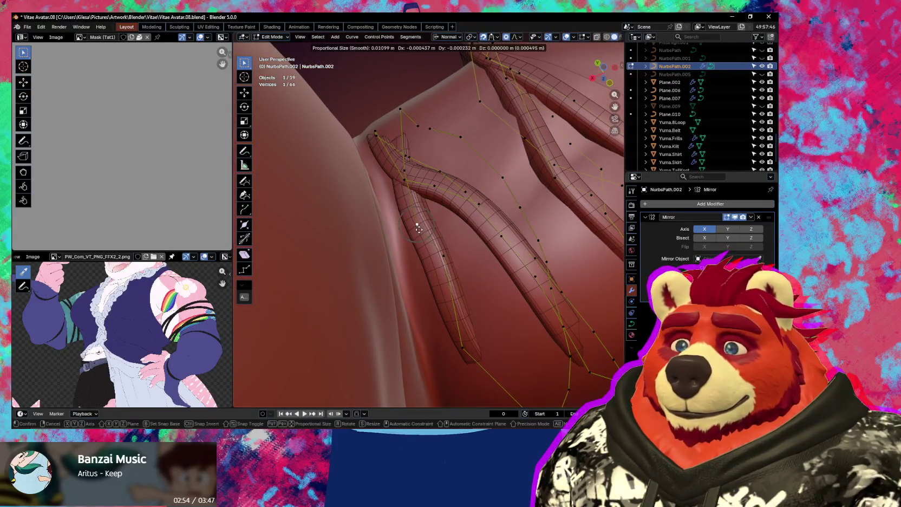
pyautogui.click(443, 256)
pyautogui.press('g')
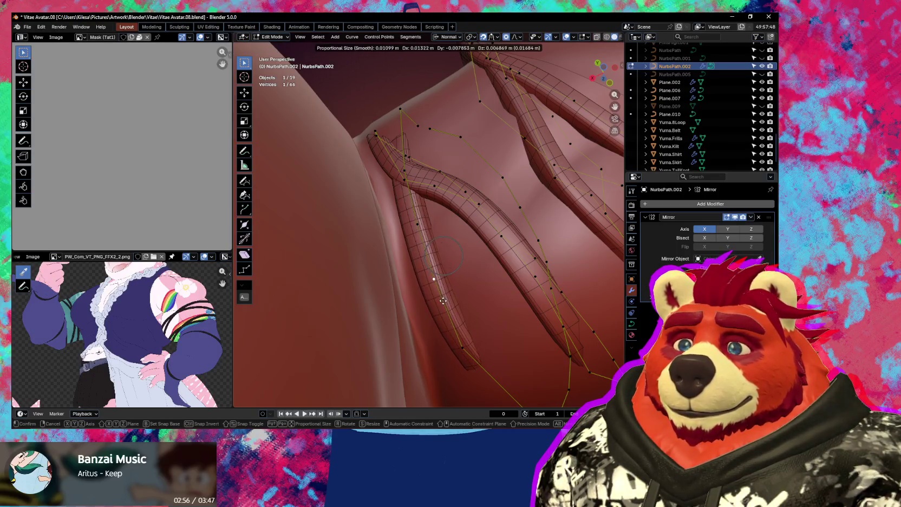
pyautogui.click(443, 301)
pyautogui.moveTo(443, 301)
pyautogui.mouseDown(button='middle')
pyautogui.moveTo(491, 282)
pyautogui.moveTo(481, 289)
pyautogui.moveTo(496, 218)
pyautogui.moveTo(505, 379)
pyautogui.mouseUp(button='middle')
pyautogui.click(481, 288)
pyautogui.scroll(-3, 505, 379)
pyautogui.hotkey('alt', 'Tab')
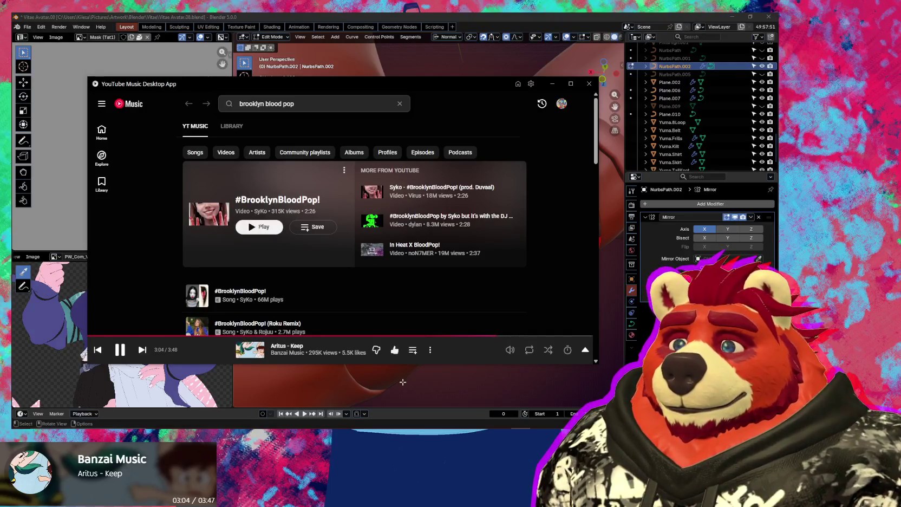
pyautogui.hotkey('alt', 'Tab')
pyautogui.moveTo(402, 382); pyautogui.dragTo(432, 361, button='middle')
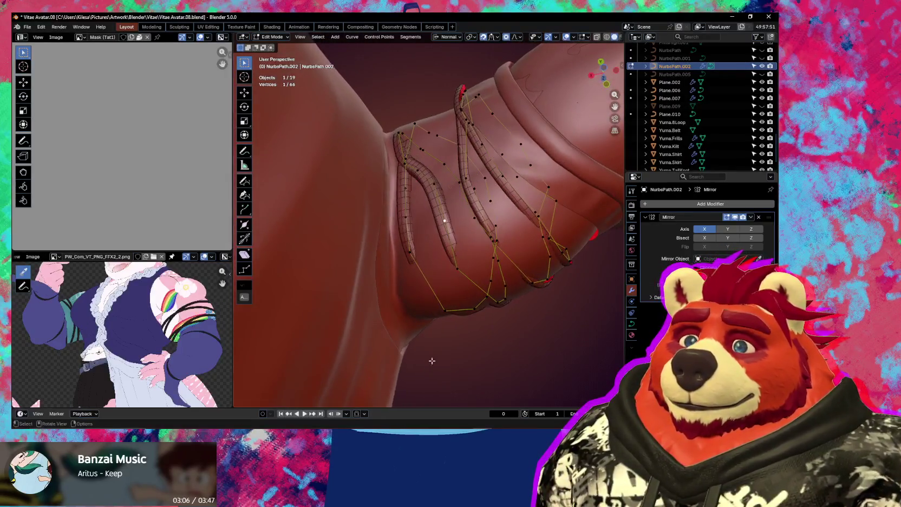
# Step: Nudge the selected arm-strap point into place with several proportional-editing moves
pyautogui.press('g')
pyautogui.click(474, 281)
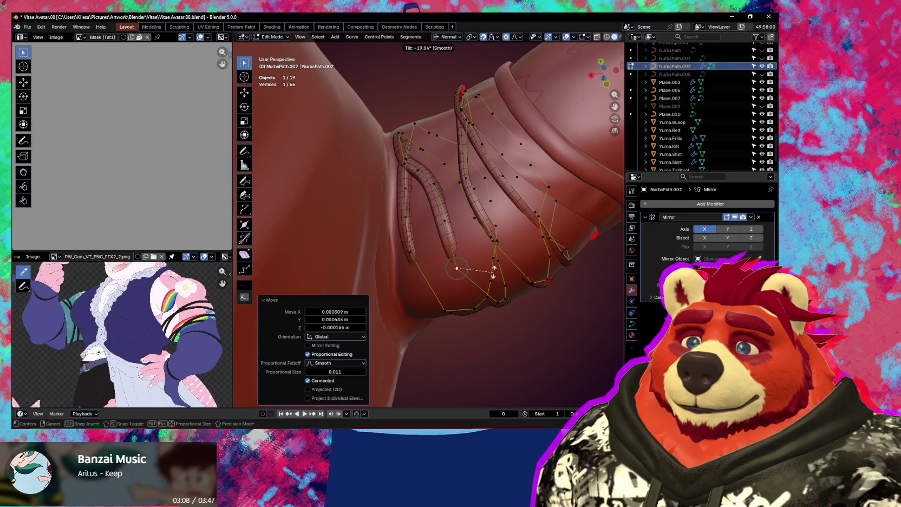
pyautogui.press('Escape')
pyautogui.moveTo(492, 264); pyautogui.dragTo(416, 249, button='middle')
pyautogui.press('g')
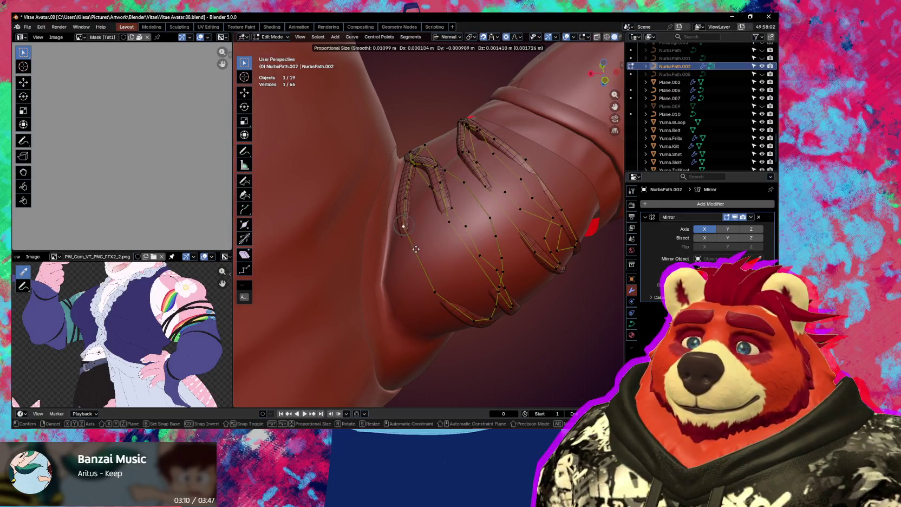
pyautogui.click(420, 256)
pyautogui.press('g')
pyautogui.click(427, 305)
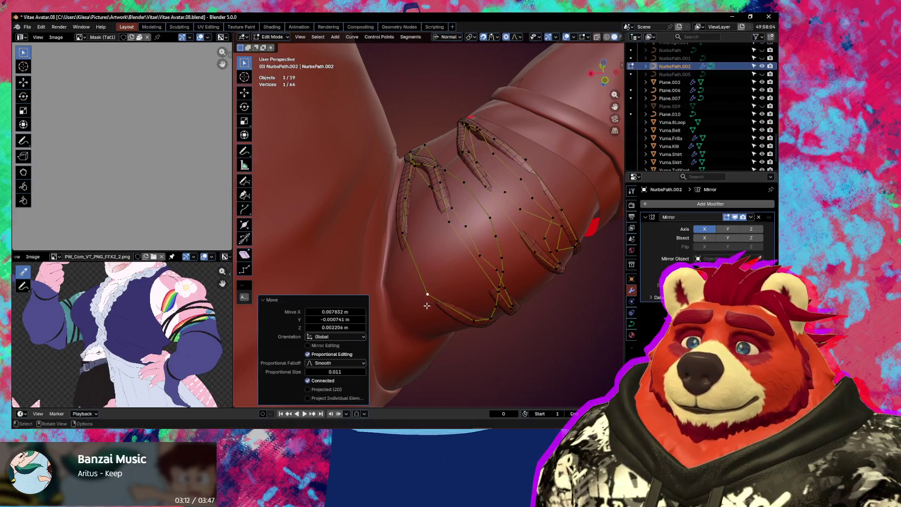
pyautogui.moveTo(476, 118)
pyautogui.mouseDown(button='middle')
pyautogui.moveTo(469, 327)
pyautogui.moveTo(464, 192)
pyautogui.mouseUp(button='middle')
pyautogui.press('g')
pyautogui.click(464, 331)
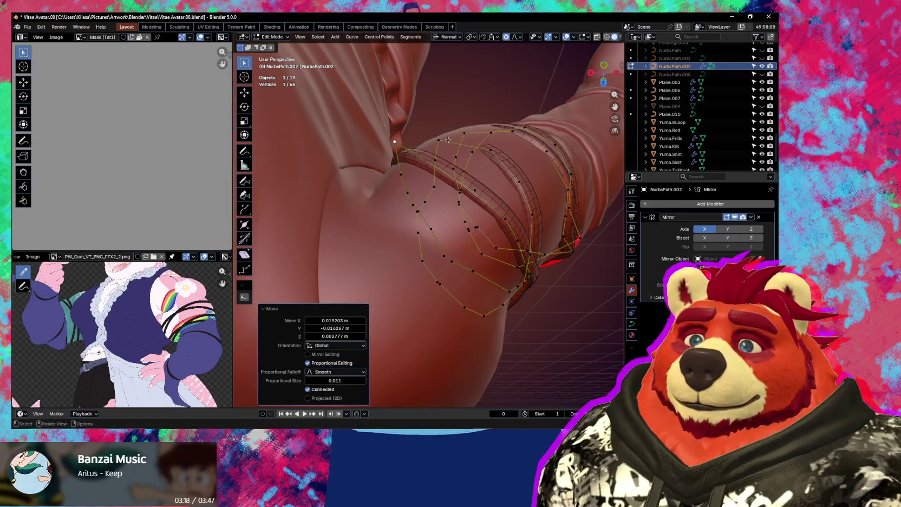
# Step: Reposition three more points along the band, working down toward its lower part
pyautogui.click(440, 139)
pyautogui.press('g')
pyautogui.click(442, 115)
pyautogui.moveTo(442, 115)
pyautogui.mouseDown(button='middle')
pyautogui.moveTo(543, 268)
pyautogui.moveTo(519, 214)
pyautogui.moveTo(412, 206)
pyautogui.moveTo(421, 230)
pyautogui.moveTo(413, 260)
pyautogui.moveTo(406, 157)
pyautogui.mouseUp(button='middle')
pyautogui.click(544, 268)
pyautogui.press('g')
pyautogui.click(547, 270)
pyautogui.click(409, 200)
pyautogui.press('g')
pyautogui.click(412, 253)
pyautogui.press('g')
pyautogui.click(402, 282)
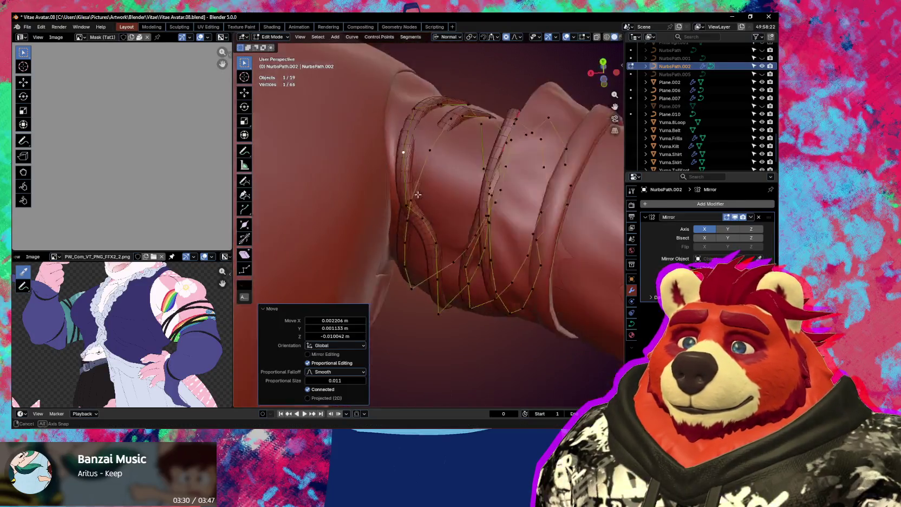
# Step: Shift the sleeve-cuff strap points so that band follows the cuff
pyautogui.press('g')
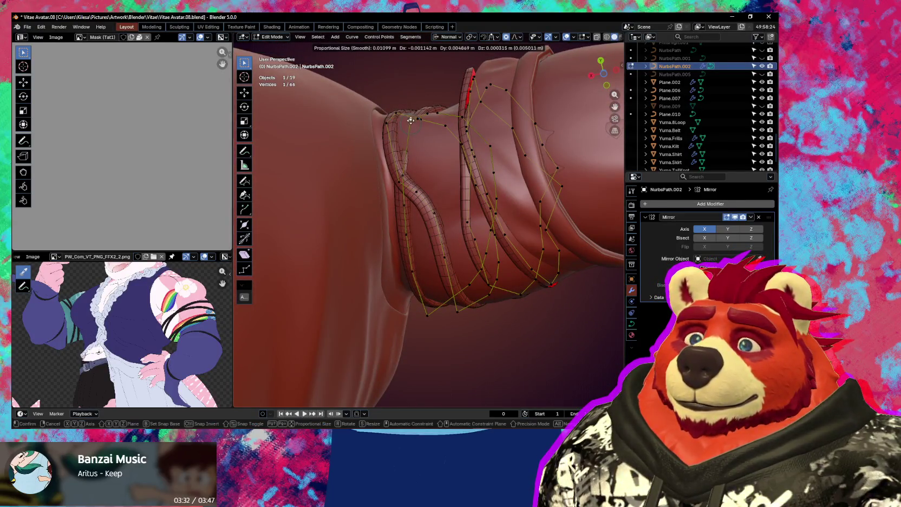
pyautogui.click(409, 116)
pyautogui.moveTo(409, 116)
pyautogui.mouseDown(button='middle')
pyautogui.moveTo(423, 218)
pyautogui.moveTo(435, 169)
pyautogui.moveTo(412, 236)
pyautogui.moveTo(406, 204)
pyautogui.mouseUp(button='middle')
pyautogui.press('g')
pyautogui.click(421, 225)
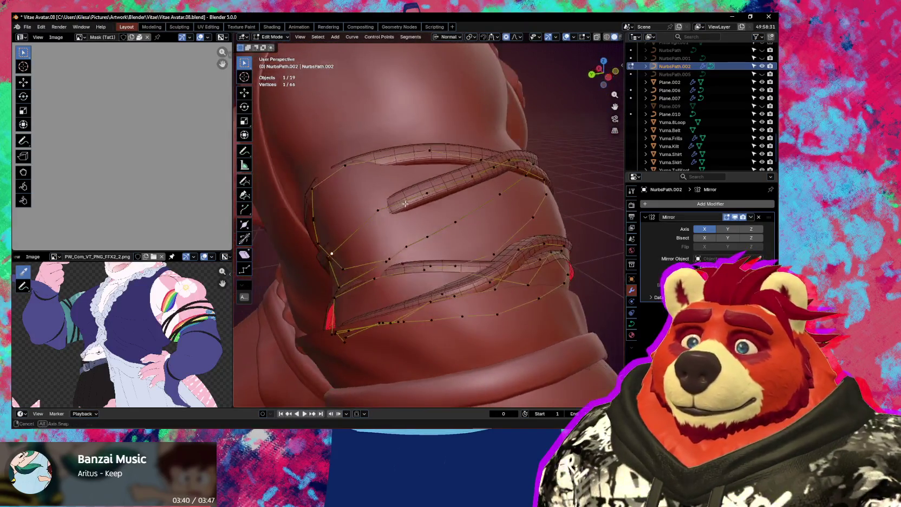
pyautogui.press('g')
pyautogui.click(340, 219)
pyautogui.moveTo(340, 219)
pyautogui.mouseDown(button='middle')
pyautogui.moveTo(461, 184)
pyautogui.moveTo(473, 251)
pyautogui.moveTo(485, 262)
pyautogui.moveTo(501, 233)
pyautogui.moveTo(487, 292)
pyautogui.mouseUp(button='middle')
pyautogui.press('g')
pyautogui.click(470, 187)
# Step: Move two band points together to tighten that stretch of strap
pyautogui.keyDown('shift'); pyautogui.click(485, 262); pyautogui.keyUp('shift')
pyautogui.press('g')
pyautogui.click(492, 269)
pyautogui.press('g')
pyautogui.click(497, 261)
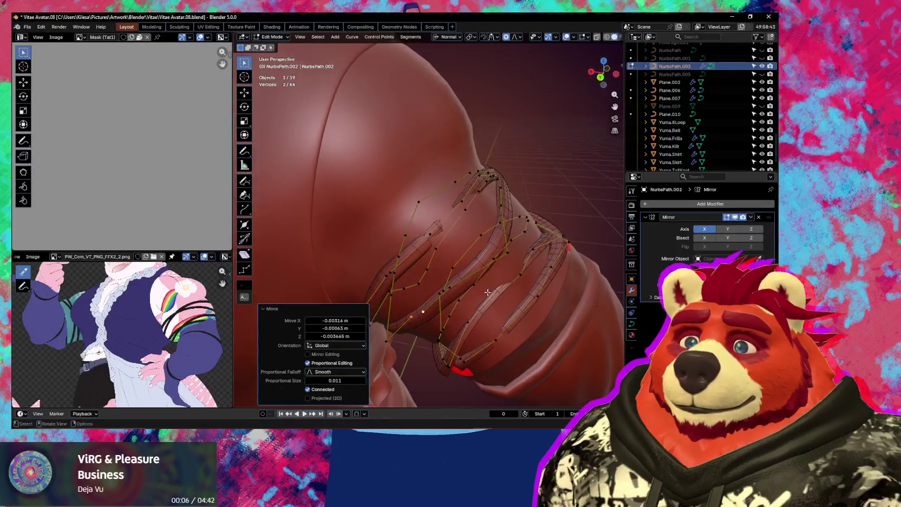
# Step: Refine another band point, ending about 0.0013 m X, 0.0097 m Y, -0.0018 m Z
pyautogui.moveTo(434, 224)
pyautogui.mouseDown(button='middle')
pyautogui.moveTo(439, 157)
pyautogui.moveTo(443, 218)
pyautogui.moveTo(467, 172)
pyautogui.moveTo(484, 197)
pyautogui.mouseUp(button='middle')
pyautogui.click(438, 156)
pyautogui.press('g')
pyautogui.click(465, 181)
pyautogui.press('g')
pyautogui.click(461, 179)
pyautogui.press('g')
pyautogui.click(471, 181)
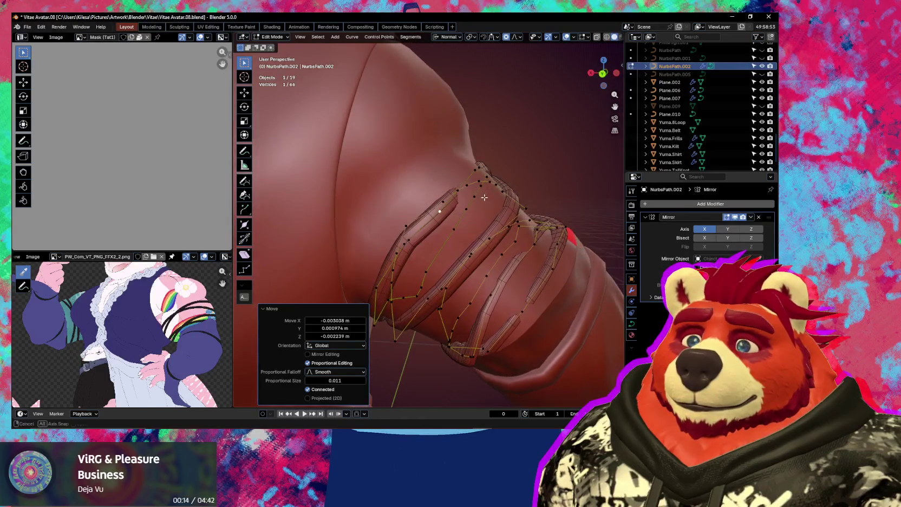
pyautogui.moveTo(415, 243)
pyautogui.mouseDown(button='middle')
pyautogui.moveTo(379, 152)
pyautogui.moveTo(377, 173)
pyautogui.moveTo(429, 238)
pyautogui.moveTo(402, 193)
pyautogui.moveTo(535, 142)
pyautogui.moveTo(431, 210)
pyautogui.moveTo(422, 237)
pyautogui.mouseUp(button='middle')
pyautogui.press('g')
pyautogui.click(375, 136)
pyautogui.press('g')
pyautogui.click(376, 163)
# Step: Box-select six upper-band points, move them down, and rotate them 11.7°
pyautogui.moveTo(461, 174); pyautogui.dragTo(422, 200)
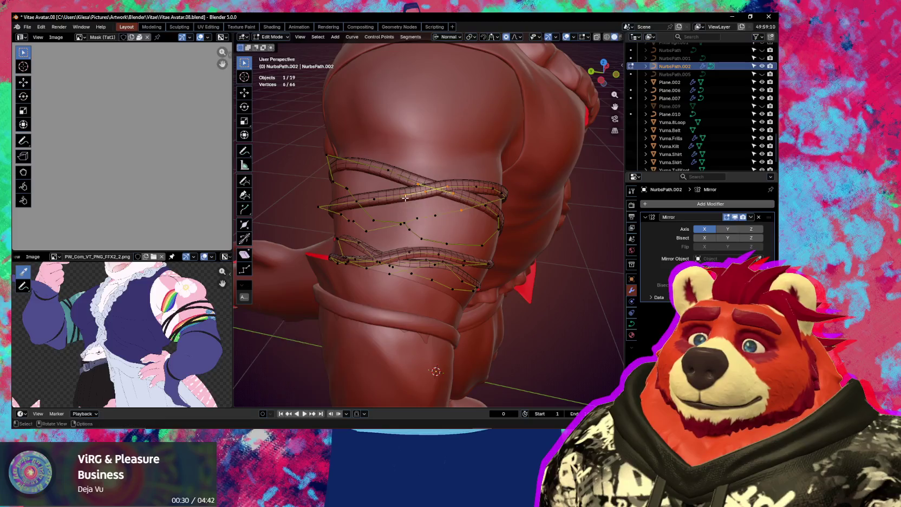
pyautogui.moveTo(423, 200); pyautogui.dragTo(413, 172, button='middle')
pyautogui.press('g')
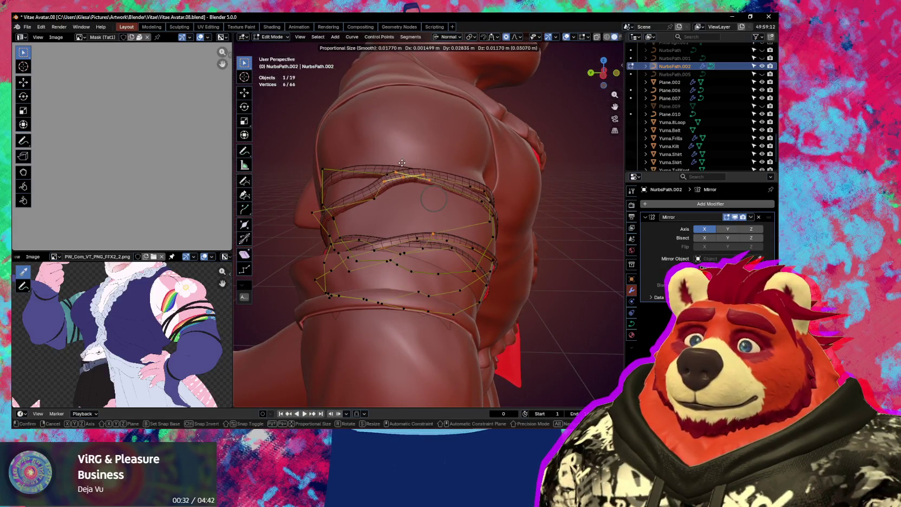
pyautogui.click(416, 170)
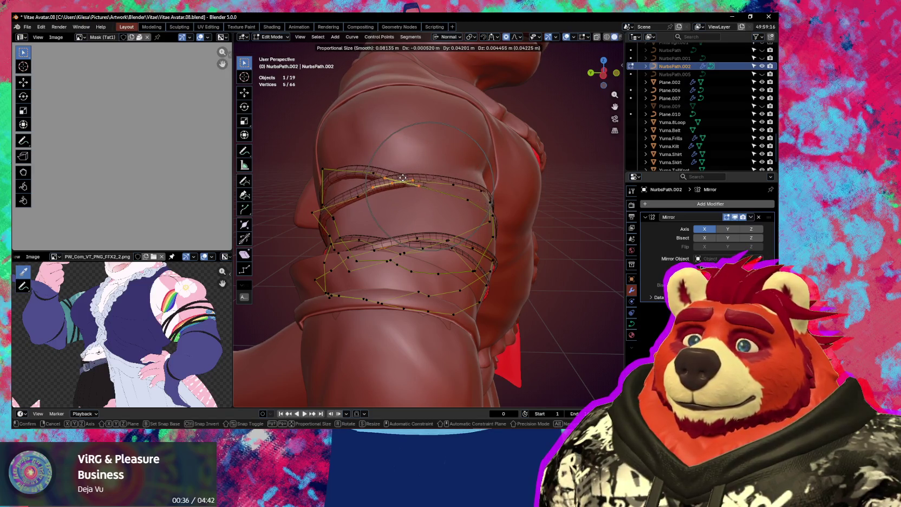
pyautogui.click(403, 178)
pyautogui.moveTo(403, 178); pyautogui.dragTo(536, 187, button='middle')
pyautogui.press('r')
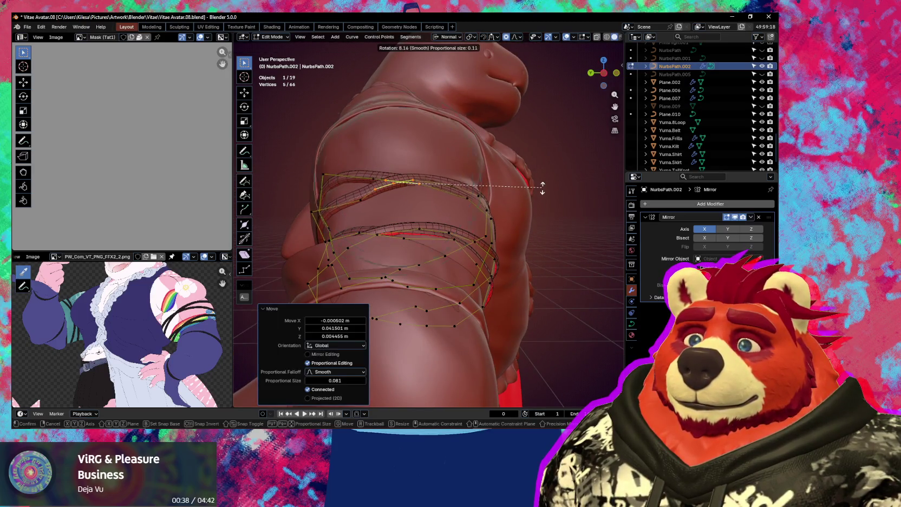
pyautogui.click(540, 179)
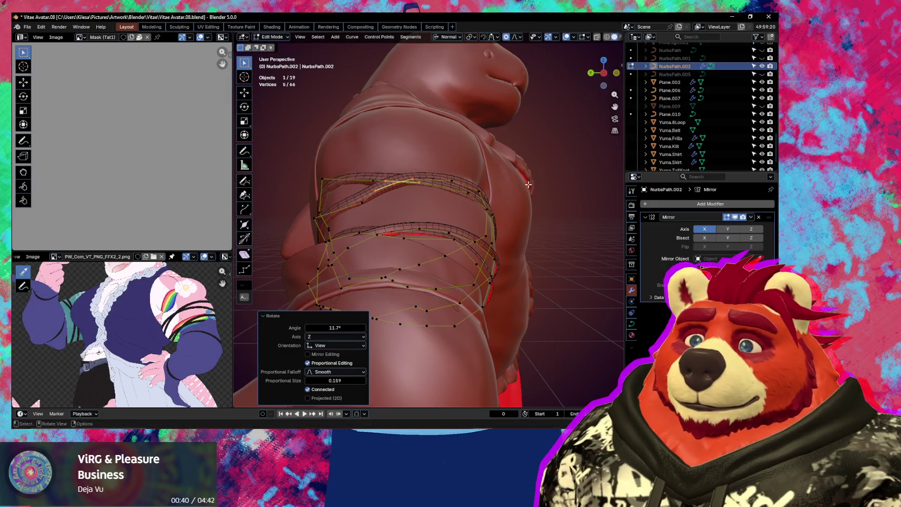
# Step: Move a single band point with 0.011 smooth falloff, about 0.0048 m X
pyautogui.moveTo(540, 179); pyautogui.dragTo(423, 179, button='middle')
pyautogui.click(492, 191)
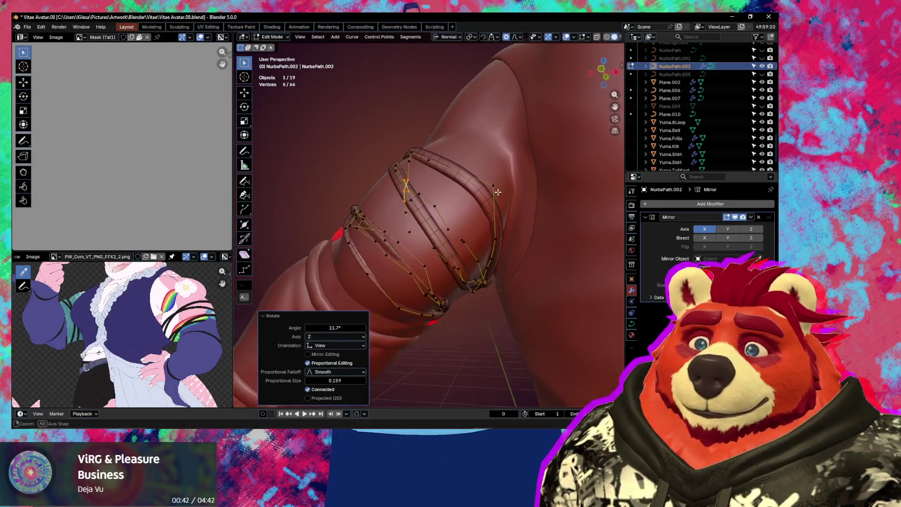
pyautogui.moveTo(492, 187)
pyautogui.mouseDown(button='middle')
pyautogui.moveTo(499, 115)
pyautogui.moveTo(491, 224)
pyautogui.moveTo(442, 244)
pyautogui.mouseUp(button='middle')
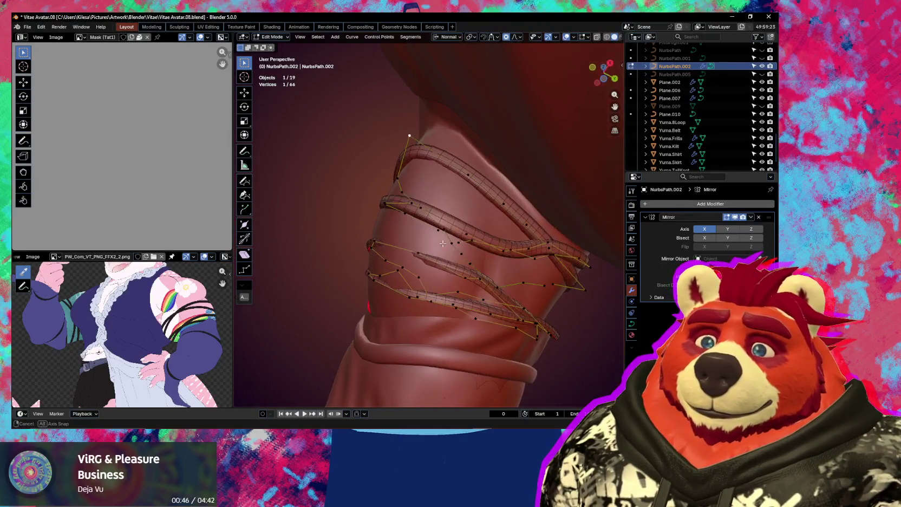
pyautogui.moveTo(512, 253); pyautogui.dragTo(508, 201, button='middle')
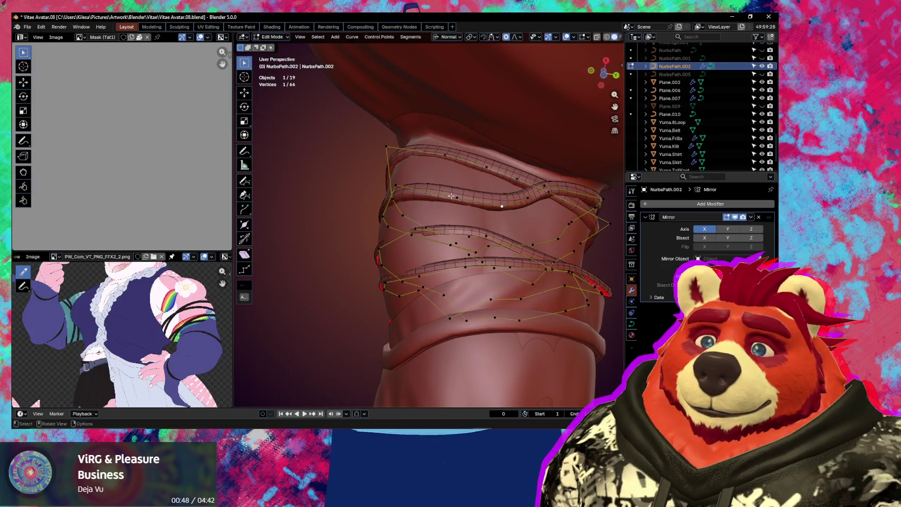
pyautogui.press('g')
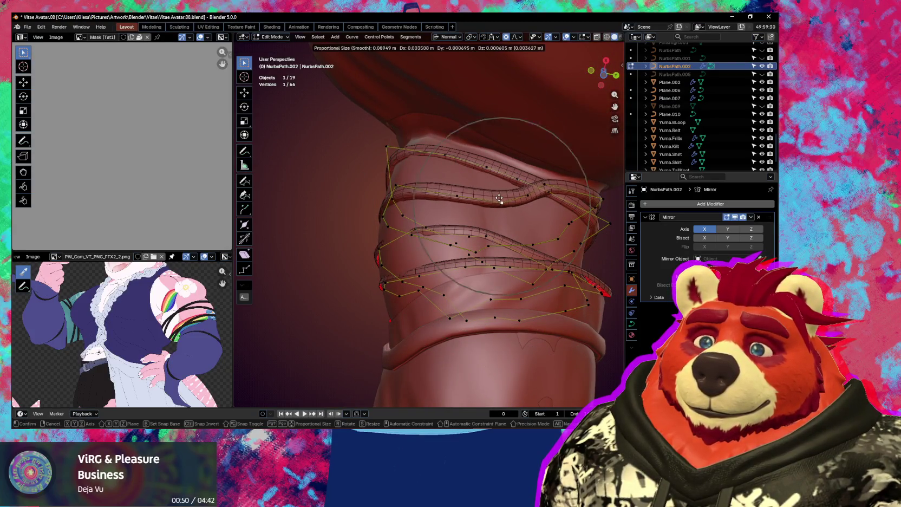
pyautogui.click(495, 194)
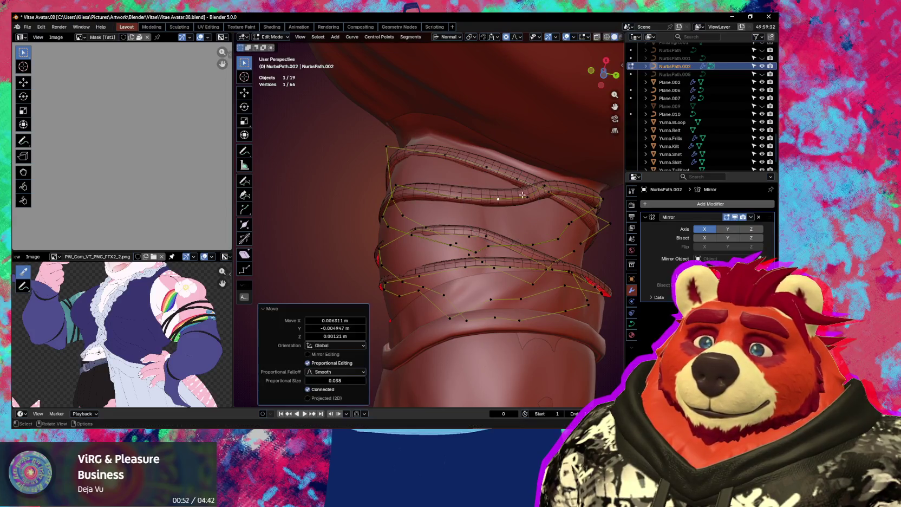
pyautogui.press('g')
pyautogui.scroll(3, 520, 189)
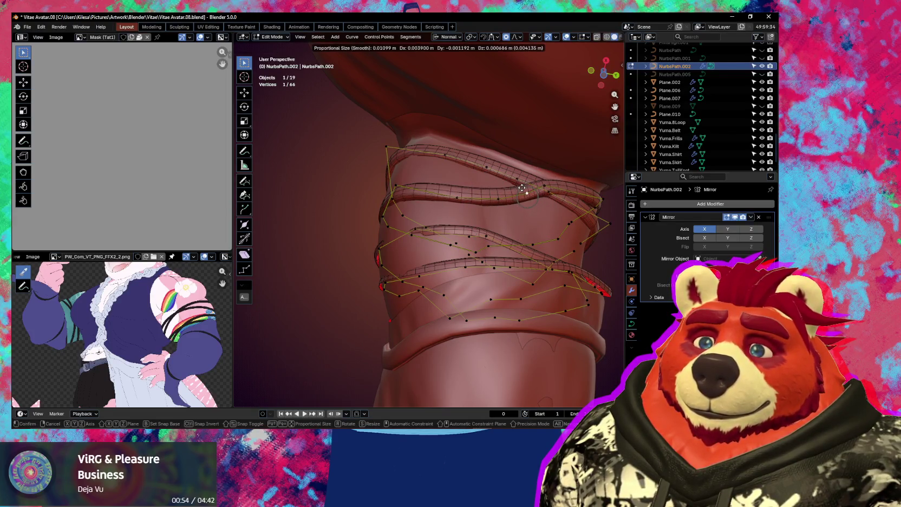
pyautogui.click(523, 185)
pyautogui.moveTo(522, 185)
pyautogui.mouseDown(button='middle')
pyautogui.moveTo(396, 245)
pyautogui.moveTo(433, 230)
pyautogui.moveTo(444, 179)
pyautogui.mouseUp(button='middle')
pyautogui.hotkey('shift', 'alt', 'z')
pyautogui.hotkey('shift', 'alt', 'z')
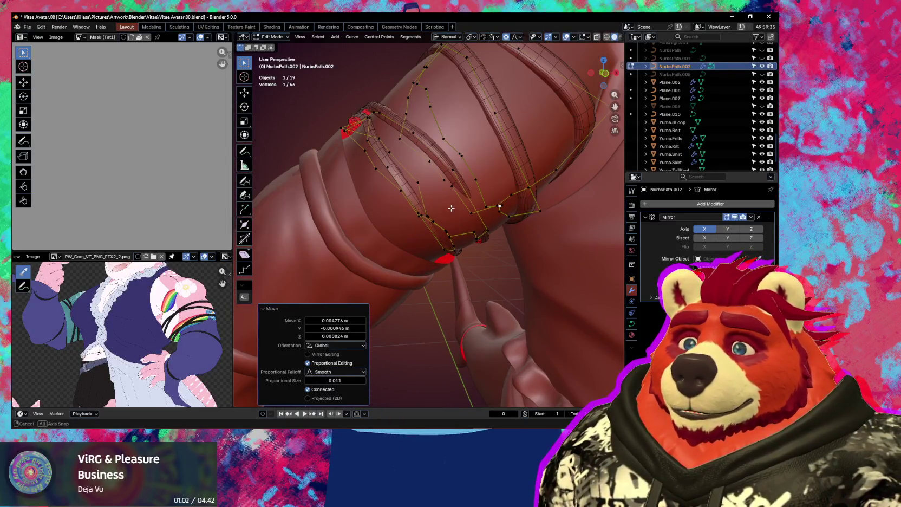
# Step: Select the whole connected strap loop and tilt its points 52.8°
pyautogui.press('l')
pyautogui.moveTo(446, 150)
pyautogui.mouseDown(button='middle')
pyautogui.moveTo(412, 225)
pyautogui.moveTo(456, 245)
pyautogui.mouseUp(button='middle')
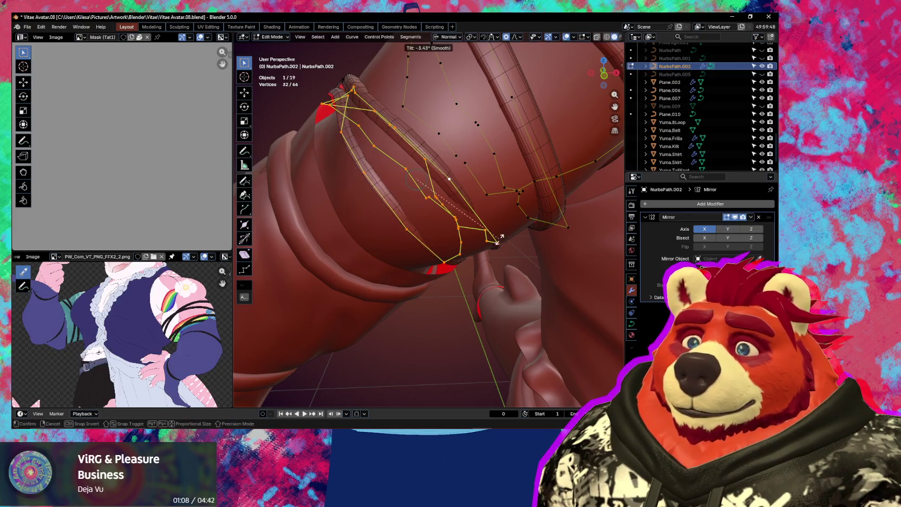
pyautogui.rightClick(374, 258)
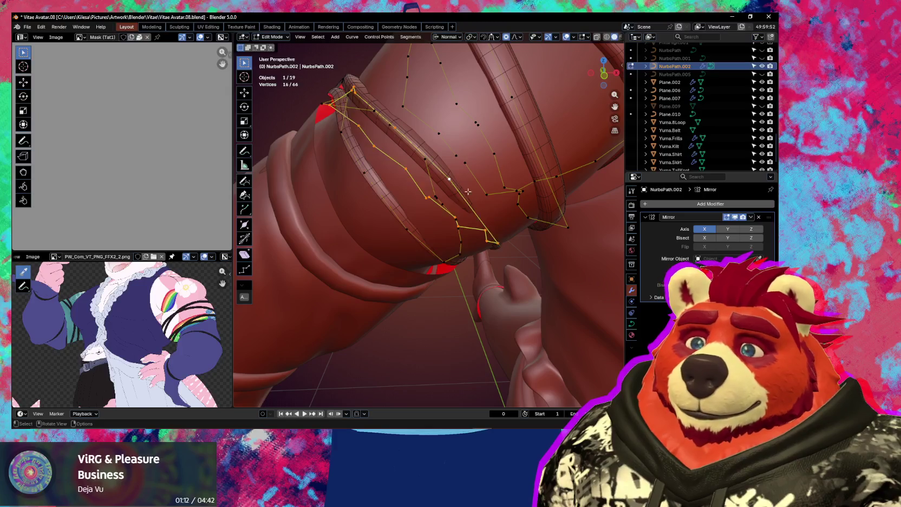
pyautogui.hotkey('ctrl', 't')
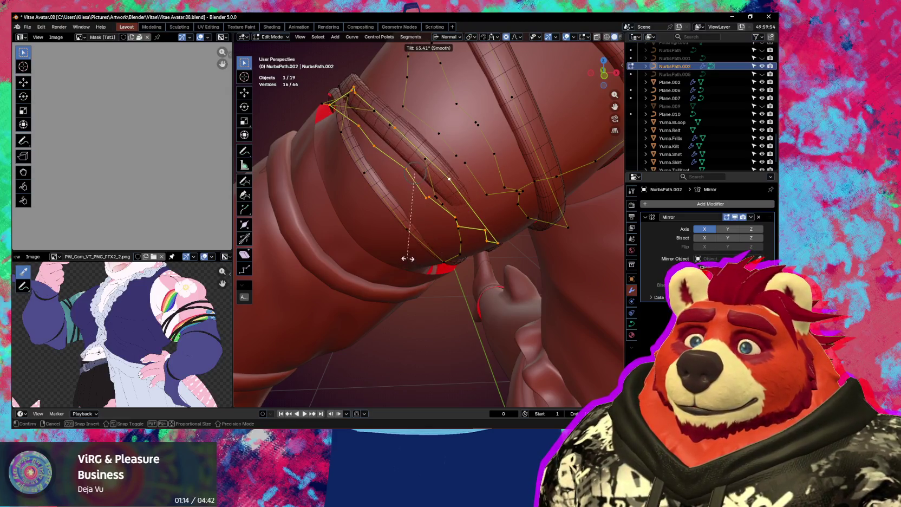
pyautogui.click(423, 251)
# Step: Apply a stronger tilt to the strap points and inspect the twisted bands
pyautogui.moveTo(423, 252)
pyautogui.mouseDown(button='middle')
pyautogui.moveTo(487, 249)
pyautogui.moveTo(354, 241)
pyautogui.moveTo(327, 252)
pyautogui.mouseUp(button='middle')
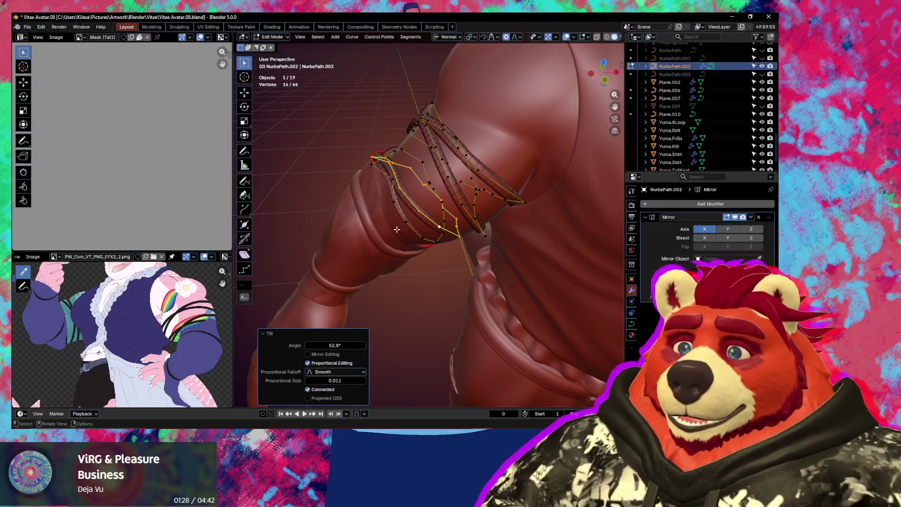
pyautogui.scroll(3, 394, 199)
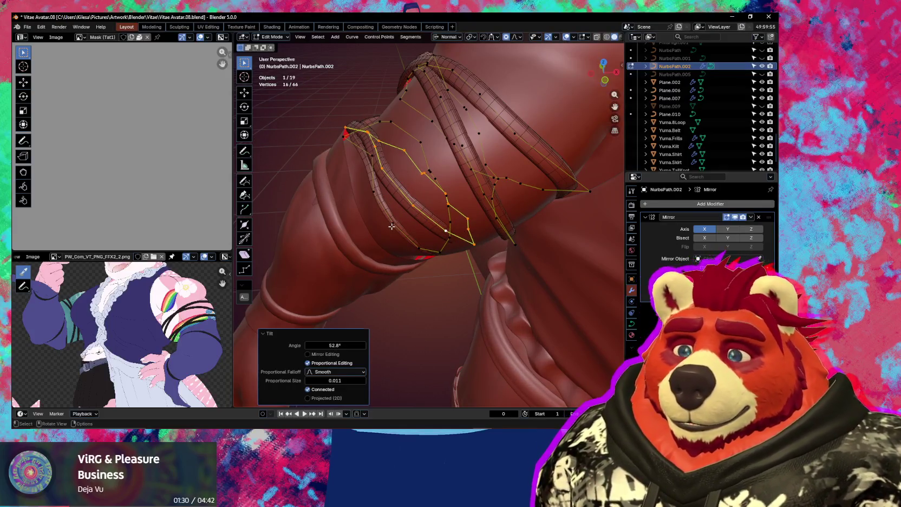
pyautogui.moveTo(392, 226); pyautogui.dragTo(467, 242, button='middle')
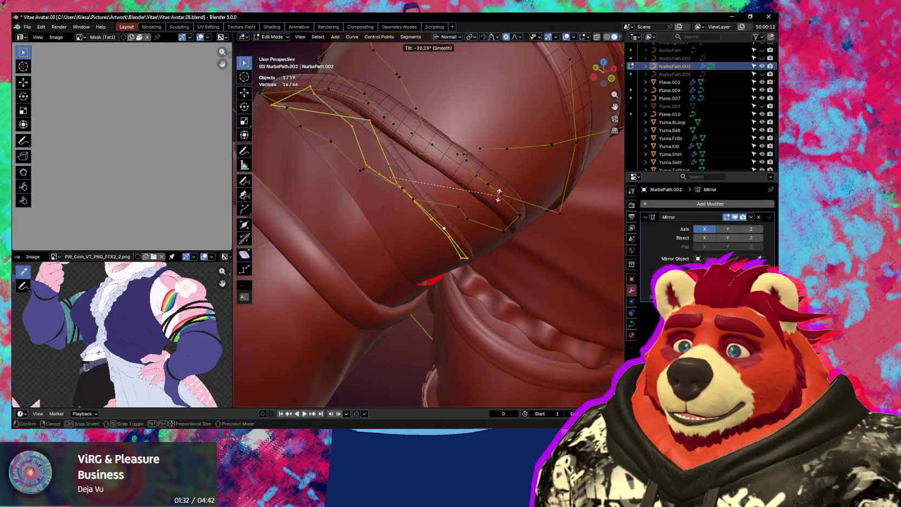
pyautogui.click(398, 211)
pyautogui.moveTo(399, 212)
pyautogui.mouseDown(button='middle')
pyautogui.moveTo(488, 222)
pyautogui.moveTo(483, 248)
pyautogui.mouseUp(button='middle')
pyautogui.click(488, 222)
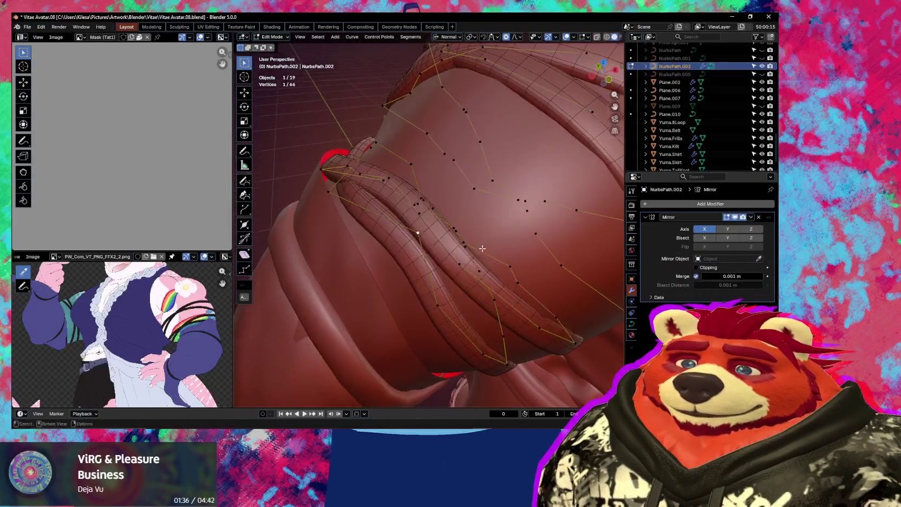
# Step: Move a strap control point with smooth falloff so the band meets the sleeve
pyautogui.press('g')
pyautogui.moveTo(457, 278)
pyautogui.mouseDown(button='middle')
pyautogui.moveTo(436, 245)
pyautogui.moveTo(443, 261)
pyautogui.moveTo(454, 252)
pyautogui.moveTo(440, 286)
pyautogui.mouseUp(button='middle')
pyautogui.press('g')
pyautogui.click(441, 249)
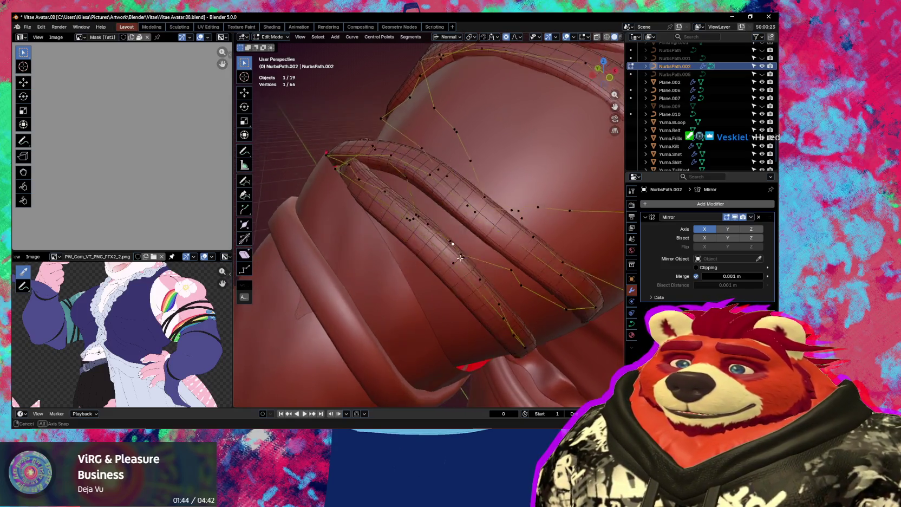
pyautogui.click(457, 308)
pyautogui.moveTo(457, 309)
pyautogui.mouseDown(button='middle')
pyautogui.moveTo(461, 254)
pyautogui.moveTo(411, 256)
pyautogui.moveTo(503, 214)
pyautogui.mouseUp(button='middle')
# Step: Move and tilt the neighbouring point, ending about -0.0029 m X, -0.0031 m Y
pyautogui.press('g')
pyautogui.click(411, 256)
pyautogui.click(400, 270)
pyautogui.hotkey('ctrl', 't')
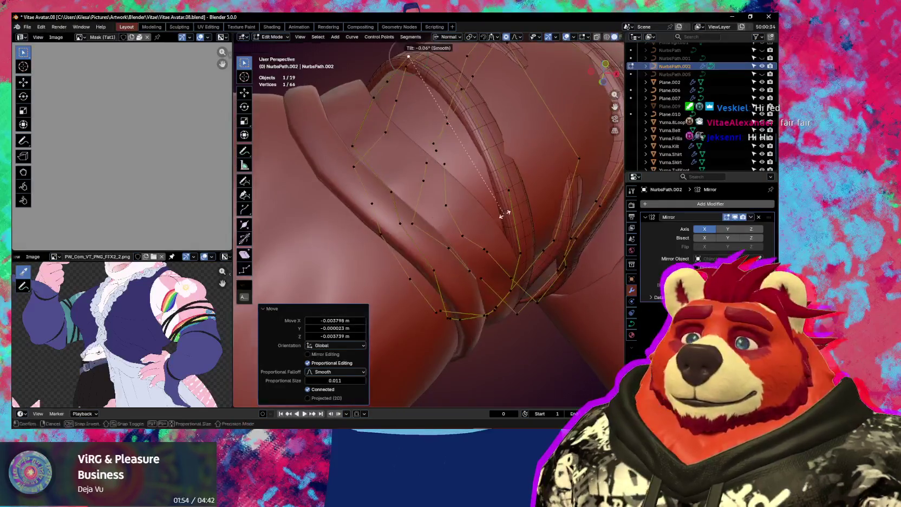
pyautogui.click(441, 239)
pyautogui.moveTo(441, 238)
pyautogui.mouseDown(button='middle')
pyautogui.moveTo(398, 173)
pyautogui.moveTo(512, 167)
pyautogui.moveTo(463, 228)
pyautogui.moveTo(445, 234)
pyautogui.moveTo(442, 208)
pyautogui.moveTo(445, 231)
pyautogui.moveTo(444, 206)
pyautogui.moveTo(521, 187)
pyautogui.moveTo(519, 154)
pyautogui.mouseUp(button='middle')
pyautogui.click(518, 157)
pyautogui.click(450, 207)
pyautogui.press('g')
# Step: Tilt a pair of strap control points 30.6°
pyautogui.moveTo(479, 222); pyautogui.dragTo(465, 245, button='middle')
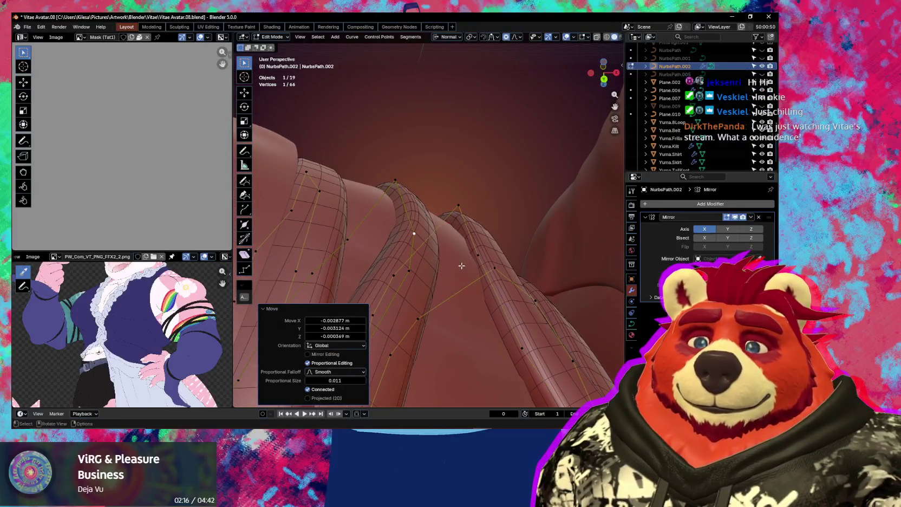
pyautogui.moveTo(435, 276)
pyautogui.mouseDown(button='middle')
pyautogui.moveTo(417, 249)
pyautogui.moveTo(478, 301)
pyautogui.moveTo(461, 306)
pyautogui.moveTo(460, 276)
pyautogui.mouseUp(button='middle')
pyautogui.keyDown('shift'); pyautogui.click(397, 247); pyautogui.keyUp('shift')
pyautogui.hotkey('ctrl', 't')
pyautogui.click(442, 283)
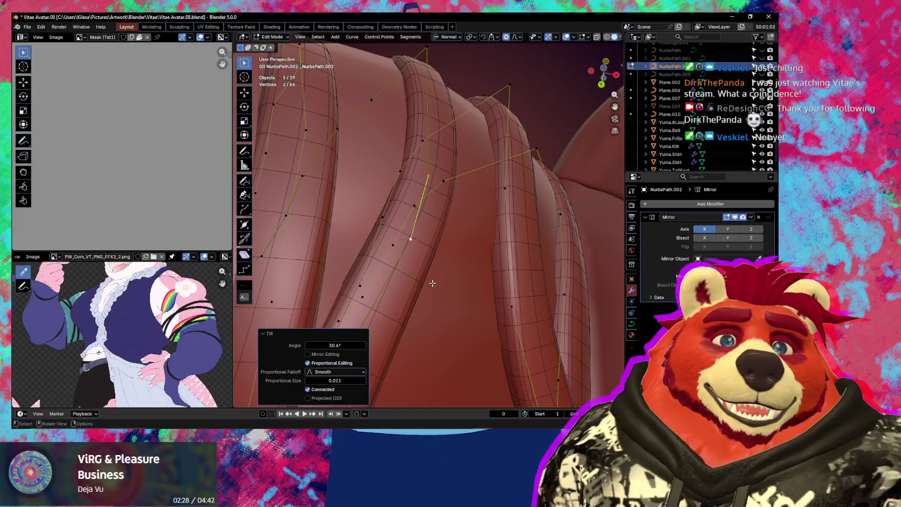
pyautogui.moveTo(362, 271); pyautogui.dragTo(400, 208, button='middle')
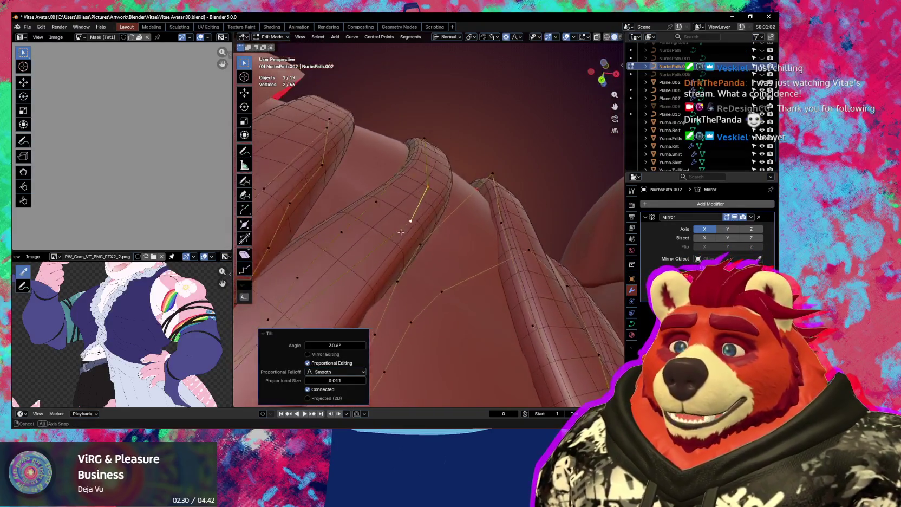
# Step: Move a single strap point with 0.005 falloff, about -0.0020, -0.0049, -0.0050 m
pyautogui.click(401, 209)
pyautogui.moveTo(473, 271); pyautogui.dragTo(462, 246, button='middle')
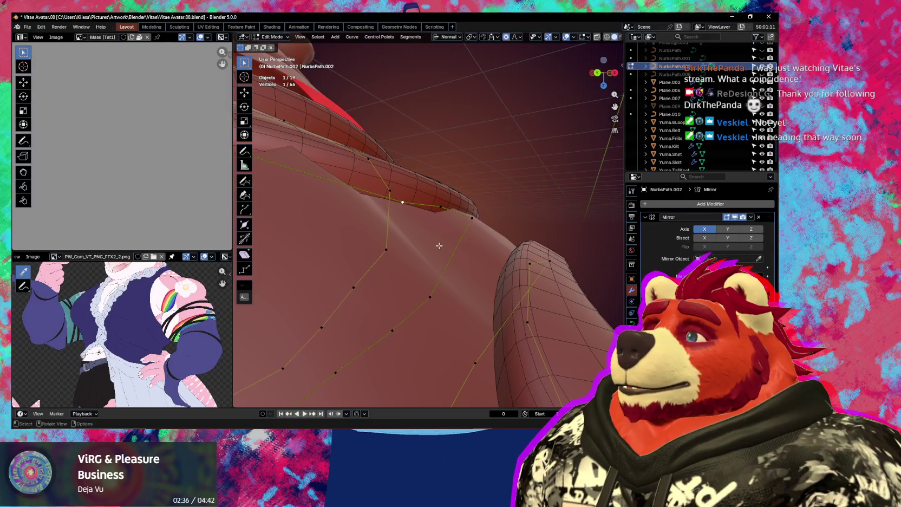
pyautogui.moveTo(482, 250); pyautogui.dragTo(473, 293, button='middle')
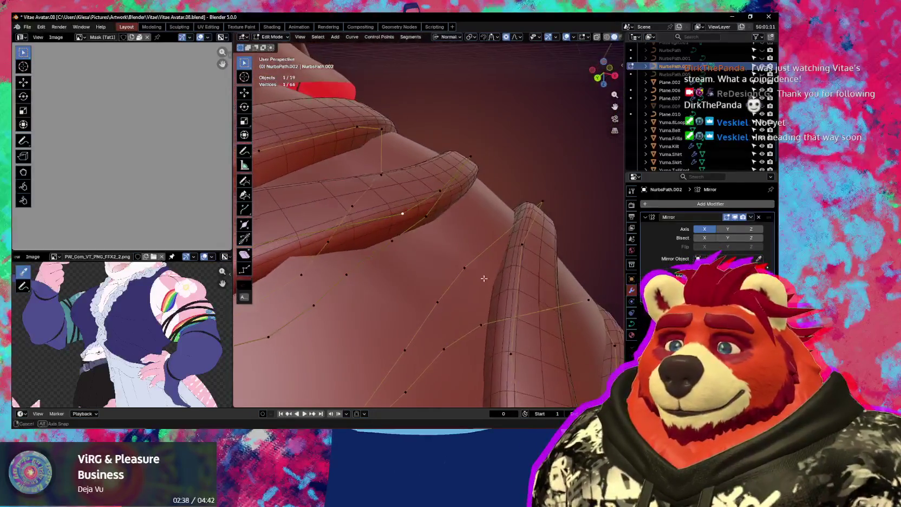
pyautogui.press('g')
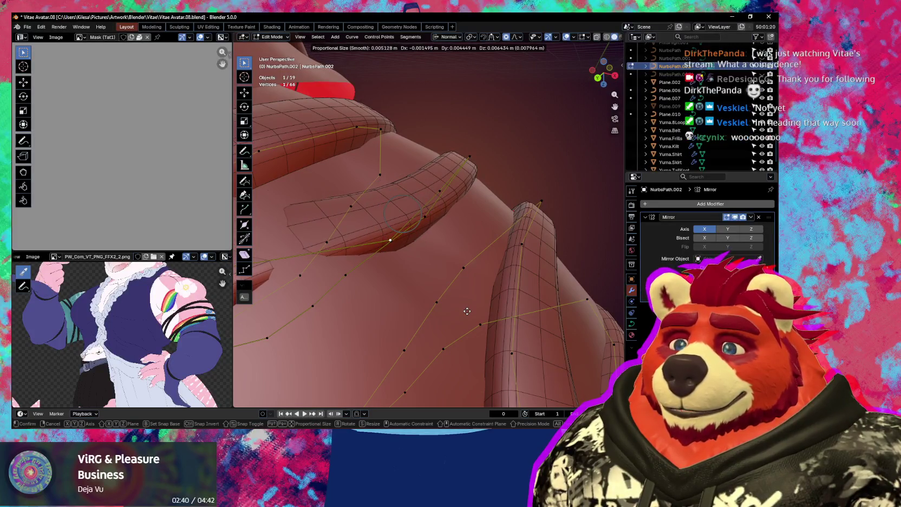
pyautogui.click(467, 310)
pyautogui.moveTo(467, 311)
pyautogui.mouseDown(button='middle')
pyautogui.moveTo(458, 266)
pyautogui.moveTo(412, 302)
pyautogui.moveTo(443, 237)
pyautogui.moveTo(479, 257)
pyautogui.mouseUp(button='middle')
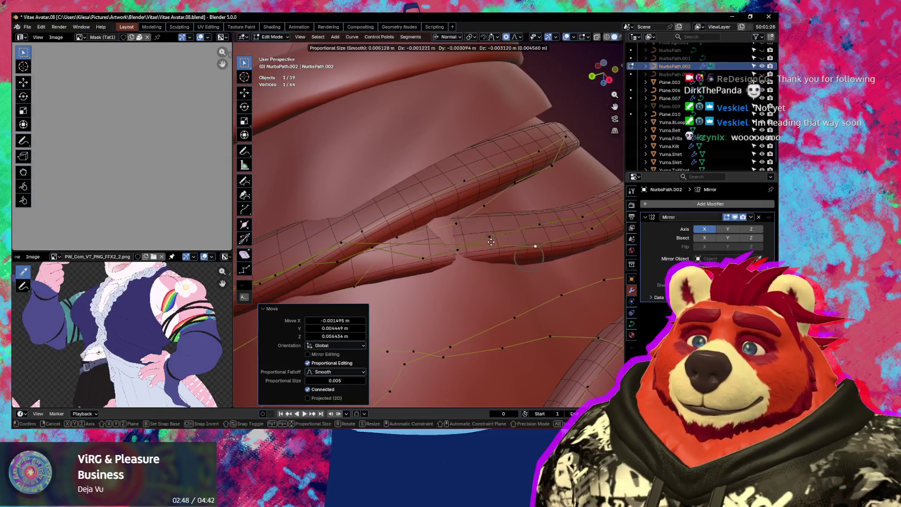
pyautogui.click(494, 237)
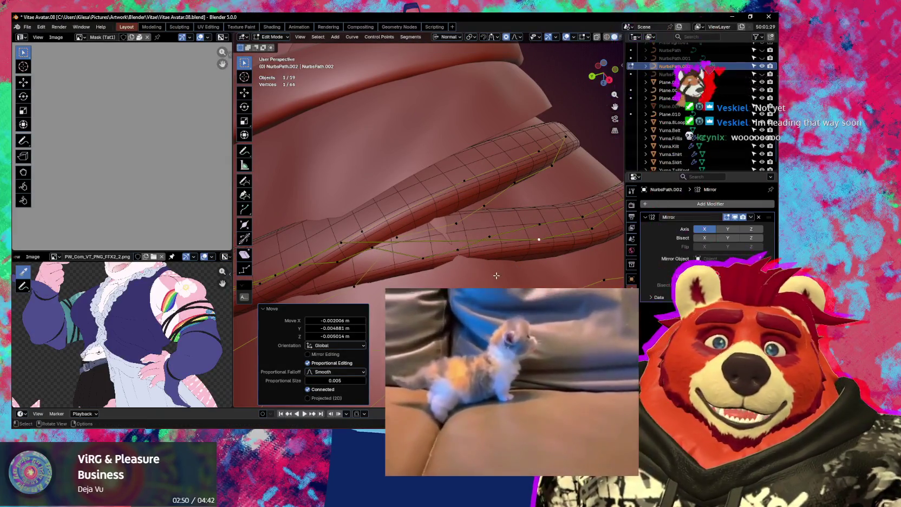
pyautogui.moveTo(491, 267); pyautogui.dragTo(426, 284, button='middle')
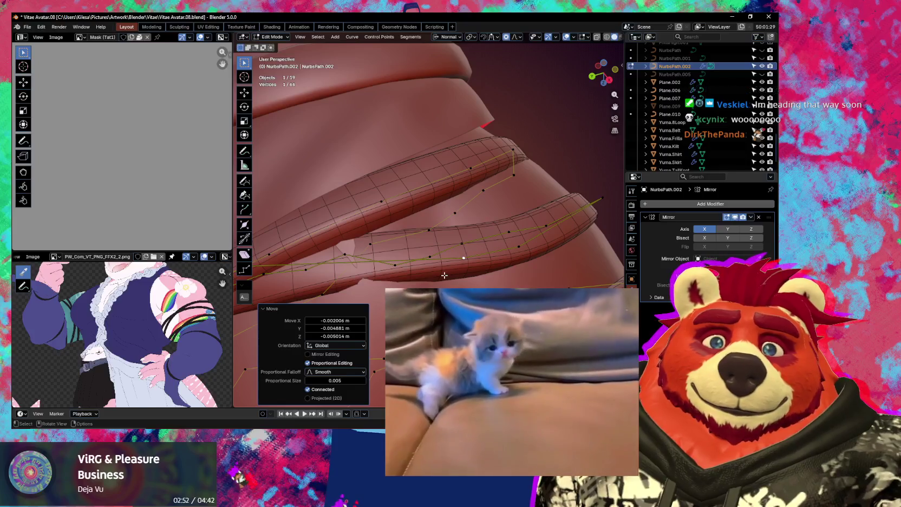
pyautogui.moveTo(451, 282); pyautogui.dragTo(452, 263, button='middle')
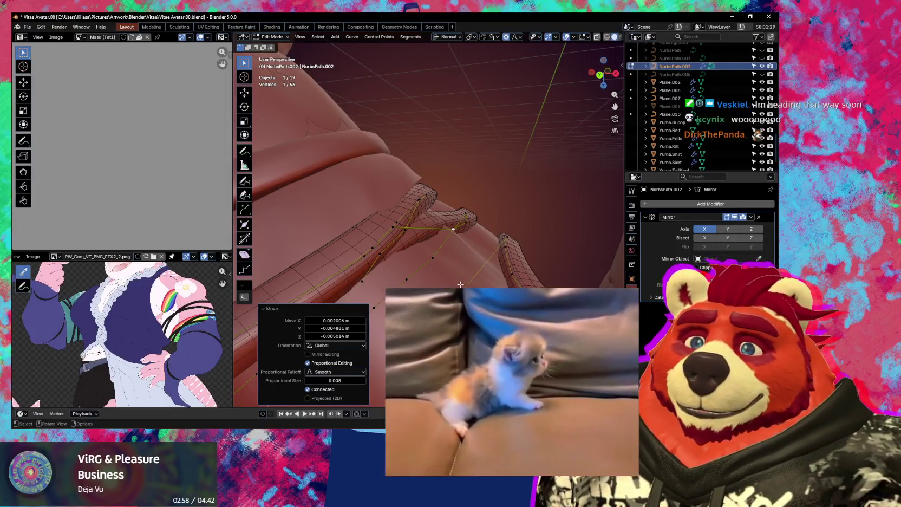
pyautogui.moveTo(419, 255)
pyautogui.mouseDown(button='middle')
pyautogui.moveTo(439, 238)
pyautogui.moveTo(381, 191)
pyautogui.moveTo(417, 303)
pyautogui.mouseUp(button='middle')
# Step: Move two more cuff strap points with 0.005 falloff, the last about 0.0038 m X
pyautogui.press('g')
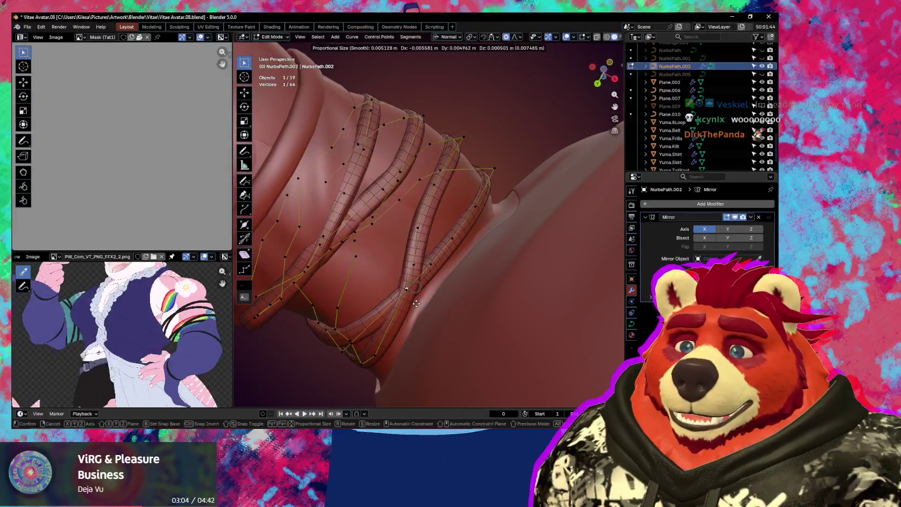
pyautogui.click(414, 304)
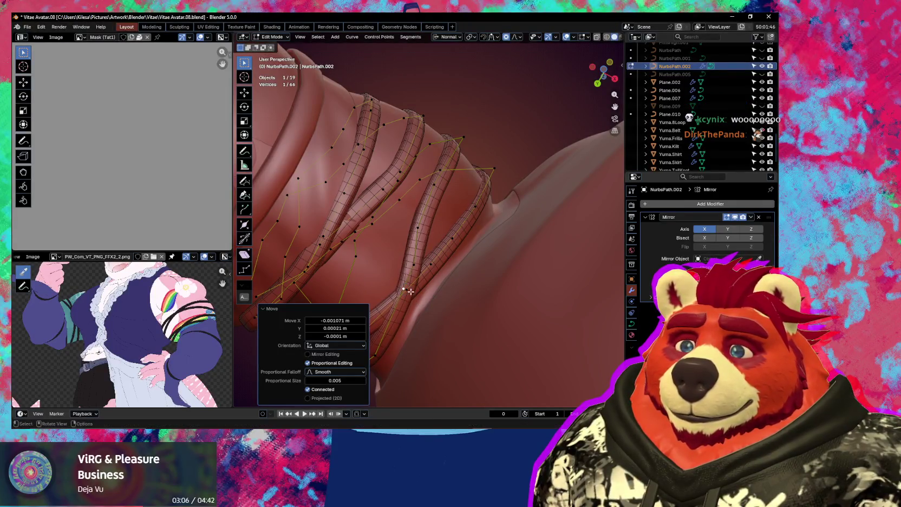
pyautogui.press('g')
pyautogui.rightClick(418, 303)
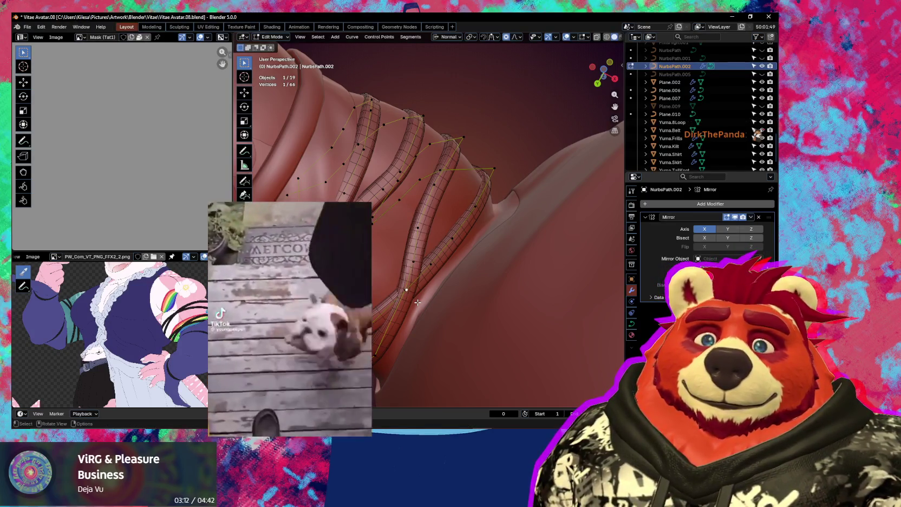
pyautogui.moveTo(411, 280)
pyautogui.mouseDown(button='middle')
pyautogui.moveTo(577, 269)
pyautogui.moveTo(462, 267)
pyautogui.moveTo(479, 285)
pyautogui.moveTo(458, 268)
pyautogui.mouseUp(button='middle')
pyautogui.click(445, 299)
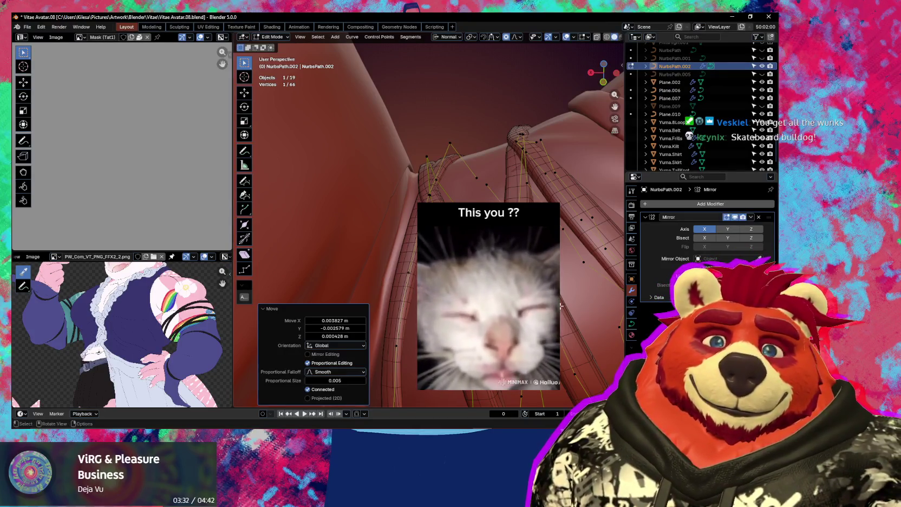
pyautogui.moveTo(476, 282)
pyautogui.mouseDown(button='middle')
pyautogui.moveTo(502, 290)
pyautogui.moveTo(400, 305)
pyautogui.mouseUp(button='middle')
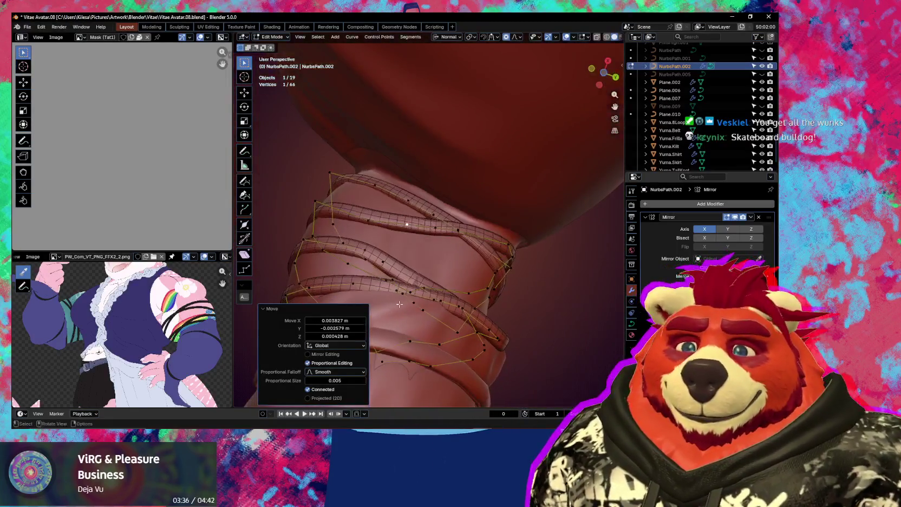
pyautogui.scroll(1, 425, 283)
pyautogui.scroll(1, 420, 286)
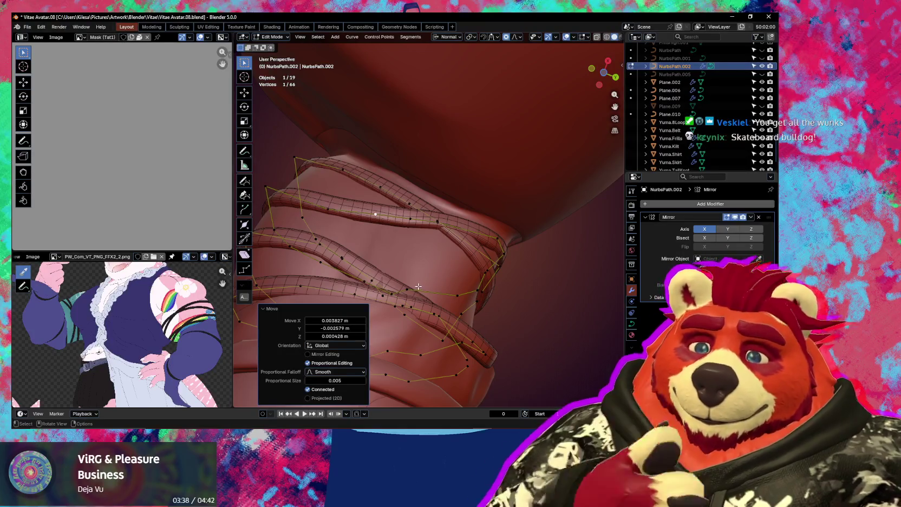
pyautogui.moveTo(449, 297)
pyautogui.mouseDown(button='middle')
pyautogui.moveTo(476, 277)
pyautogui.moveTo(460, 261)
pyautogui.mouseUp(button='middle')
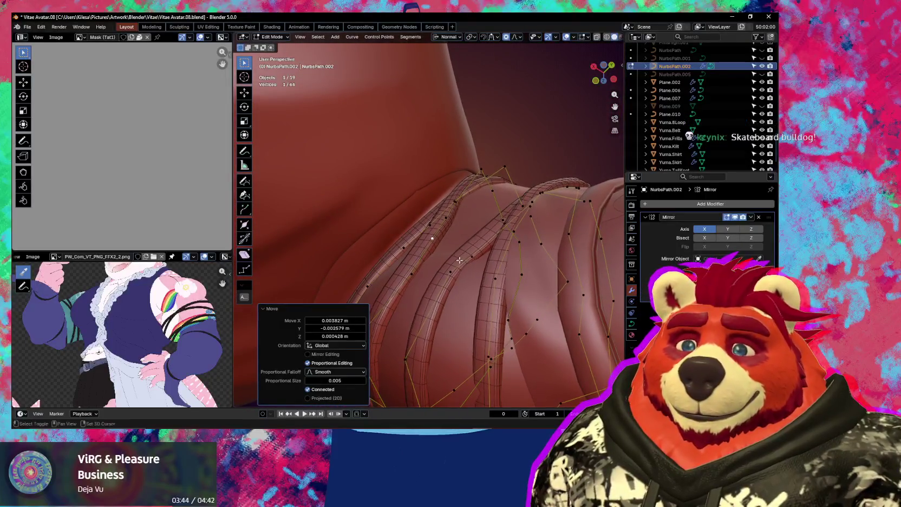
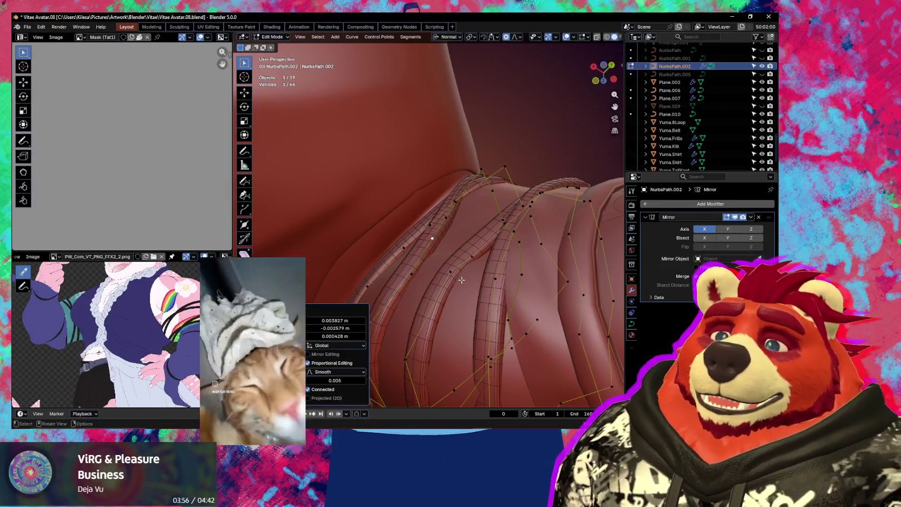
# Step: Tilt two upper-arm strap control points, the second to about -33 degrees
pyautogui.moveTo(462, 280)
pyautogui.mouseDown(button='middle')
pyautogui.moveTo(509, 278)
pyautogui.moveTo(446, 250)
pyautogui.mouseUp(button='middle')
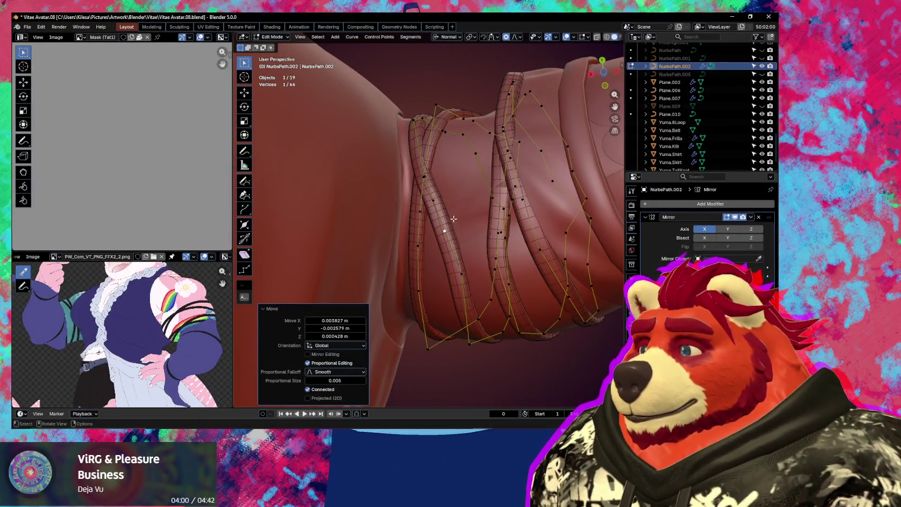
pyautogui.moveTo(449, 215)
pyautogui.mouseDown(button='middle')
pyautogui.moveTo(459, 282)
pyautogui.moveTo(429, 269)
pyautogui.moveTo(423, 178)
pyautogui.moveTo(476, 181)
pyautogui.mouseUp(button='middle')
pyautogui.click(477, 153)
pyautogui.click(427, 186)
pyautogui.hotkey('ctrl', 't')
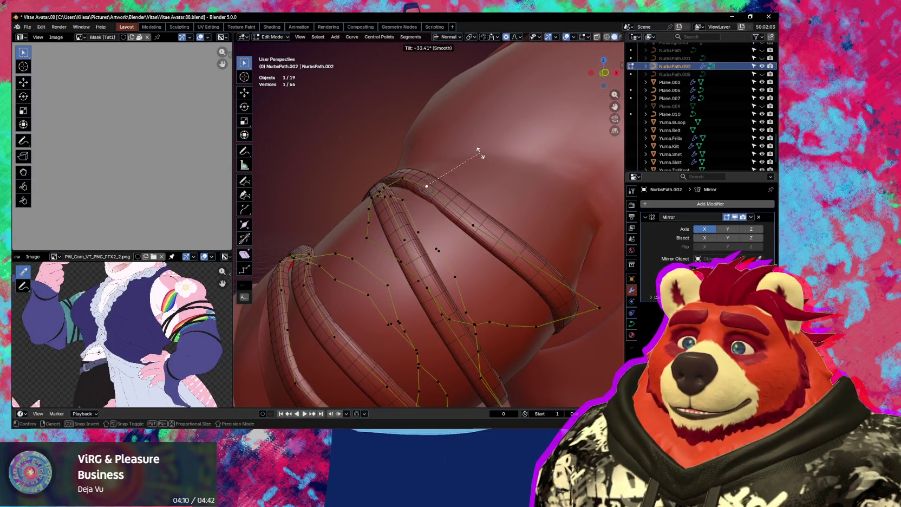
pyautogui.click(479, 152)
pyautogui.moveTo(471, 233); pyautogui.dragTo(448, 214, button='middle')
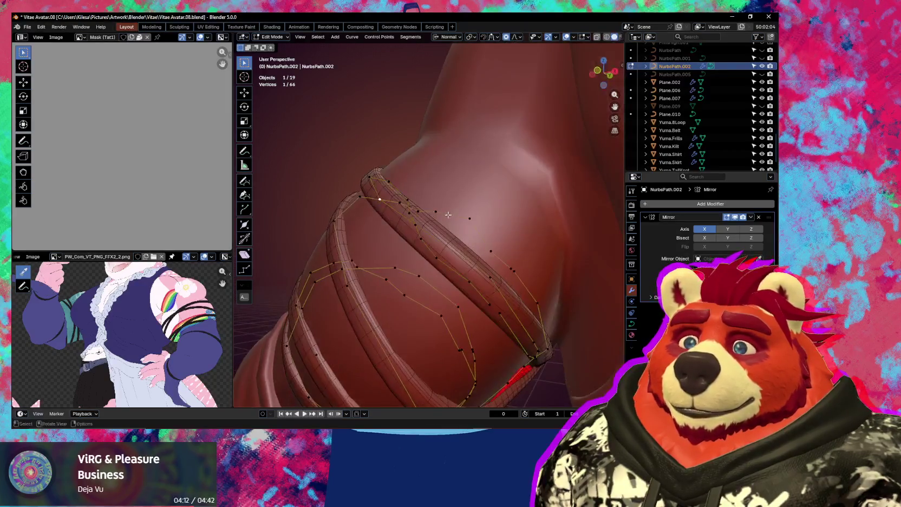
pyautogui.click(465, 164)
# Step: Move another strap point with proportional falloff and tilt it to about -9.59 degrees
pyautogui.moveTo(466, 164); pyautogui.dragTo(523, 147, button='middle')
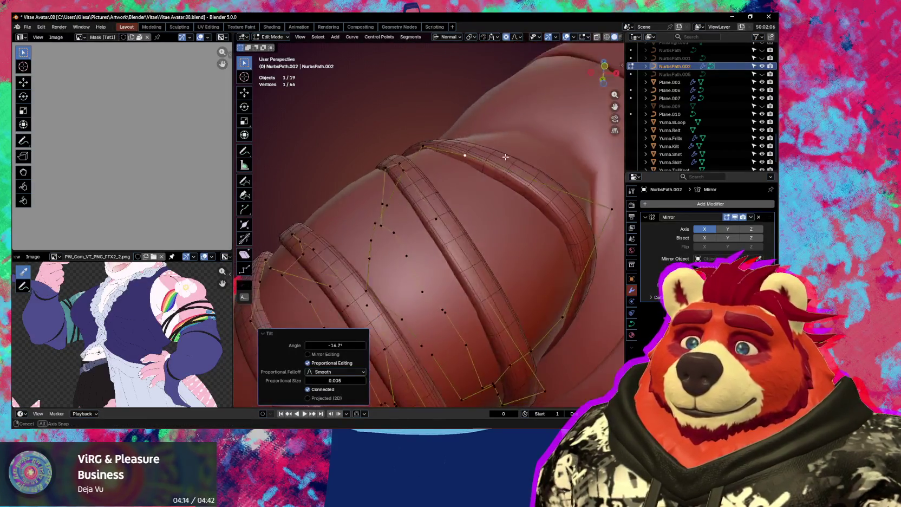
pyautogui.scroll(3, 612, 237)
pyautogui.moveTo(587, 233)
pyautogui.mouseDown(button='middle')
pyautogui.moveTo(503, 285)
pyautogui.moveTo(517, 301)
pyautogui.mouseUp(button='middle')
pyautogui.press('g')
pyautogui.click(498, 290)
pyautogui.hotkey('ctrl', 't')
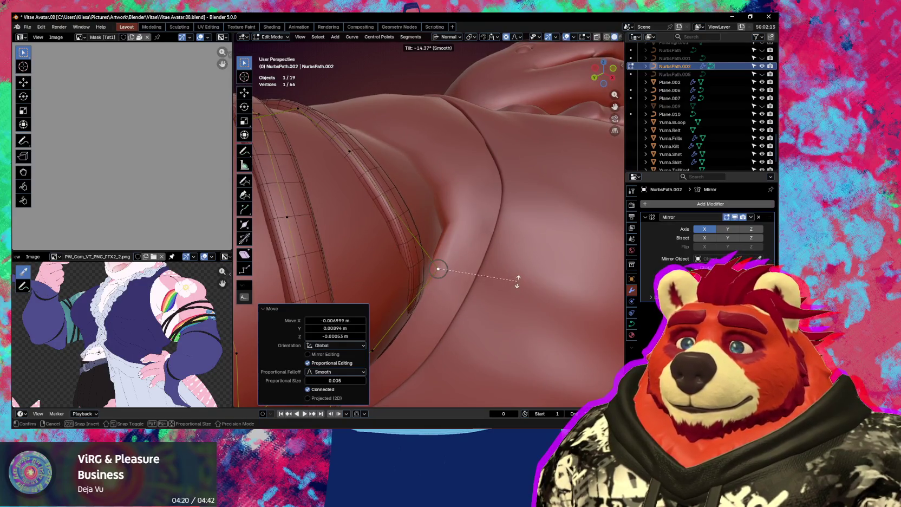
pyautogui.click(515, 287)
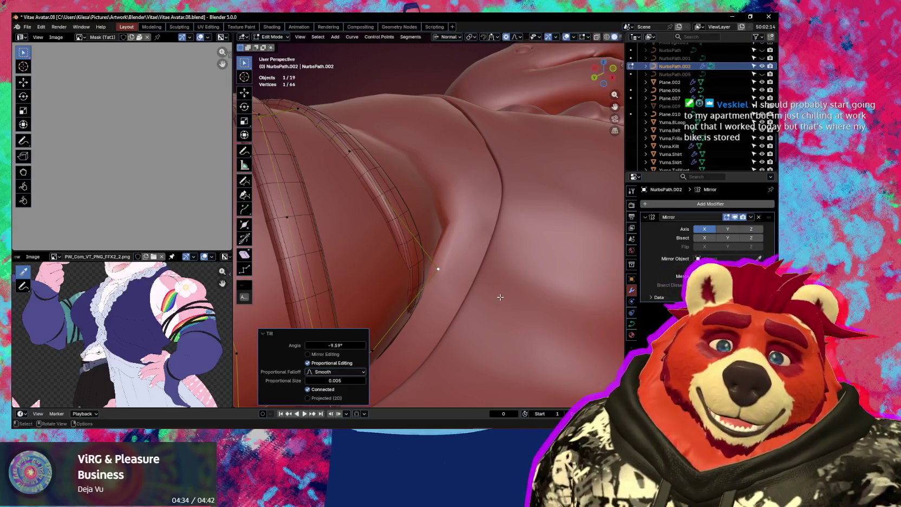
pyautogui.scroll(-4, 489, 281)
pyautogui.moveTo(489, 282)
pyautogui.mouseDown(button='middle')
pyautogui.moveTo(429, 262)
pyautogui.moveTo(496, 291)
pyautogui.moveTo(454, 307)
pyautogui.mouseUp(button='middle')
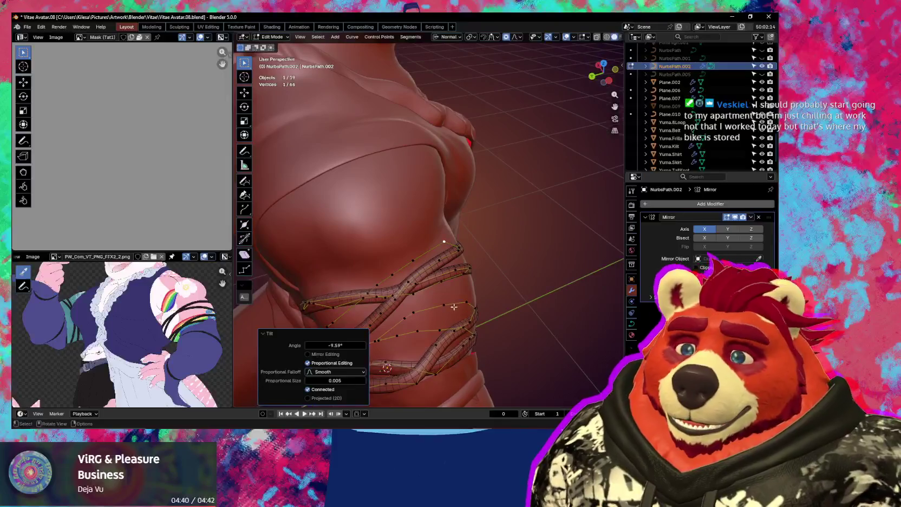
# Step: Move a control point on the crossing waist strap with proportional falloff
pyautogui.moveTo(375, 315); pyautogui.dragTo(401, 260, button='middle')
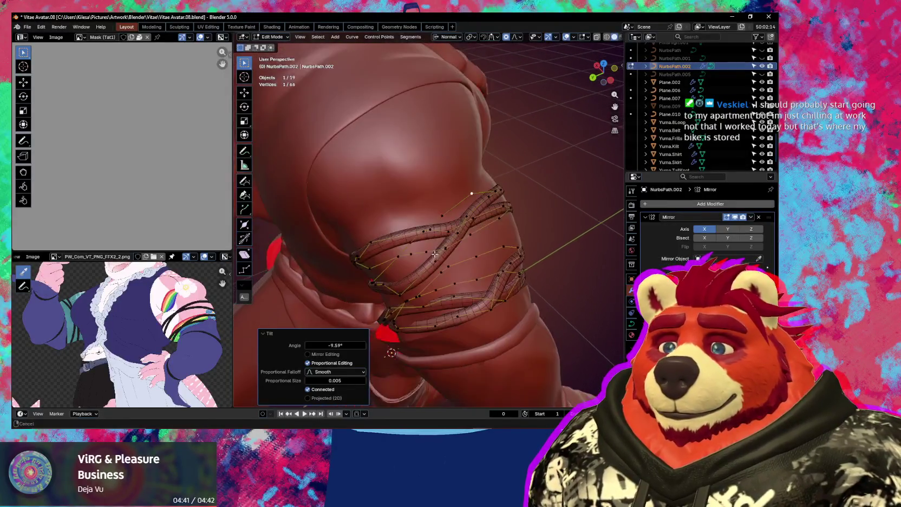
pyautogui.scroll(3, 410, 239)
pyautogui.click(411, 238)
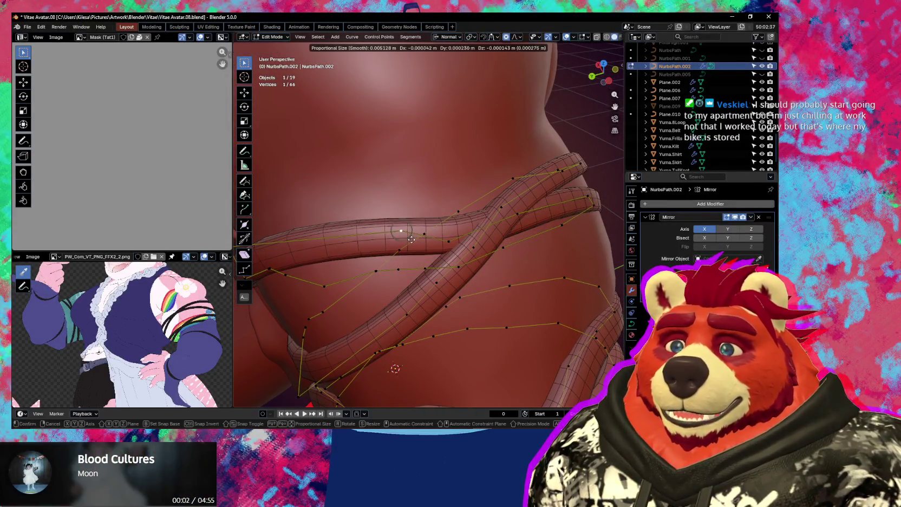
pyautogui.click(411, 241)
pyautogui.moveTo(411, 242)
pyautogui.mouseDown(button='middle')
pyautogui.moveTo(467, 283)
pyautogui.moveTo(458, 311)
pyautogui.mouseUp(button='middle')
pyautogui.press('g')
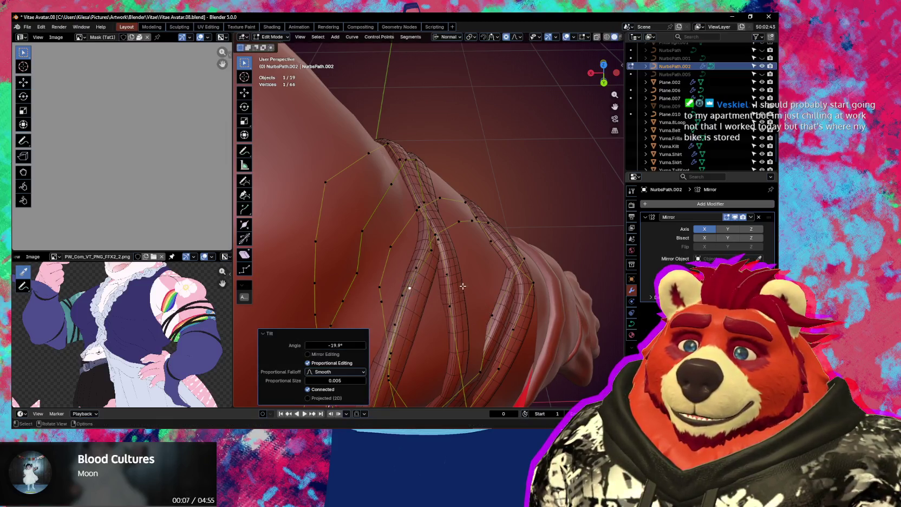
pyautogui.moveTo(463, 286); pyautogui.dragTo(453, 247, button='middle')
# Step: Twist and reposition a control point on the arm strap
pyautogui.click(430, 205)
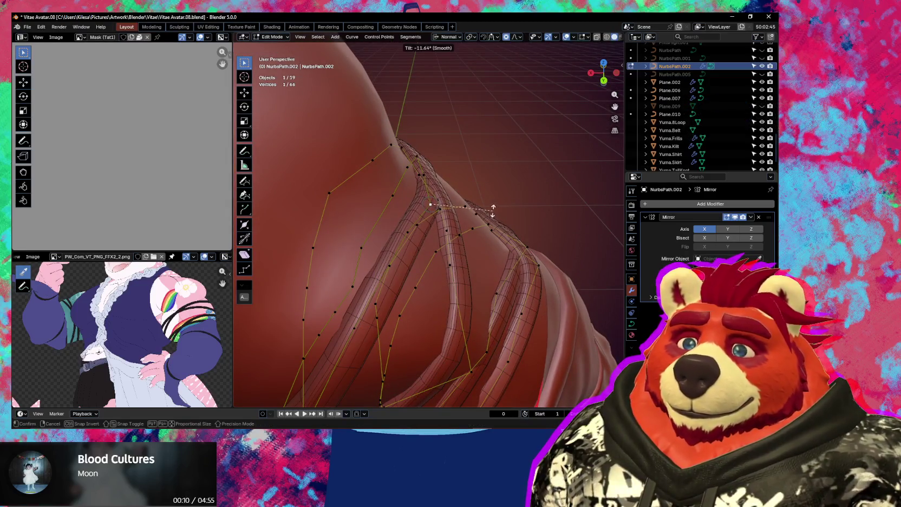
pyautogui.click(475, 207)
pyautogui.click(468, 209)
pyautogui.moveTo(468, 208)
pyautogui.mouseDown(button='middle')
pyautogui.moveTo(382, 161)
pyautogui.moveTo(401, 204)
pyautogui.moveTo(443, 229)
pyautogui.mouseUp(button='middle')
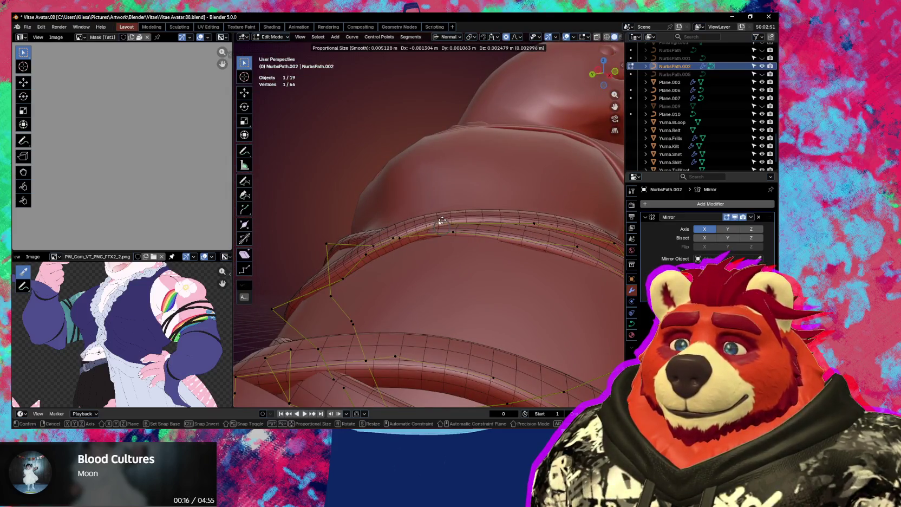
# Step: Select another strap point and nudge it in three small moves
pyautogui.click(399, 239)
pyautogui.moveTo(400, 239); pyautogui.dragTo(431, 223, button='middle')
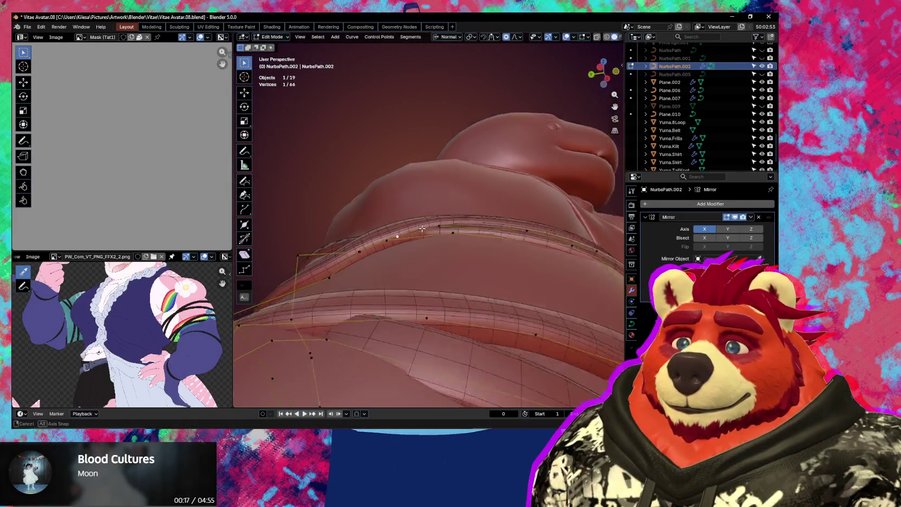
pyautogui.press('g')
pyautogui.click(444, 224)
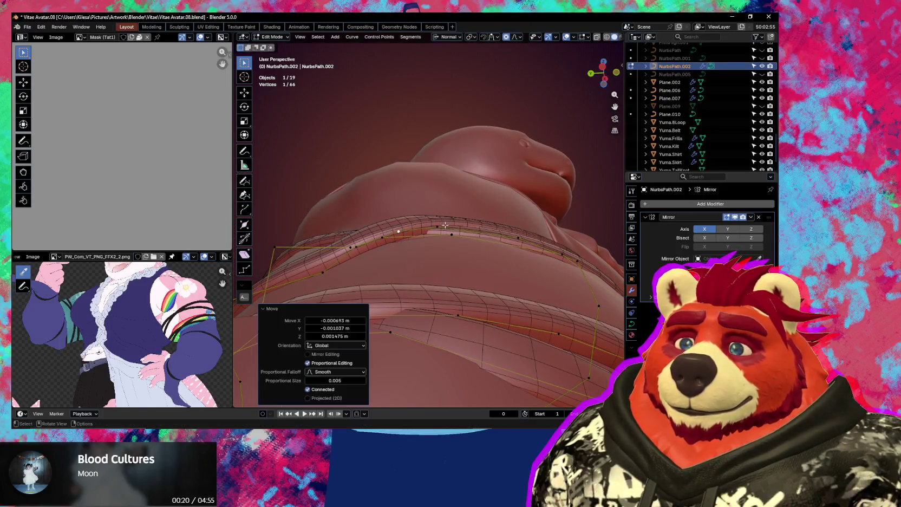
pyautogui.press('g')
pyautogui.click(438, 227)
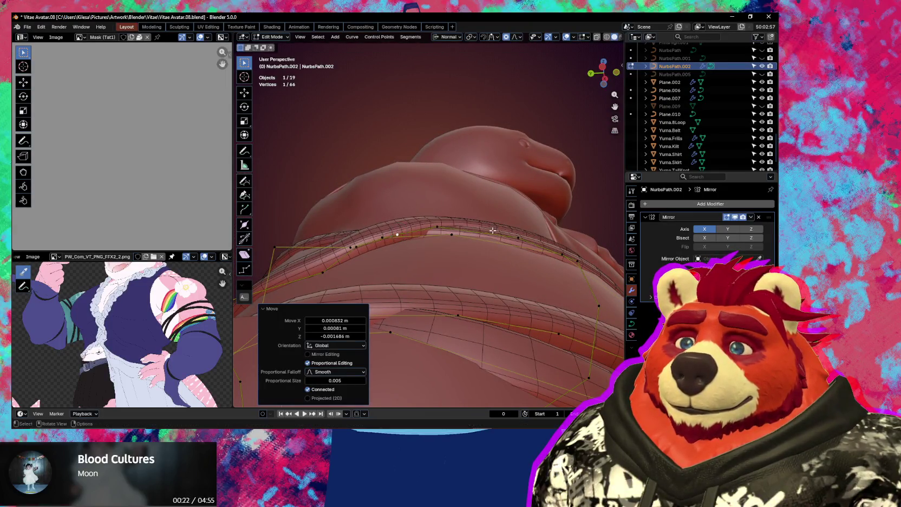
pyautogui.press('g')
pyautogui.click(446, 226)
# Step: Shift the strap point three more times to tighten it against the body
pyautogui.moveTo(446, 226)
pyautogui.mouseDown(button='middle')
pyautogui.moveTo(459, 265)
pyautogui.moveTo(428, 298)
pyautogui.moveTo(437, 311)
pyautogui.moveTo(463, 299)
pyautogui.moveTo(399, 299)
pyautogui.moveTo(532, 249)
pyautogui.moveTo(526, 256)
pyautogui.moveTo(405, 239)
pyautogui.moveTo(389, 216)
pyautogui.moveTo(436, 261)
pyautogui.mouseUp(button='middle')
pyautogui.press('g')
pyautogui.click(463, 262)
pyautogui.press('g')
pyautogui.click(463, 299)
pyautogui.press('g')
pyautogui.click(380, 306)
# Step: Nudge arm-strap points about 0.003–0.0045 m with smooth falloff size 0.003
pyautogui.press('g')
pyautogui.click(513, 251)
pyautogui.press('g')
pyautogui.click(462, 244)
pyautogui.press('g')
pyautogui.click(396, 220)
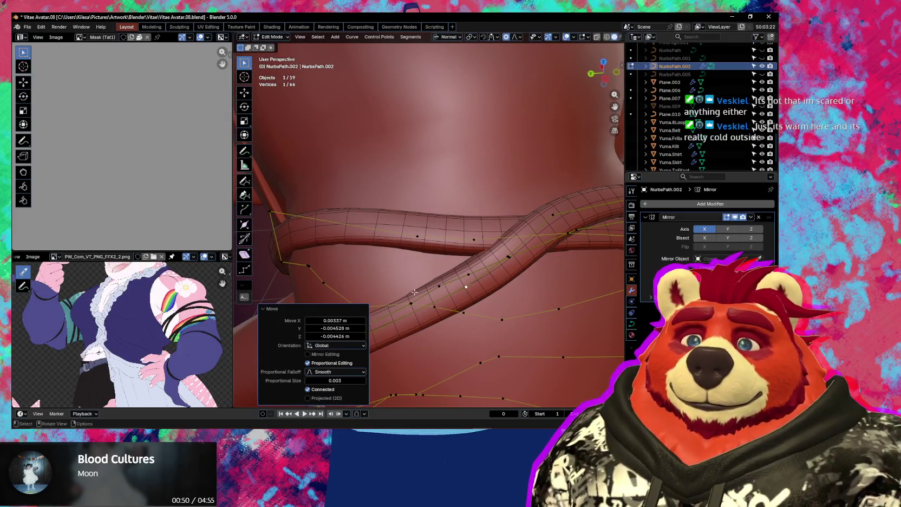
pyautogui.moveTo(424, 314)
pyautogui.mouseDown(button='middle')
pyautogui.moveTo(372, 282)
pyautogui.moveTo(390, 251)
pyautogui.moveTo(411, 257)
pyautogui.mouseUp(button='middle')
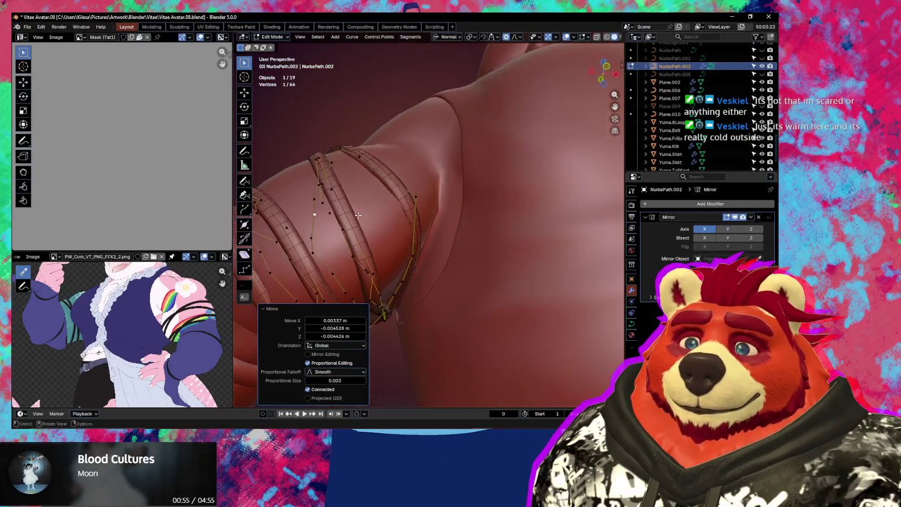
# Step: Move upper-arm strap control points with proportional falloff, checking the fit
pyautogui.scroll(3, 410, 257)
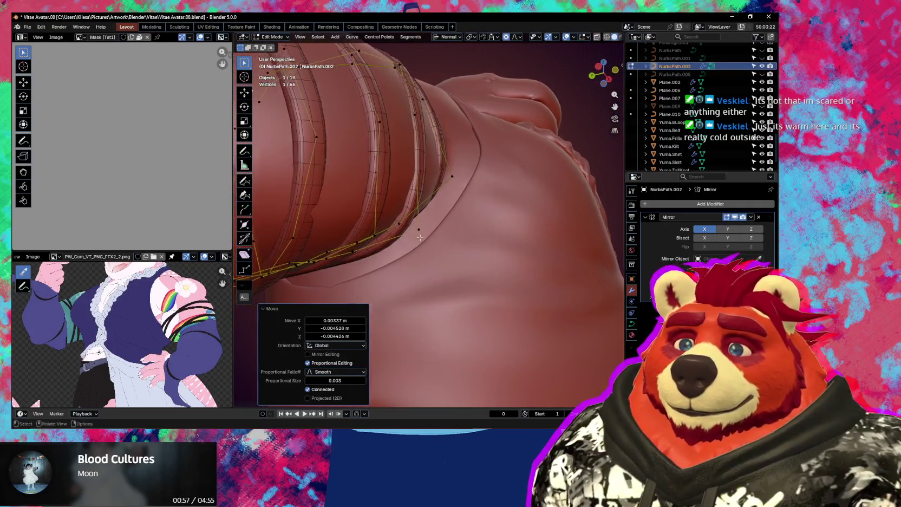
pyautogui.press('g')
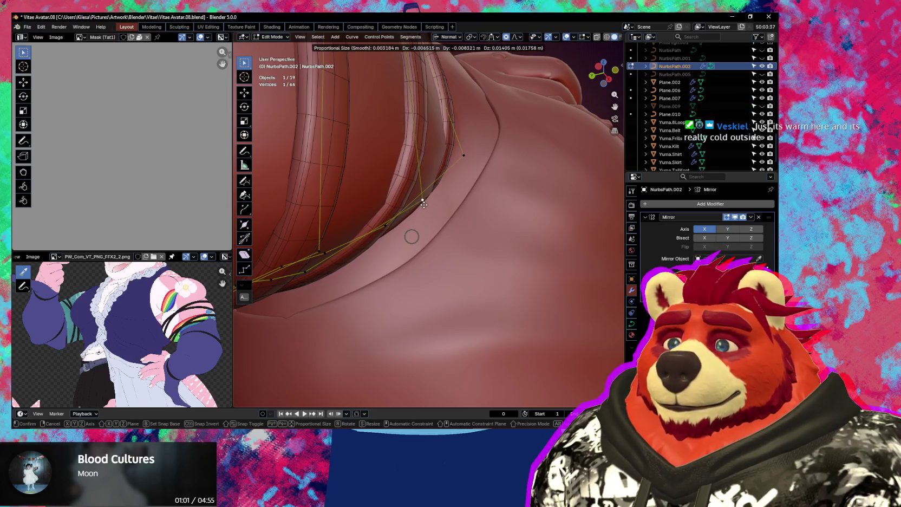
pyautogui.click(426, 199)
pyautogui.moveTo(427, 199)
pyautogui.mouseDown(button='middle')
pyautogui.moveTo(455, 177)
pyautogui.moveTo(493, 233)
pyautogui.moveTo(472, 184)
pyautogui.mouseUp(button='middle')
pyautogui.press('Right')
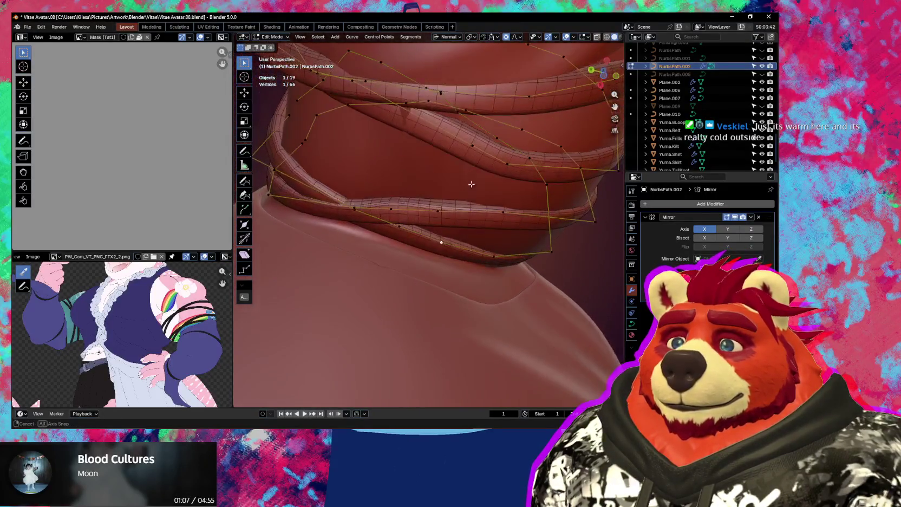
pyautogui.moveTo(441, 216)
pyautogui.mouseDown(button='middle')
pyautogui.moveTo(450, 200)
pyautogui.moveTo(470, 197)
pyautogui.moveTo(423, 216)
pyautogui.moveTo(426, 244)
pyautogui.moveTo(455, 135)
pyautogui.moveTo(417, 203)
pyautogui.mouseUp(button='middle')
pyautogui.press('g')
pyautogui.click(449, 200)
# Step: Shift two more strap control points a few millimetres toward the arm
pyautogui.press('g')
pyautogui.click(466, 192)
pyautogui.press('g')
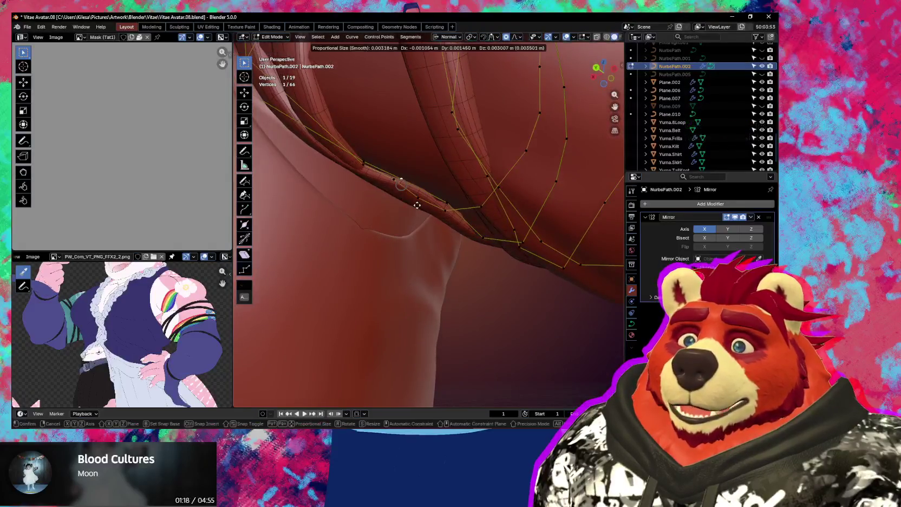
pyautogui.click(418, 205)
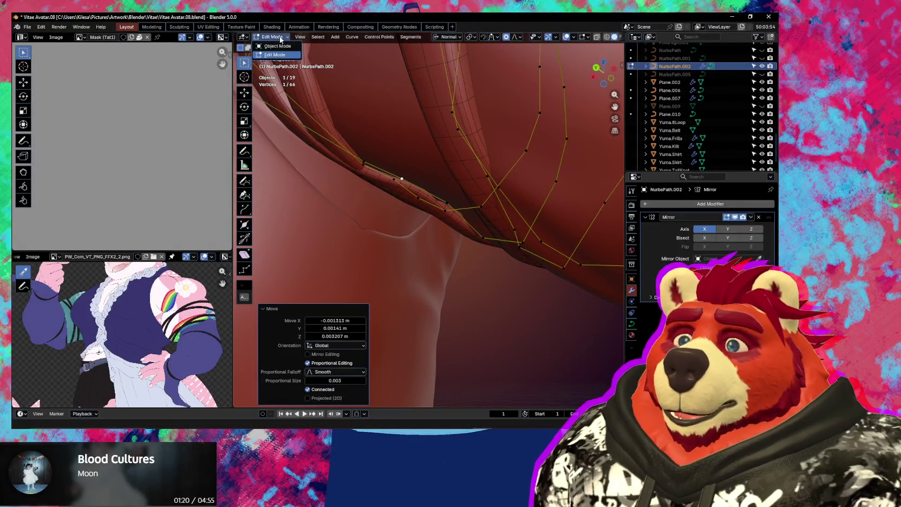
pyautogui.moveTo(321, 97)
pyautogui.mouseDown(button='middle')
pyautogui.moveTo(443, 213)
pyautogui.moveTo(425, 221)
pyautogui.moveTo(455, 242)
pyautogui.moveTo(469, 308)
pyautogui.moveTo(478, 251)
pyautogui.moveTo(462, 246)
pyautogui.moveTo(462, 226)
pyautogui.moveTo(439, 297)
pyautogui.mouseUp(button='middle')
# Step: Adjust another point, then move two selected points together about 0.0015 m on X
pyautogui.press('g')
pyautogui.click(436, 244)
pyautogui.press('g')
pyautogui.click(439, 258)
pyautogui.keyDown('shift'); pyautogui.click(457, 251); pyautogui.keyUp('shift')
pyautogui.press('g')
pyautogui.click(461, 228)
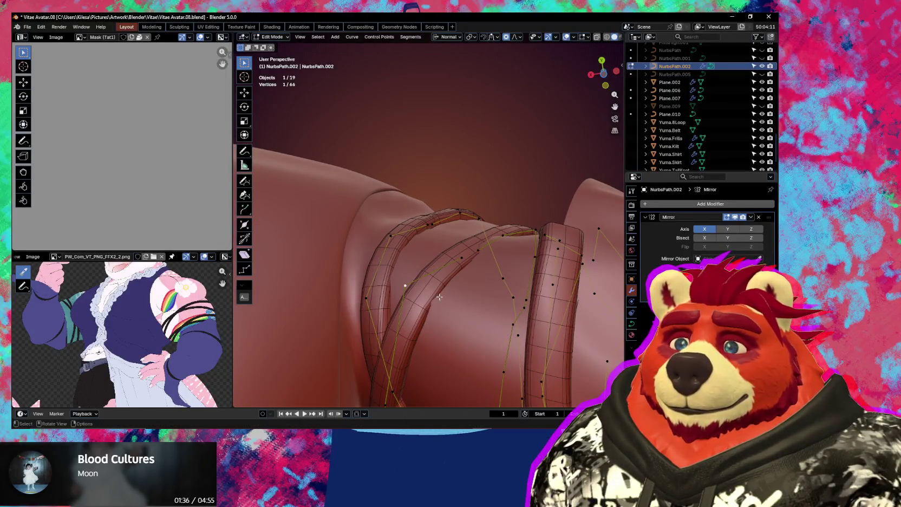
# Step: Finish the band twist and move a control point, cancelling a second move
pyautogui.click(465, 268)
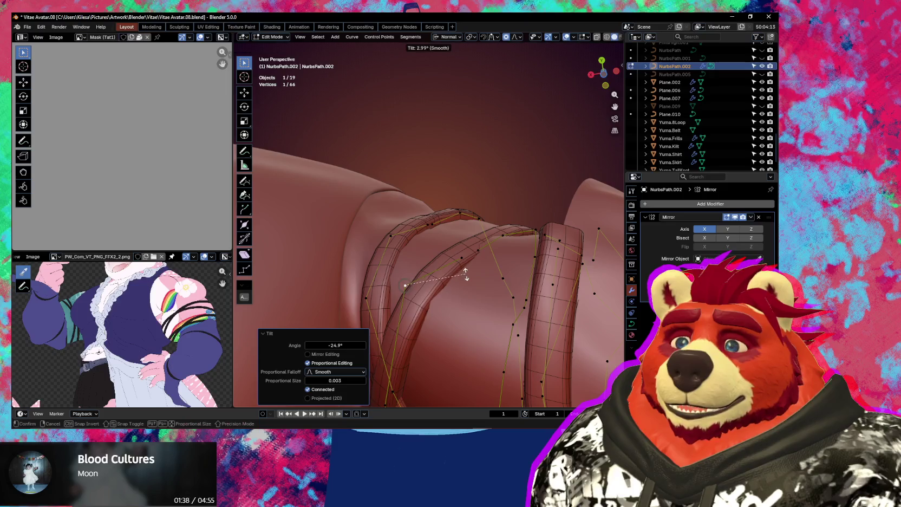
pyautogui.click(467, 282)
pyautogui.moveTo(467, 283)
pyautogui.mouseDown(button='middle')
pyautogui.moveTo(408, 237)
pyautogui.moveTo(413, 188)
pyautogui.mouseUp(button='middle')
pyautogui.press('g')
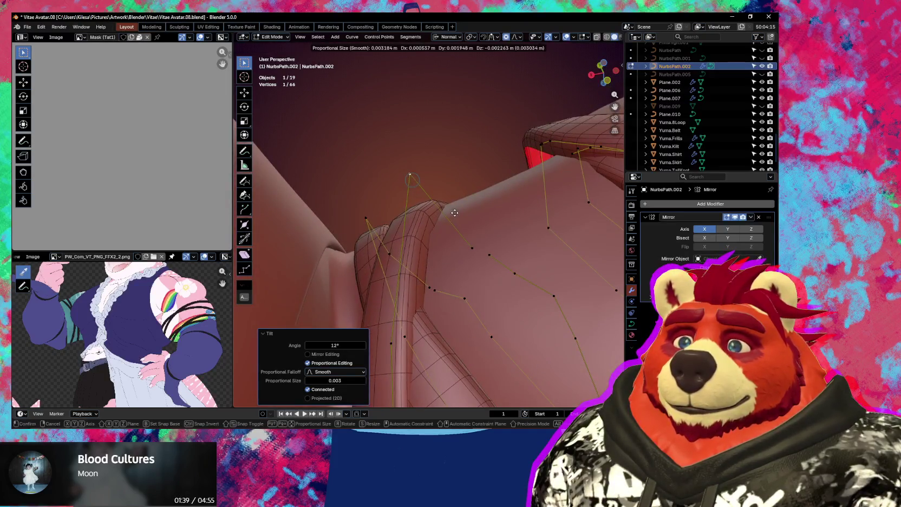
pyautogui.click(455, 210)
pyautogui.moveTo(455, 211)
pyautogui.mouseDown(button='middle')
pyautogui.moveTo(582, 258)
pyautogui.moveTo(591, 321)
pyautogui.moveTo(500, 304)
pyautogui.moveTo(497, 192)
pyautogui.moveTo(504, 197)
pyautogui.mouseUp(button='middle')
pyautogui.press('g')
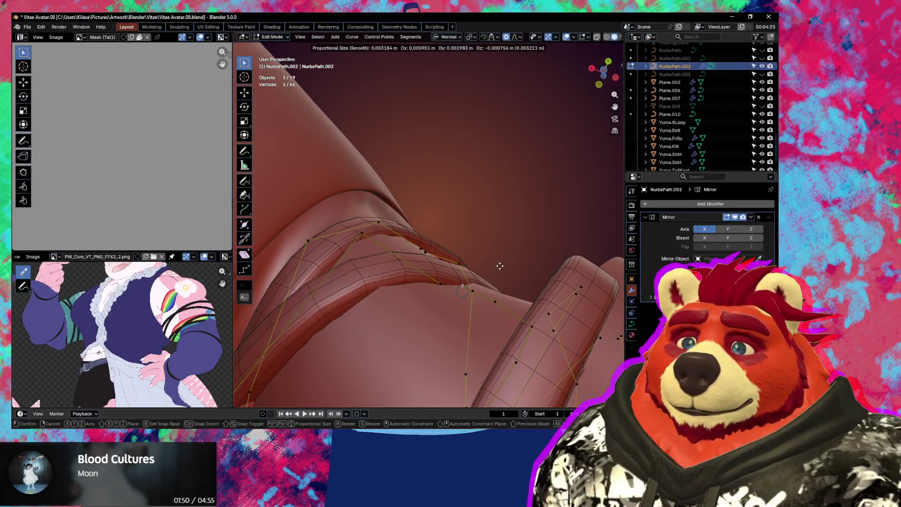
pyautogui.press('Escape')
# Step: Add a neighbouring strap point, then rotate, move and twist the pair
pyautogui.keyDown('shift'); pyautogui.click(441, 284); pyautogui.keyUp('shift')
pyautogui.press('r')
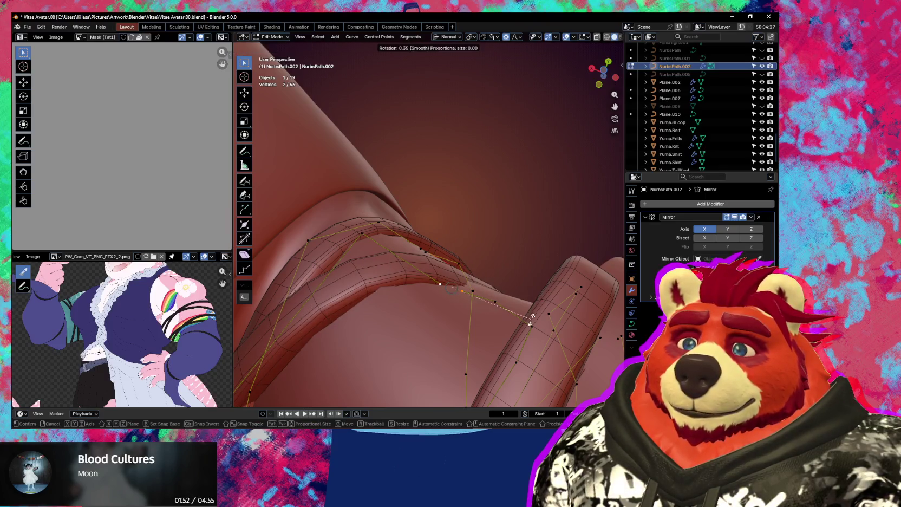
pyautogui.click(532, 302)
pyautogui.press('g')
pyautogui.click(520, 305)
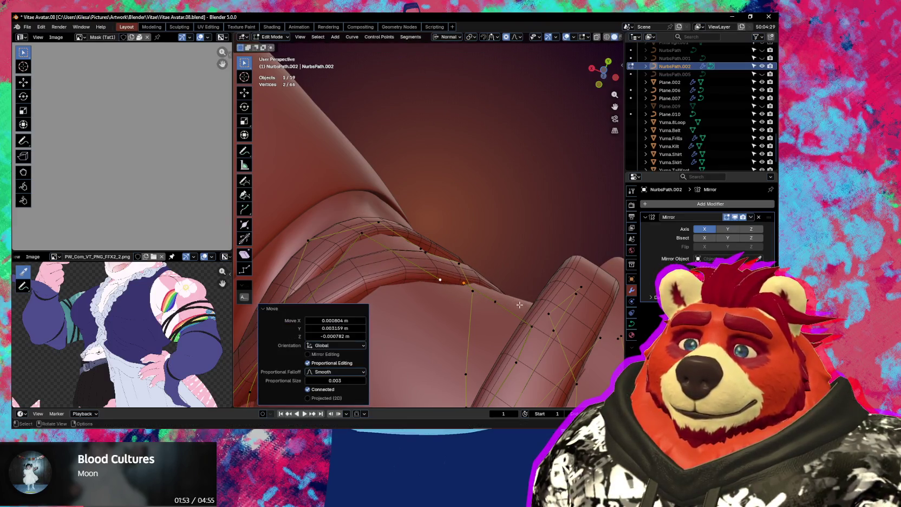
pyautogui.click(523, 306)
pyautogui.moveTo(523, 306)
pyautogui.mouseDown(button='middle')
pyautogui.moveTo(458, 354)
pyautogui.moveTo(454, 392)
pyautogui.mouseUp(button='middle')
pyautogui.moveTo(470, 362)
pyautogui.mouseDown(button='middle')
pyautogui.moveTo(438, 305)
pyautogui.moveTo(471, 282)
pyautogui.moveTo(460, 260)
pyautogui.moveTo(449, 277)
pyautogui.moveTo(411, 259)
pyautogui.mouseUp(button='middle')
# Step: Rotate the selected strap points slightly, about 0.0663°, so the bands lie flush
pyautogui.press('r')
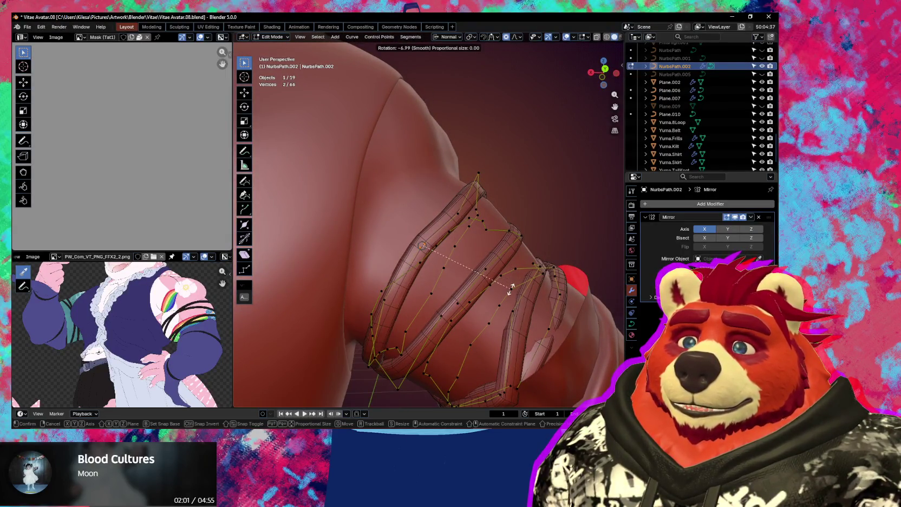
pyautogui.click(514, 288)
pyautogui.press('g')
pyautogui.press('r')
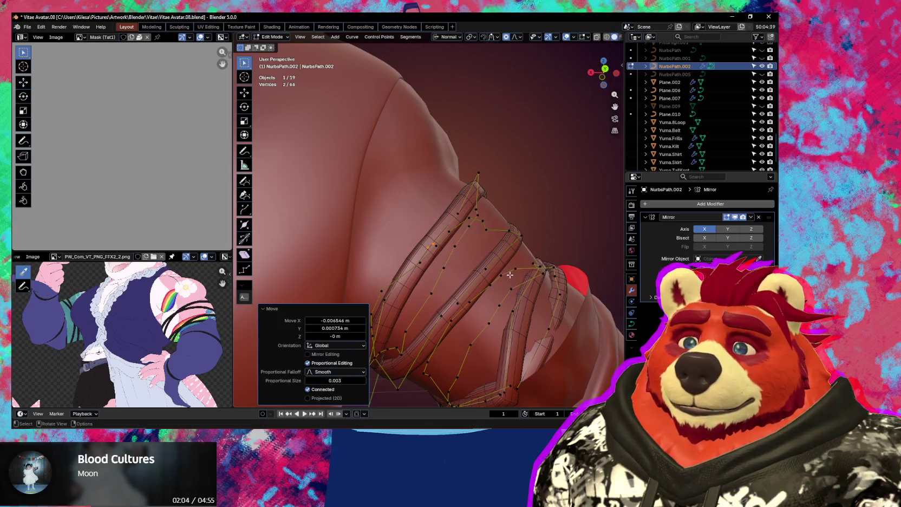
pyautogui.click(520, 290)
pyautogui.moveTo(519, 290)
pyautogui.mouseDown(button='middle')
pyautogui.moveTo(480, 266)
pyautogui.moveTo(493, 294)
pyautogui.moveTo(424, 309)
pyautogui.moveTo(398, 267)
pyautogui.moveTo(534, 277)
pyautogui.moveTo(487, 266)
pyautogui.moveTo(427, 269)
pyautogui.mouseUp(button='middle')
pyautogui.scroll(5, 464, 261)
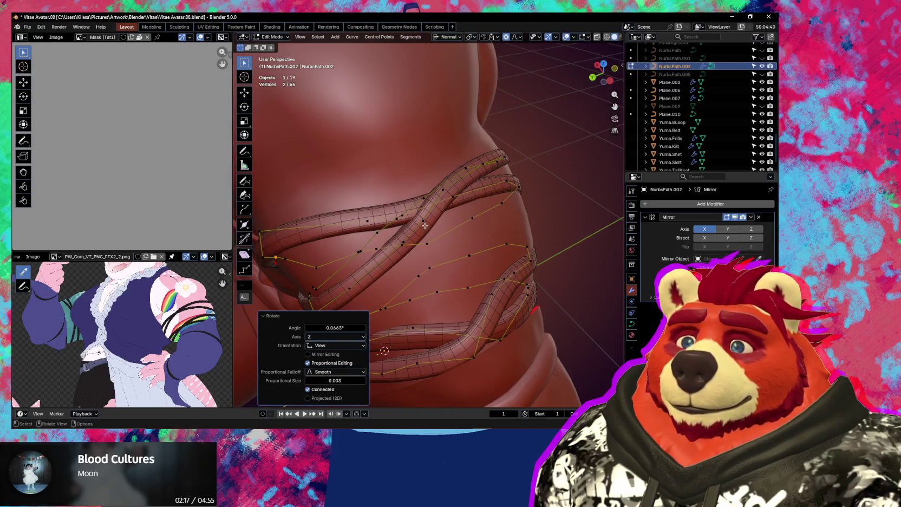
# Step: Nudge a single strap point roughly 0.0025, 0.0016 and 0.0021 m
pyautogui.click(425, 226)
pyautogui.click(423, 223)
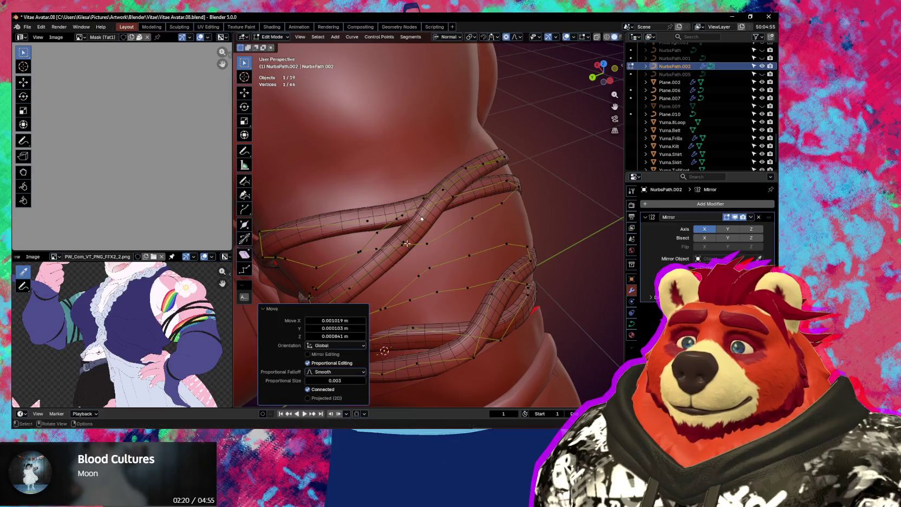
pyautogui.press('g')
pyautogui.moveTo(424, 223); pyautogui.dragTo(426, 224, button='middle')
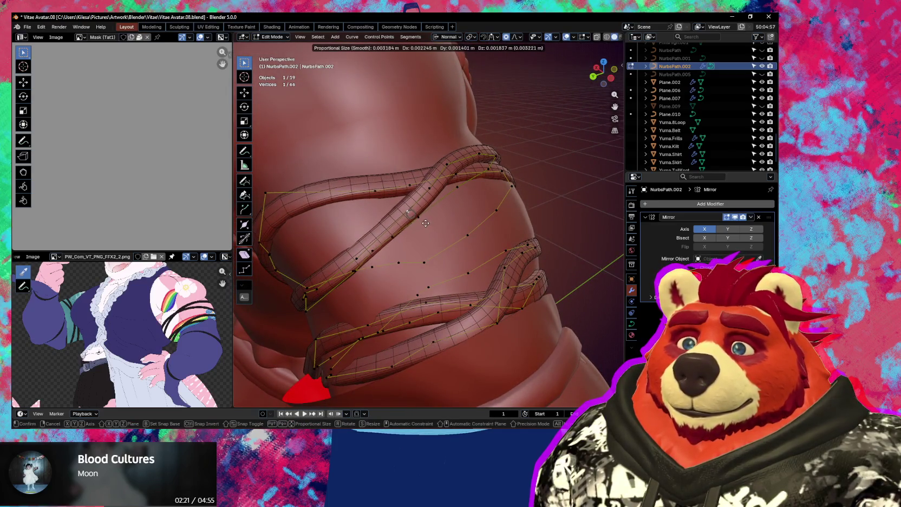
pyautogui.click(426, 223)
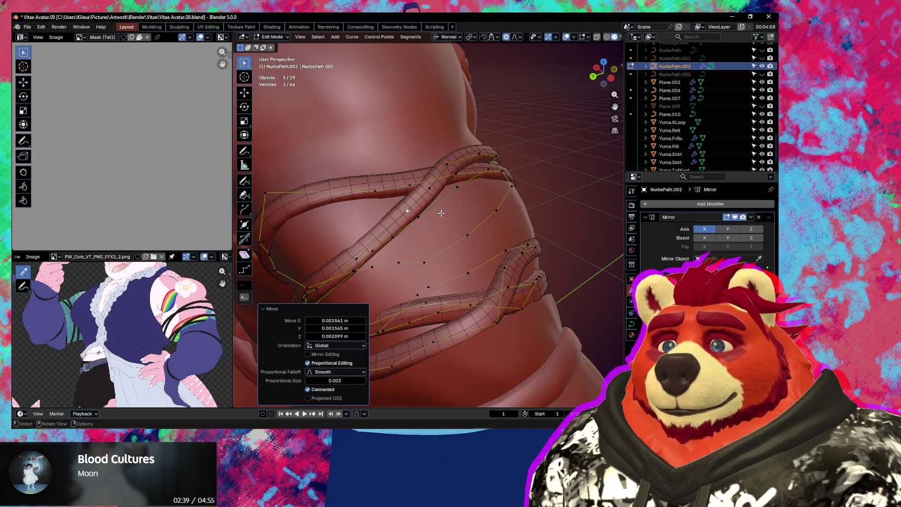
# Step: Switch back to Object Mode through the Ctrl+Tab mode pie
pyautogui.scroll(-3, 441, 213)
pyautogui.moveTo(441, 214); pyautogui.dragTo(492, 191, button='middle')
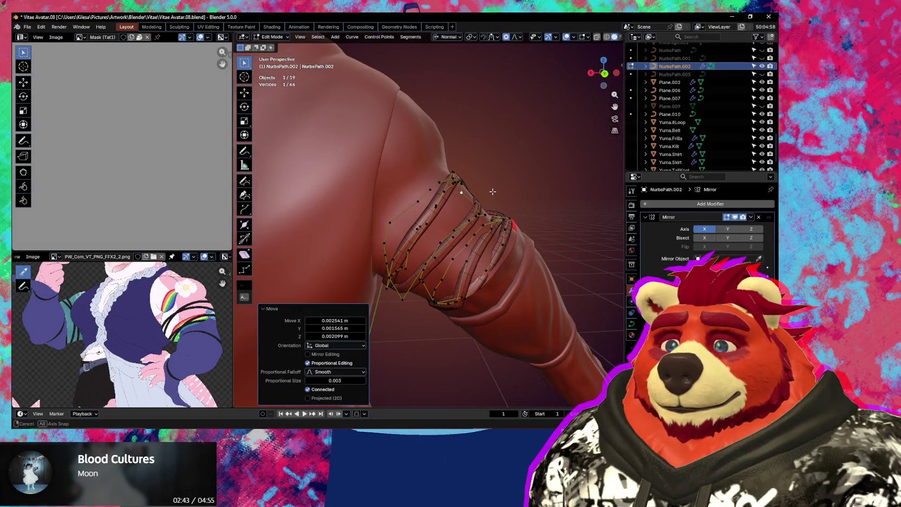
pyautogui.moveTo(493, 191); pyautogui.dragTo(525, 265, button='middle')
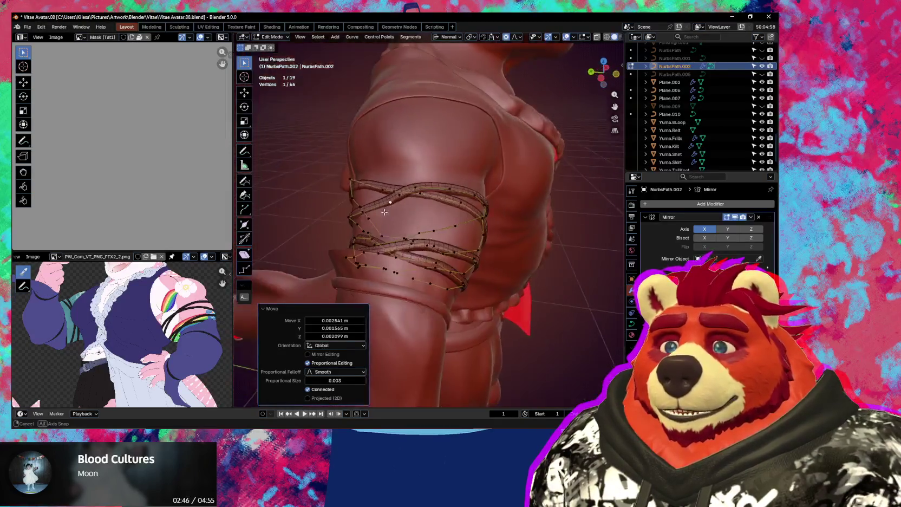
pyautogui.hotkey('ctrl', 'Tab')
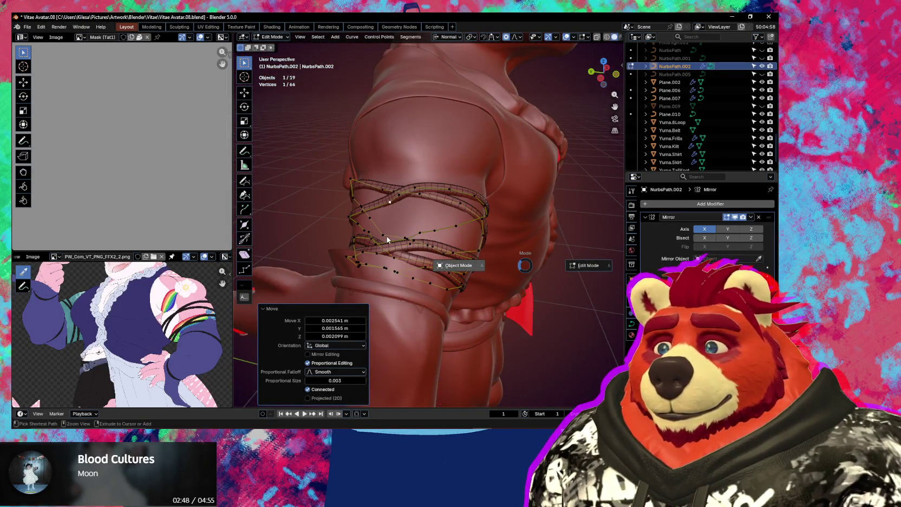
pyautogui.click(385, 236)
pyautogui.moveTo(383, 236)
pyautogui.mouseDown(button='middle')
pyautogui.moveTo(445, 241)
pyautogui.moveTo(472, 231)
pyautogui.moveTo(463, 233)
pyautogui.mouseUp(button='middle')
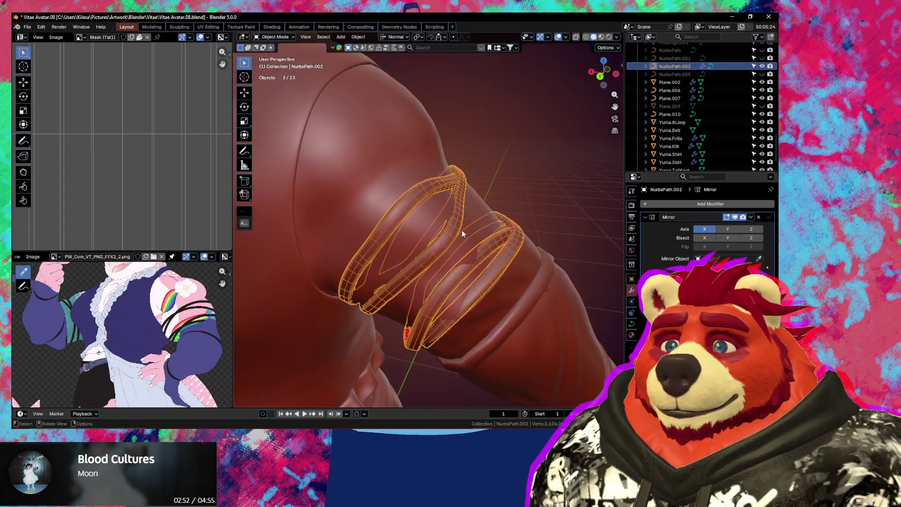
# Step: Duplicate the strap curves in place and hide the copy
pyautogui.click(633, 324)
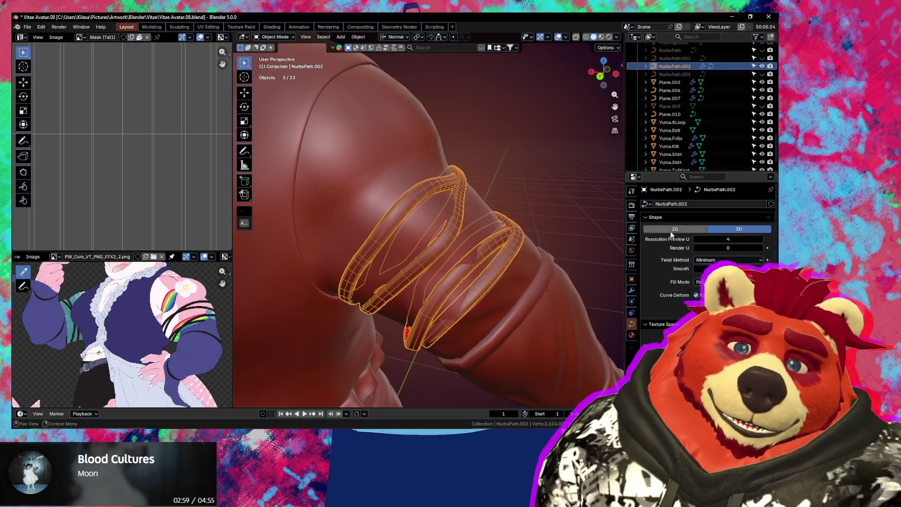
pyautogui.moveTo(460, 244)
pyautogui.mouseDown(button='middle')
pyautogui.moveTo(443, 237)
pyautogui.moveTo(458, 237)
pyautogui.moveTo(403, 246)
pyautogui.moveTo(412, 205)
pyautogui.mouseUp(button='middle')
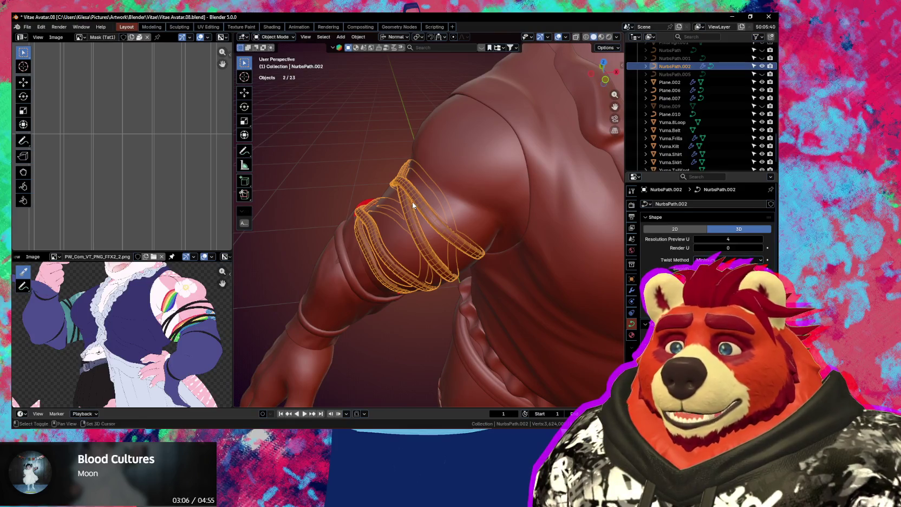
pyautogui.hotkey('shift', 'd')
pyautogui.press('Escape')
pyautogui.press('h')
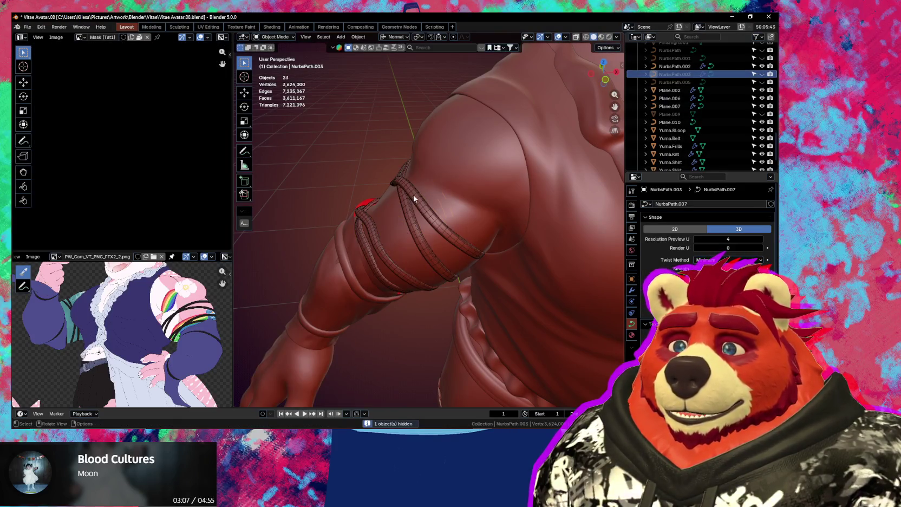
# Step: Edit the original NurbsPath.002 and set its curve shape to 2D
pyautogui.click(413, 195)
pyautogui.press('Tab')
pyautogui.click(675, 229)
pyautogui.scroll(-5, 416, 116)
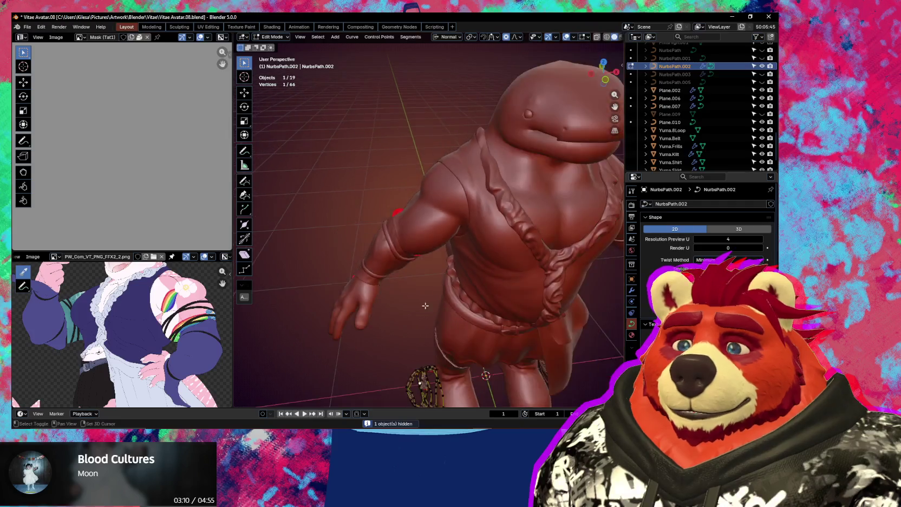
# Step: Inspect the flattened strap curve, starting and cancelling a control-point move
pyautogui.scroll(4, 416, 116)
pyautogui.scroll(5, 422, 273)
pyautogui.moveTo(422, 273); pyautogui.dragTo(491, 277, button='middle')
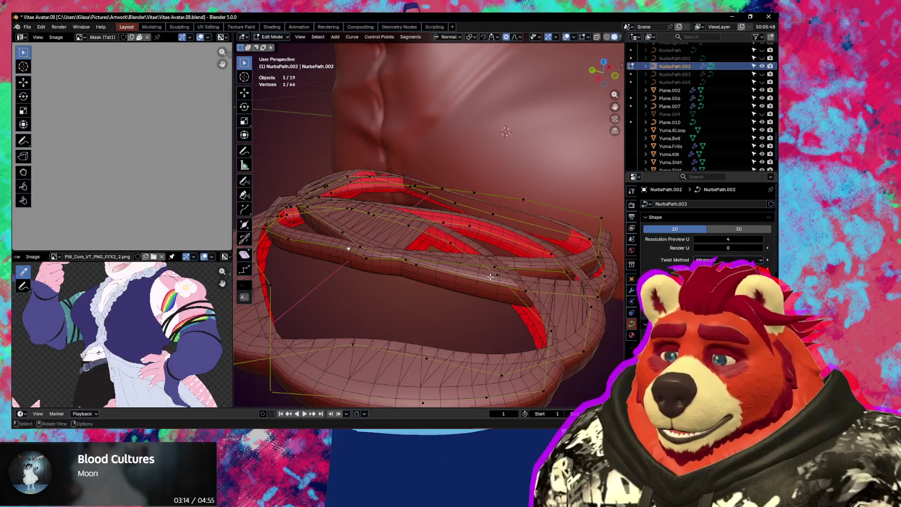
pyautogui.scroll(-3, 491, 277)
pyautogui.moveTo(491, 277); pyautogui.dragTo(439, 224, button='middle')
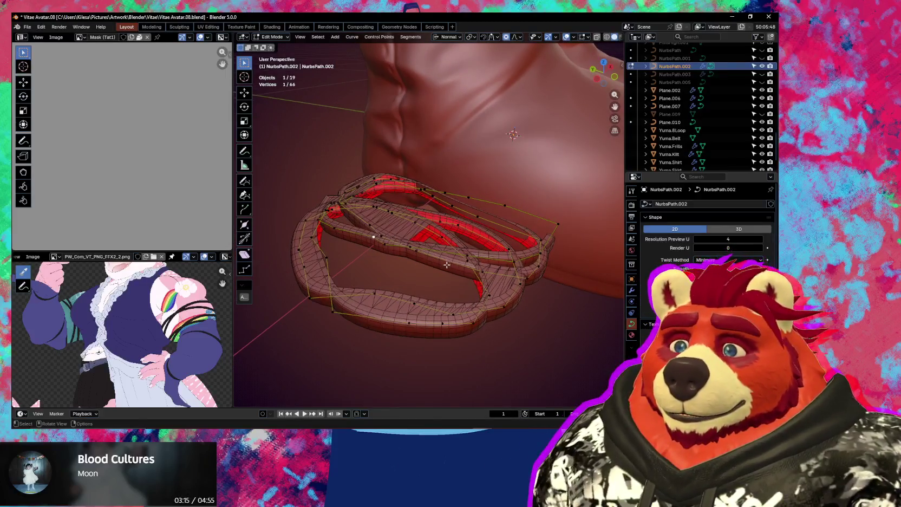
pyautogui.press('g')
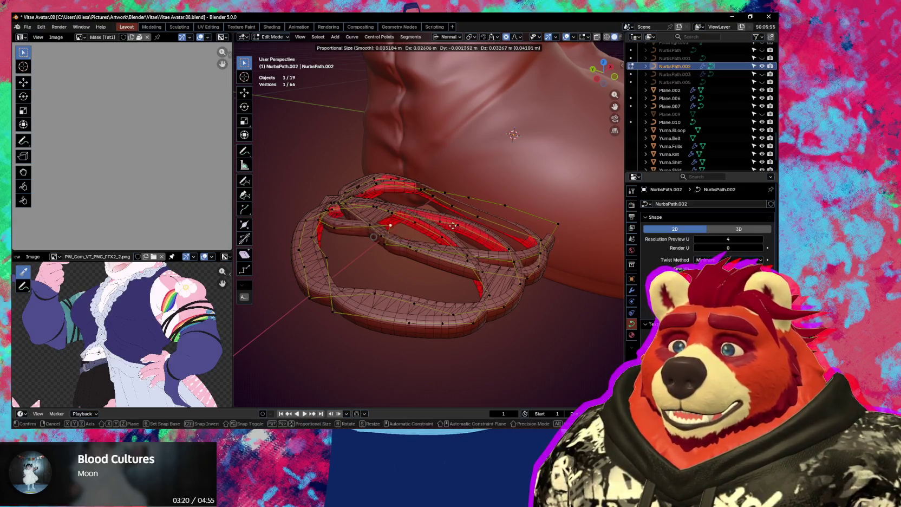
pyautogui.rightClick(433, 297)
# Step: Set the curve shape back to 3D and return to Object Mode
pyautogui.moveTo(437, 291); pyautogui.dragTo(451, 79, button='middle')
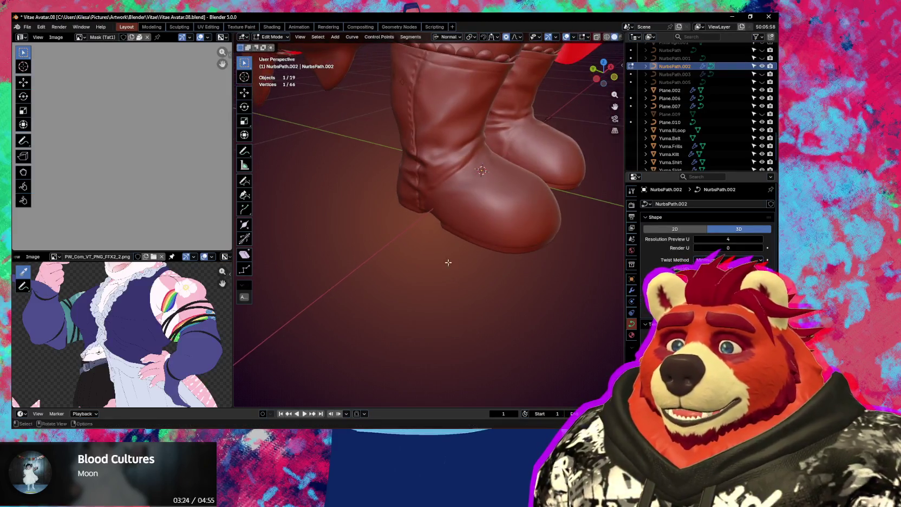
pyautogui.scroll(-6, 451, 79)
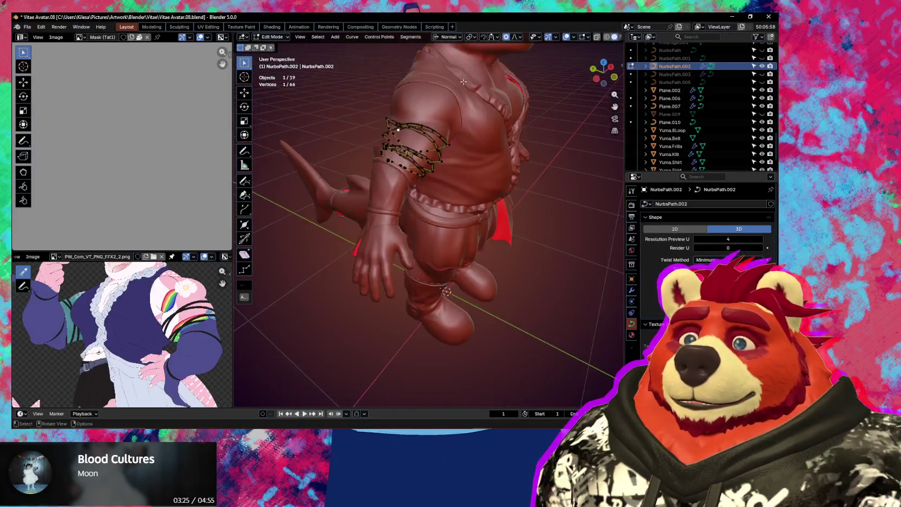
pyautogui.scroll(6, 417, 162)
pyautogui.scroll(-5, 418, 163)
pyautogui.scroll(4, 433, 173)
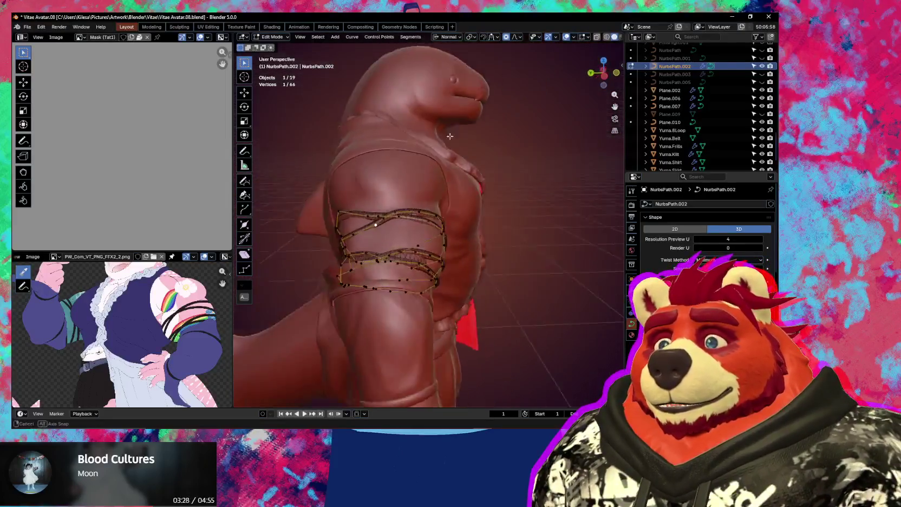
pyautogui.press('Tab')
pyautogui.moveTo(428, 179); pyautogui.dragTo(426, 201, button='middle')
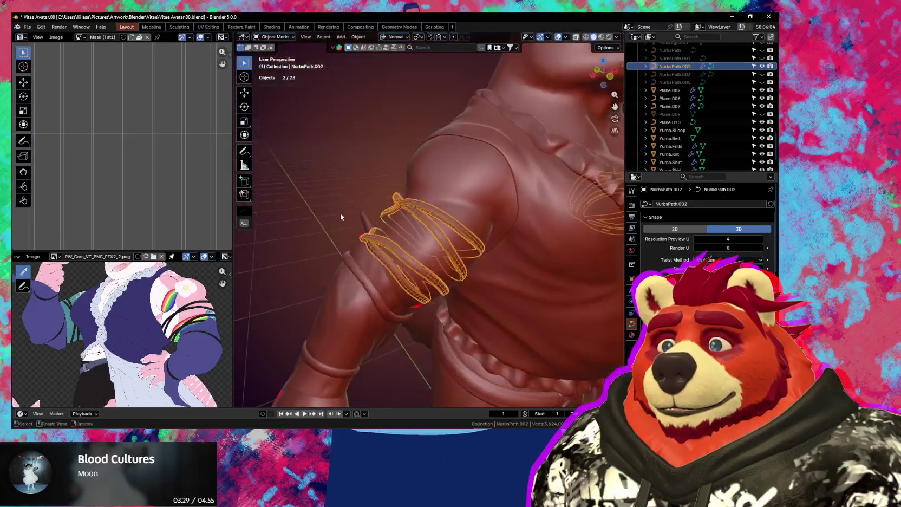
# Step: Hide NurbsPath.003 in the Outliner and duplicate the straps in place as NurbsPath.004
pyautogui.press('Tab')
pyautogui.scroll(2, 425, 201)
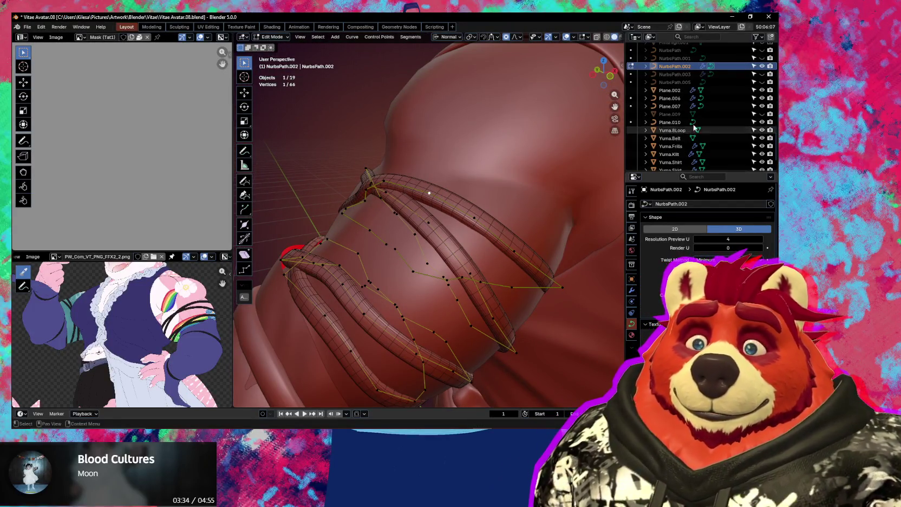
pyautogui.press('Tab')
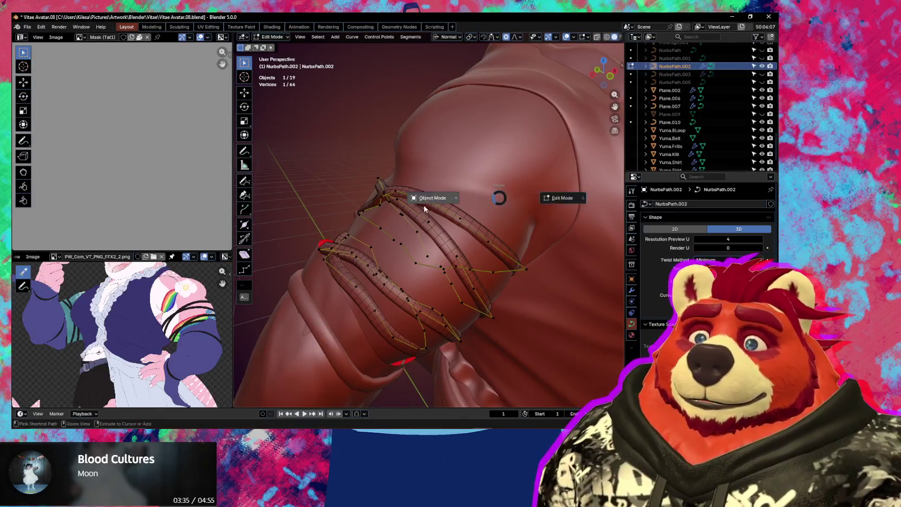
pyautogui.click(762, 74)
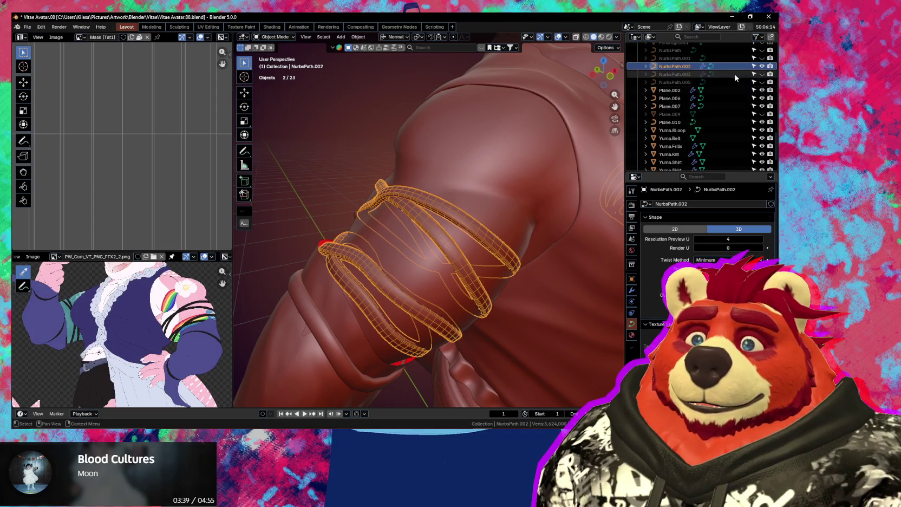
pyautogui.hotkey('shift', 'd')
pyautogui.rightClick(463, 205)
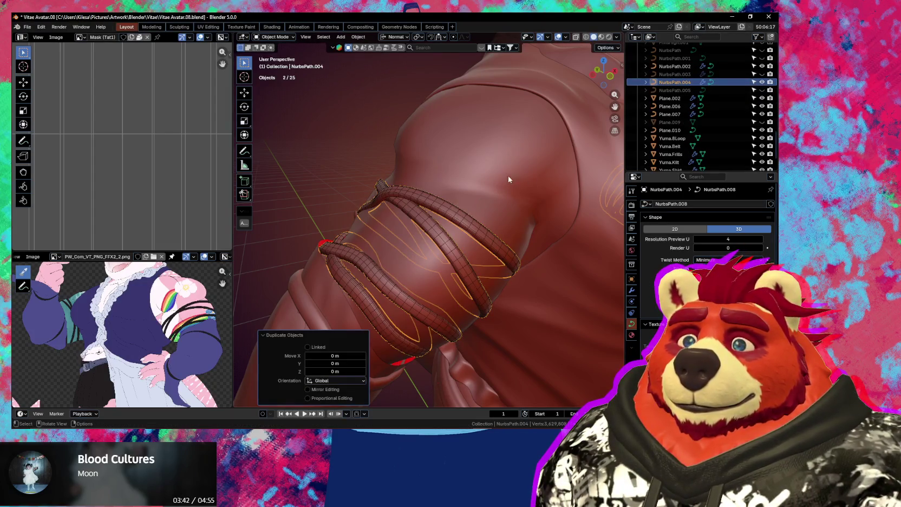
# Step: Hide NurbsPath.004 and bring up the Profile bevel panel at 0.029 m depth
pyautogui.press('h')
pyautogui.moveTo(481, 192)
pyautogui.mouseDown(button='middle')
pyautogui.moveTo(452, 207)
pyautogui.moveTo(462, 194)
pyautogui.mouseUp(button='middle')
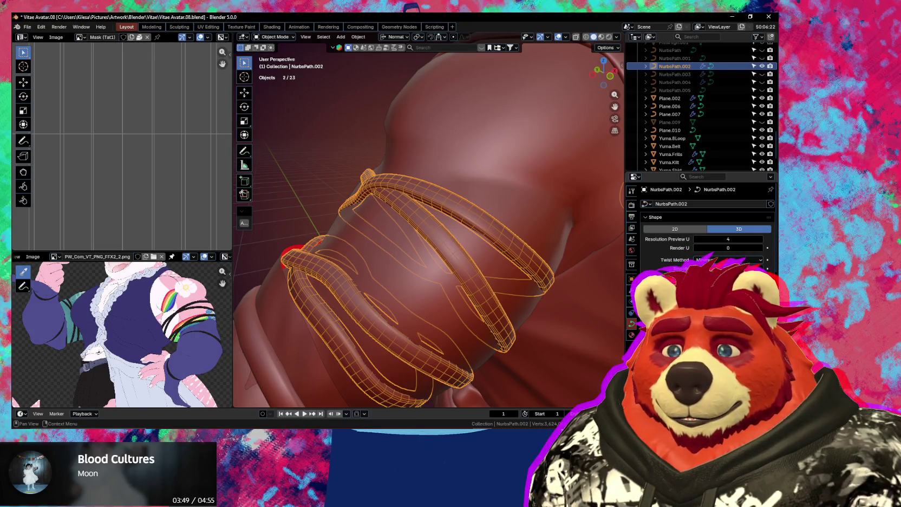
pyautogui.scroll(-3, 775, 241)
pyautogui.scroll(-3, 774, 247)
pyautogui.scroll(-3, 772, 250)
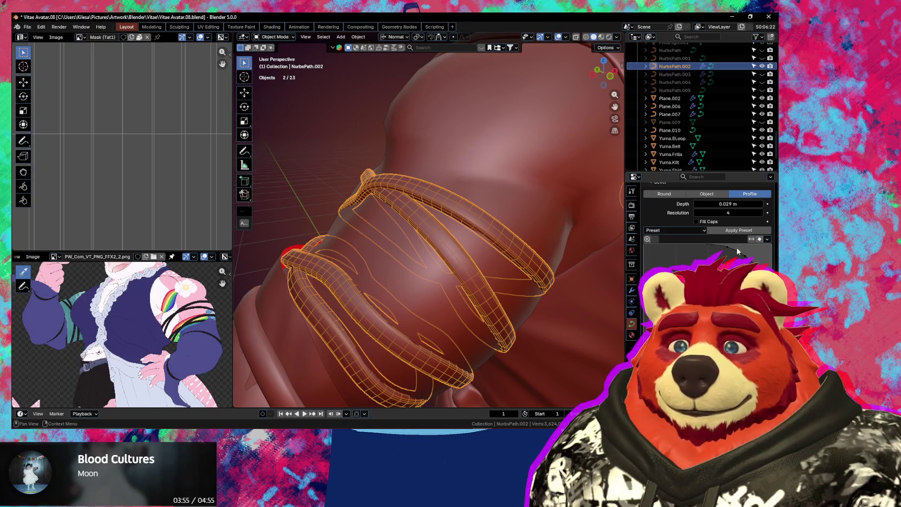
# Step: Apply the Default profile preset to the strap bevel and drag a profile point to flatten it
pyautogui.click(680, 237)
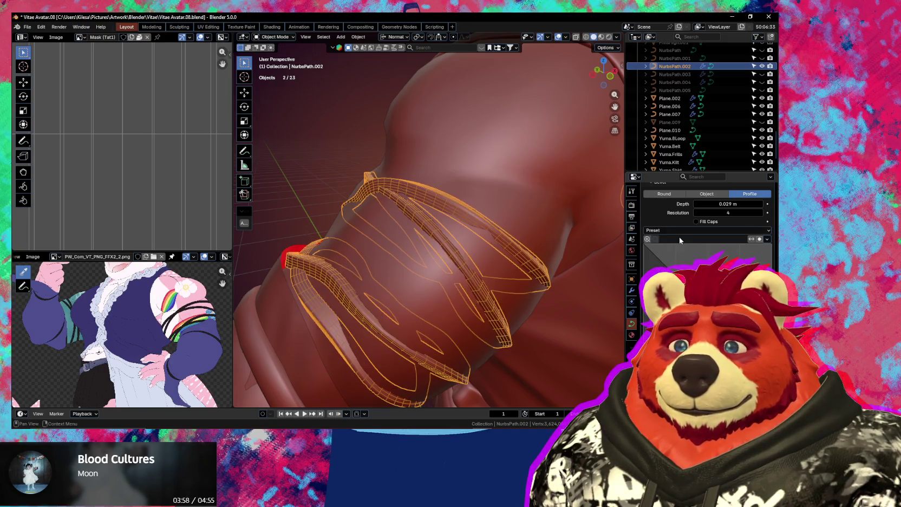
pyautogui.moveTo(467, 245)
pyautogui.mouseDown(button='middle')
pyautogui.moveTo(470, 266)
pyautogui.moveTo(518, 263)
pyautogui.moveTo(499, 257)
pyautogui.mouseUp(button='middle')
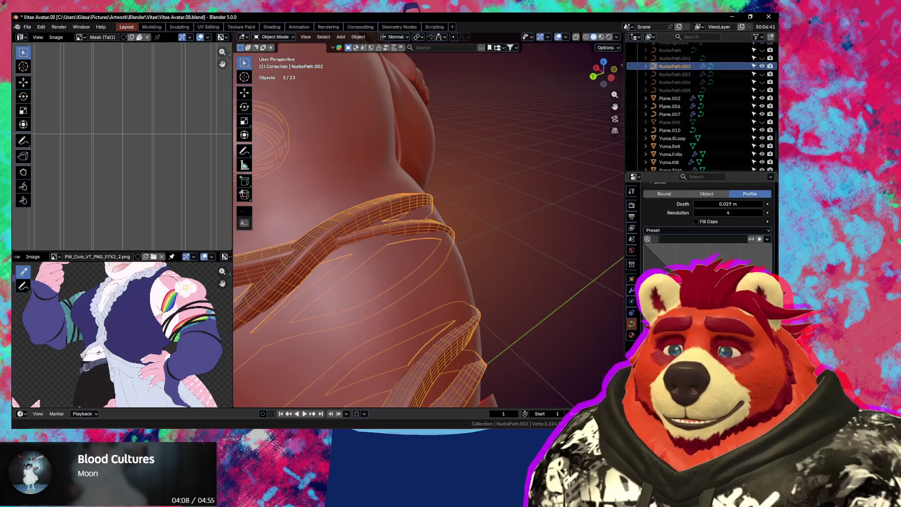
pyautogui.moveTo(682, 263); pyautogui.dragTo(716, 253)
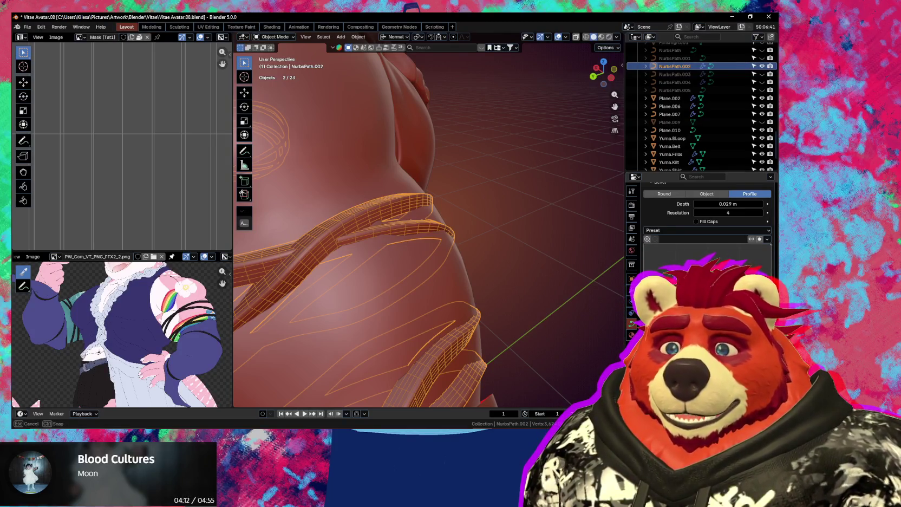
# Step: Inspect the flattened arm straps from above with overlays hidden, then shown again
pyautogui.moveTo(496, 237)
pyautogui.mouseDown(button='middle')
pyautogui.moveTo(544, 224)
pyautogui.moveTo(370, 199)
pyautogui.moveTo(400, 223)
pyautogui.mouseUp(button='middle')
pyautogui.hotkey('shift', 'alt', 'z')
pyautogui.moveTo(469, 258)
pyautogui.mouseDown(button='middle')
pyautogui.moveTo(593, 240)
pyautogui.moveTo(414, 208)
pyautogui.moveTo(402, 197)
pyautogui.mouseUp(button='middle')
pyautogui.hotkey('shift', 'alt', 'z')
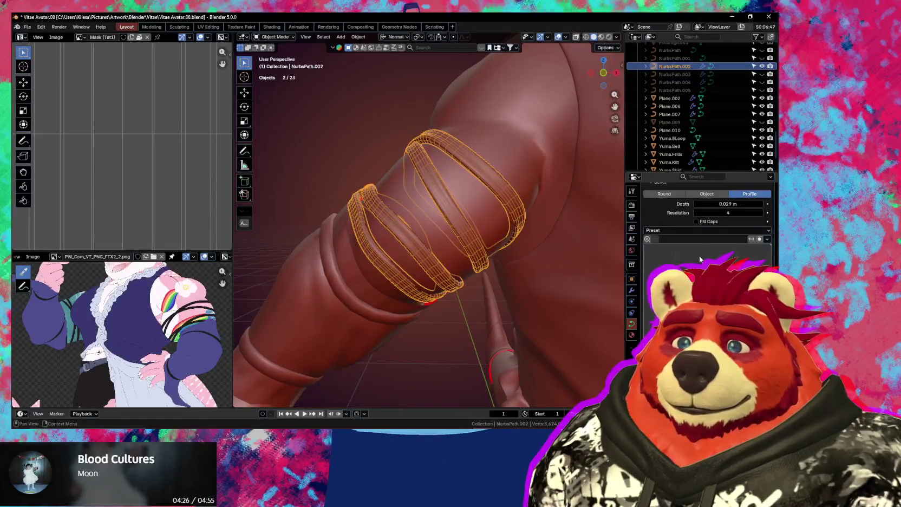
pyautogui.scroll(3, 680, 267)
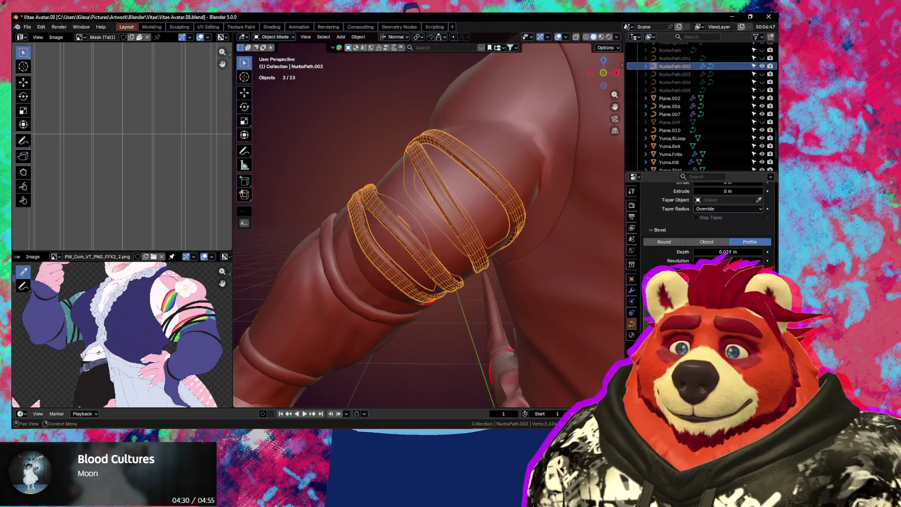
pyautogui.scroll(-5, 499, 205)
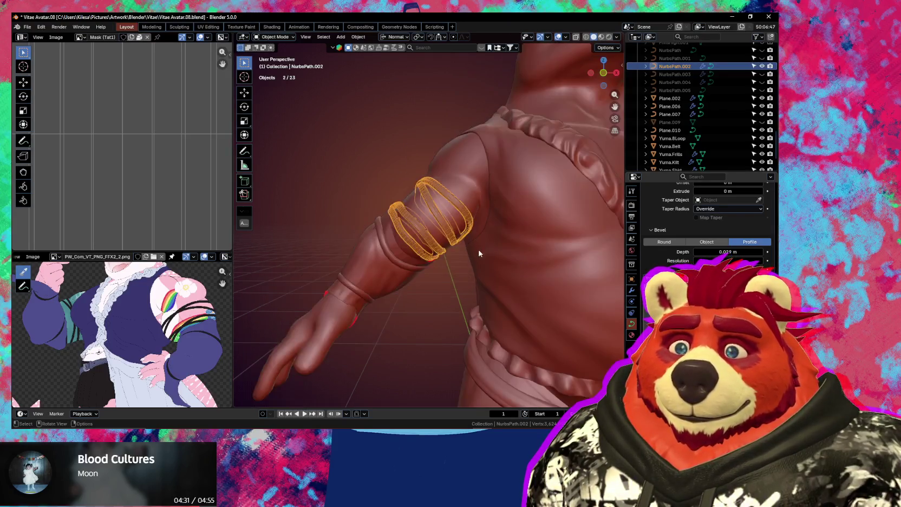
pyautogui.moveTo(499, 353)
pyautogui.keyDown('shift'); pyautogui.mouseDown(button='middle')
pyautogui.moveTo(498, 205)
pyautogui.moveTo(447, 177)
pyautogui.moveTo(457, 221)
pyautogui.mouseUp(button='middle'); pyautogui.keyUp('shift')
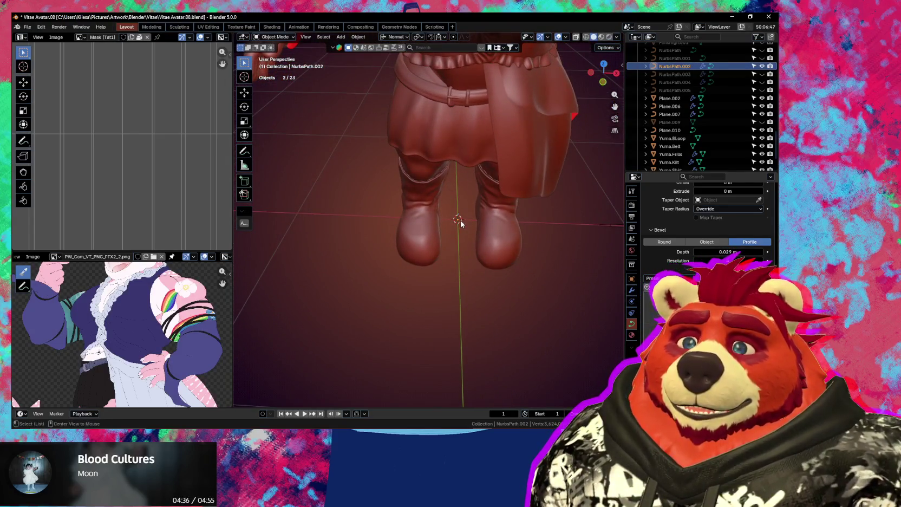
pyautogui.scroll(2, 458, 223)
pyautogui.scroll(1, 455, 224)
pyautogui.scroll(2, 454, 224)
pyautogui.hotkey('shift', 'a')
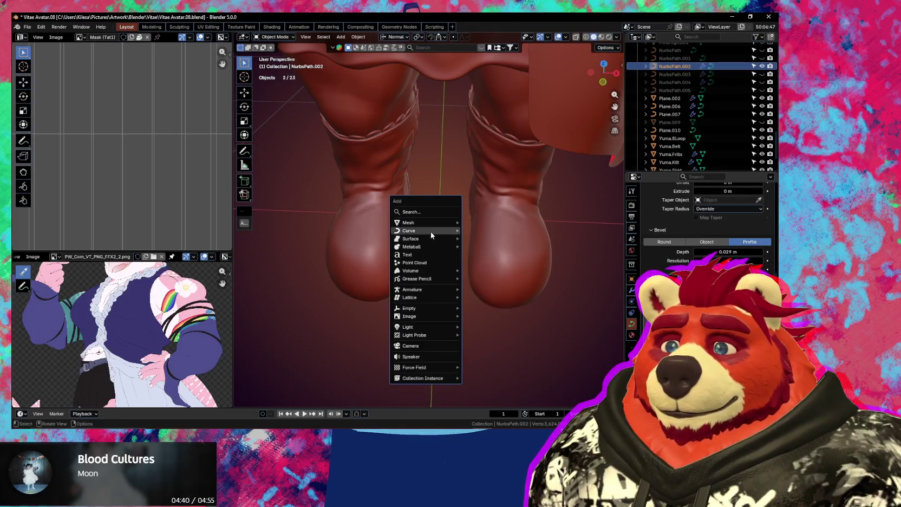
# Step: Add a new NURBS path at the world origin between the boots
pyautogui.moveTo(416, 230)
pyautogui.click(487, 263)
pyautogui.scroll(-3, 493, 266)
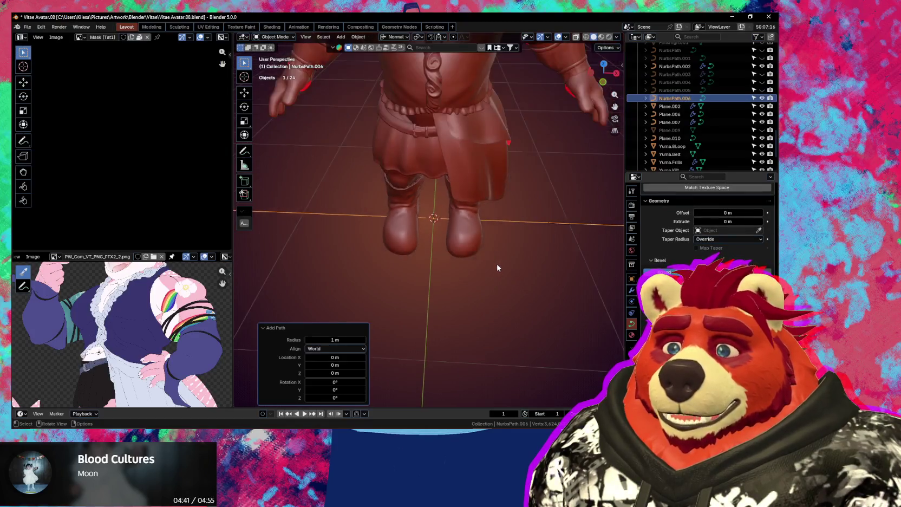
pyautogui.scroll(-3, 497, 268)
pyautogui.moveTo(469, 249); pyautogui.dragTo(471, 233, button='middle')
pyautogui.scroll(2, 471, 234)
pyautogui.moveTo(406, 199); pyautogui.dragTo(548, 234, button='middle')
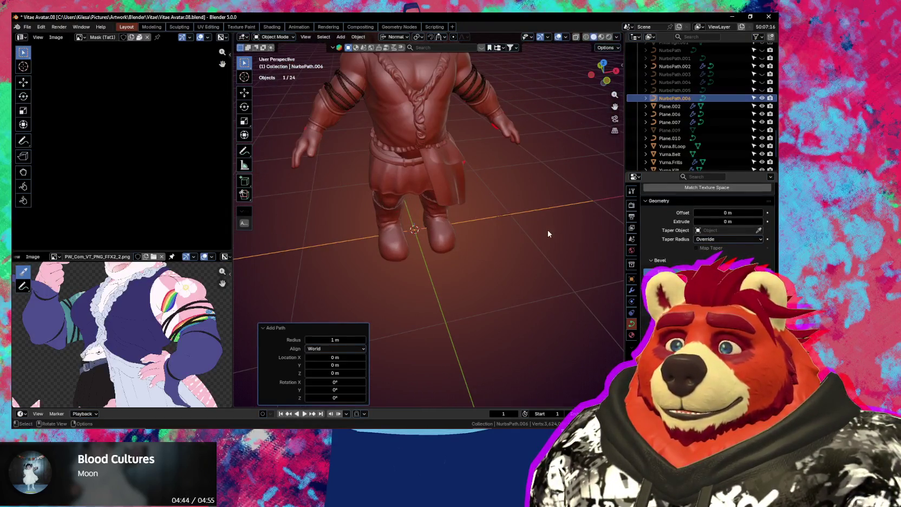
# Step: Scale the new path's points to 0.041 in Edit Mode, then select the NurbsPath.002 strap
pyautogui.press('Tab')
pyautogui.press('s')
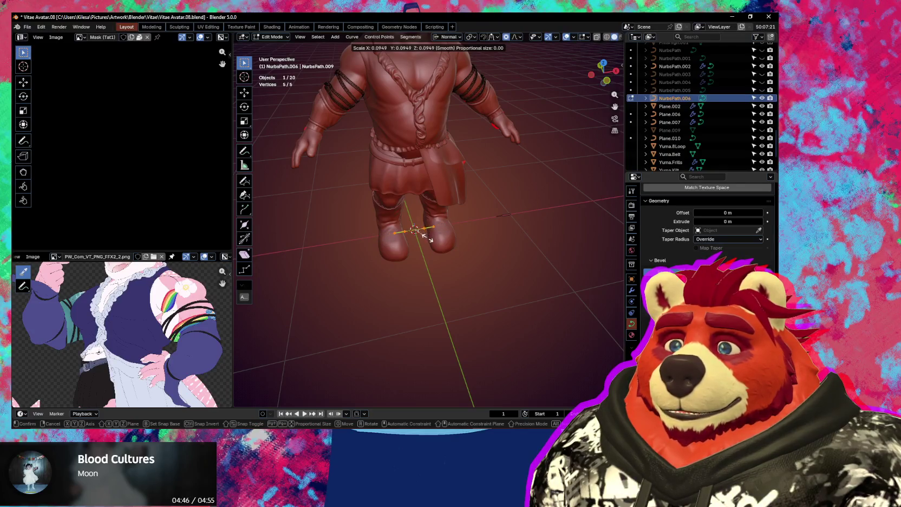
pyautogui.click(415, 232)
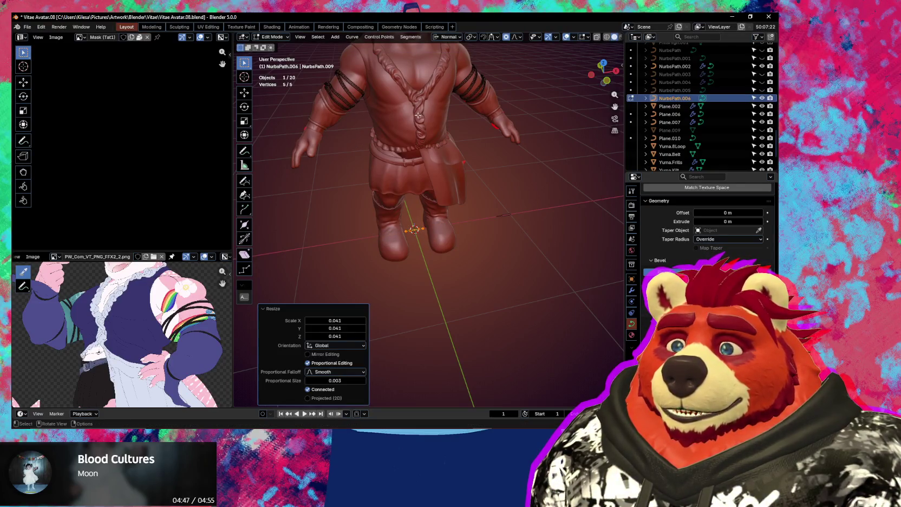
pyautogui.press('Tab')
pyautogui.keyDown('shift'); pyautogui.click(349, 100); pyautogui.keyUp('shift')
pyautogui.keyDown('shift'); pyautogui.moveTo(393, 135); pyautogui.dragTo(434, 213, button='middle'); pyautogui.keyUp('shift')
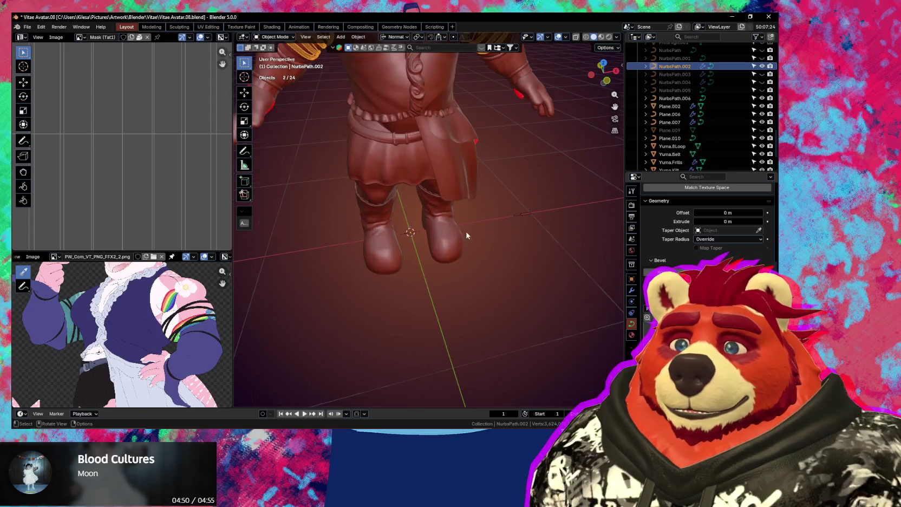
# Step: Orbit to look between the boots at the origin and cancel the taper-object eyedropper
pyautogui.scroll(2, 434, 213)
pyautogui.scroll(3, 409, 262)
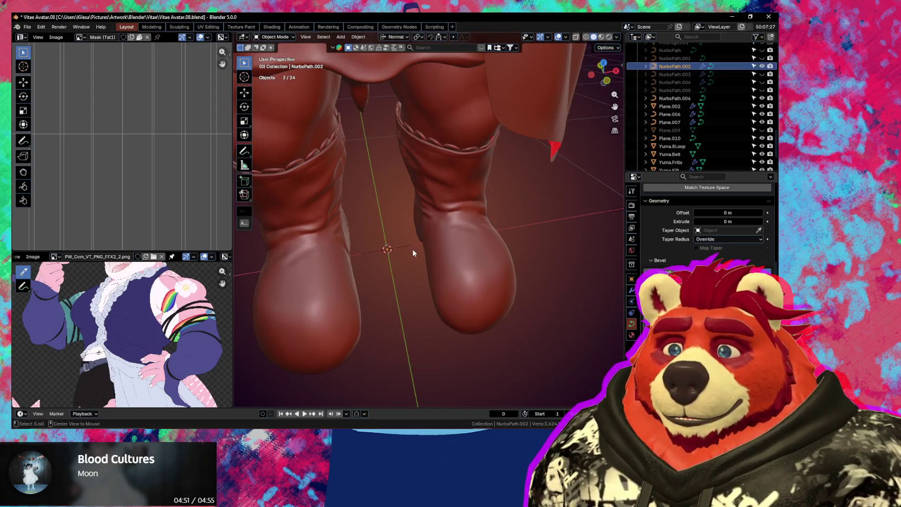
pyautogui.moveTo(437, 248)
pyautogui.mouseDown(button='middle')
pyautogui.moveTo(451, 246)
pyautogui.moveTo(432, 233)
pyautogui.mouseUp(button='middle')
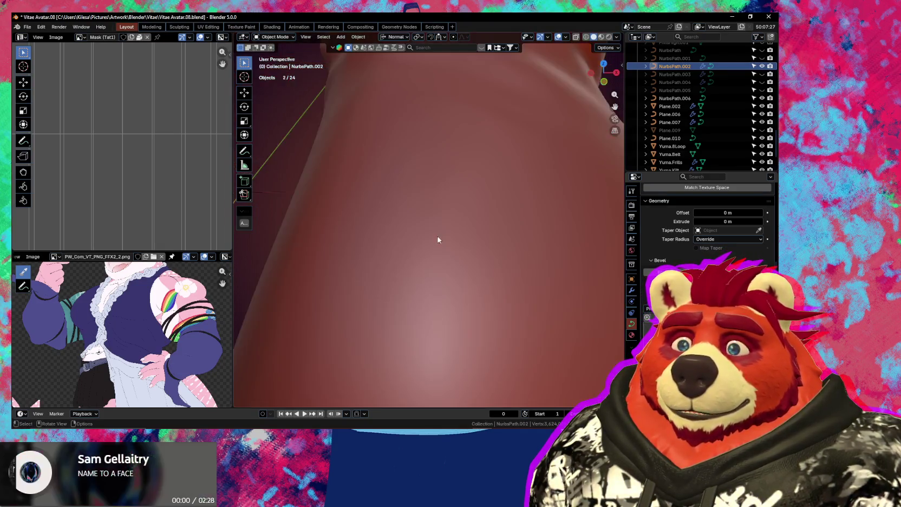
pyautogui.scroll(3, 432, 229)
pyautogui.scroll(2, 428, 228)
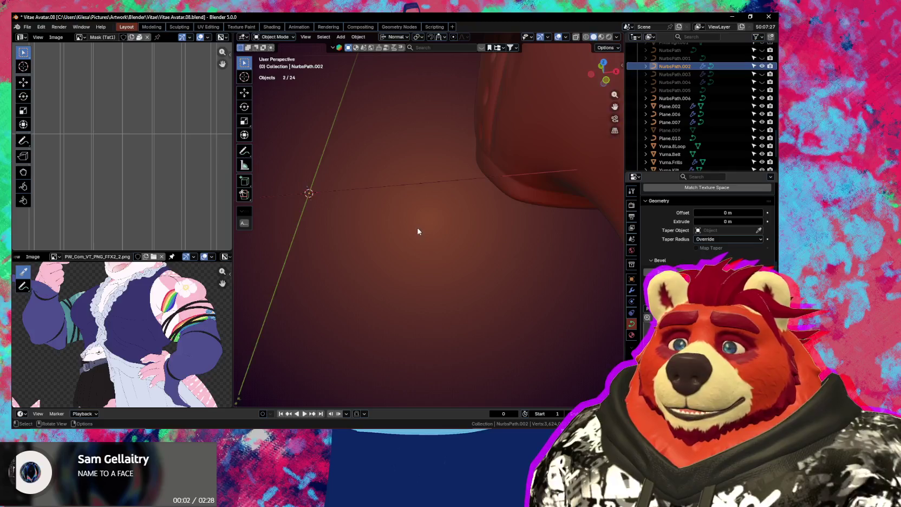
pyautogui.moveTo(425, 231); pyautogui.dragTo(537, 246, button='middle')
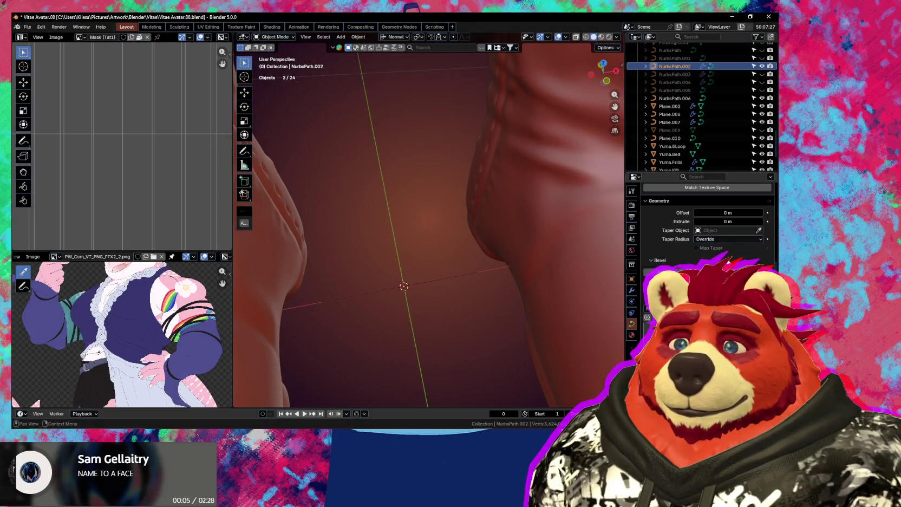
pyautogui.scroll(1, 729, 221)
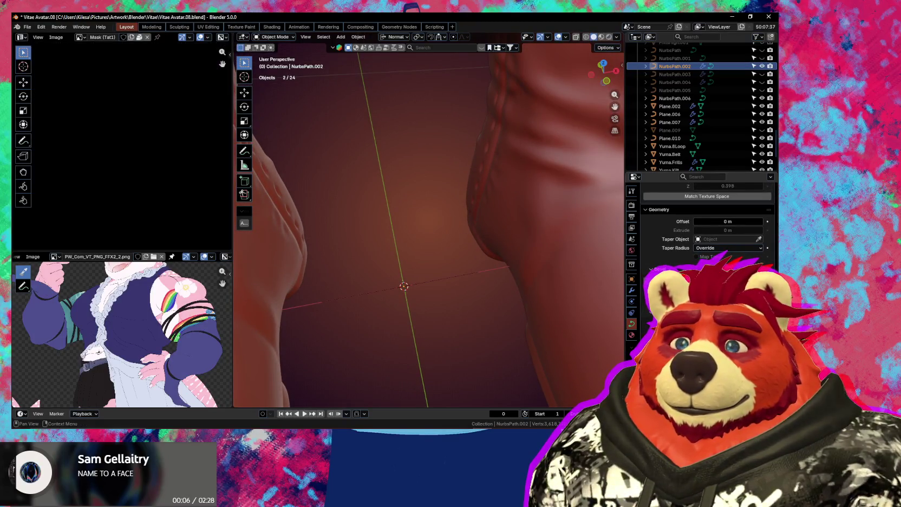
pyautogui.press('Escape')
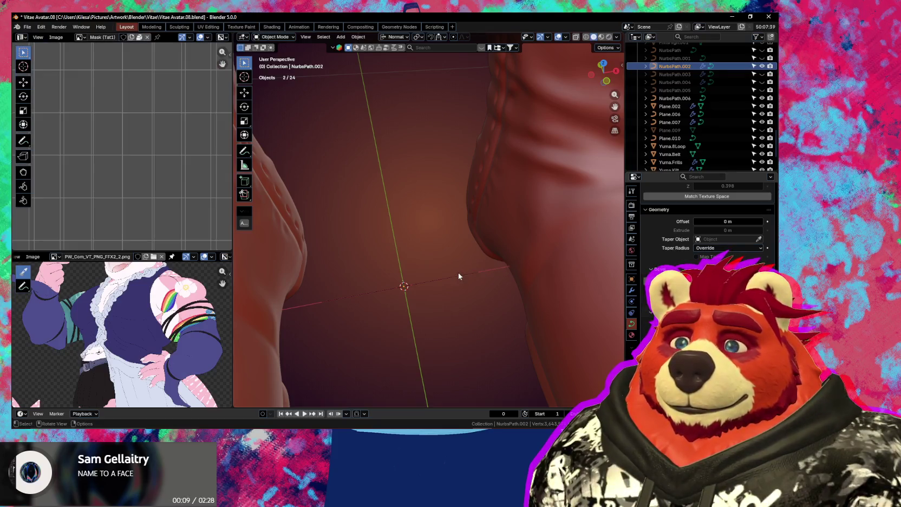
# Step: Orbit out toward the shoulder to check the straps wrapping the upper arm
pyautogui.scroll(-5, 458, 272)
pyautogui.moveTo(459, 272)
pyautogui.mouseDown(button='middle')
pyautogui.moveTo(434, 260)
pyautogui.moveTo(403, 287)
pyautogui.moveTo(480, 245)
pyautogui.moveTo(457, 155)
pyautogui.moveTo(571, 264)
pyautogui.mouseUp(button='middle')
pyautogui.scroll(5, 428, 260)
pyautogui.scroll(-5, 403, 287)
pyautogui.scroll(5, 403, 287)
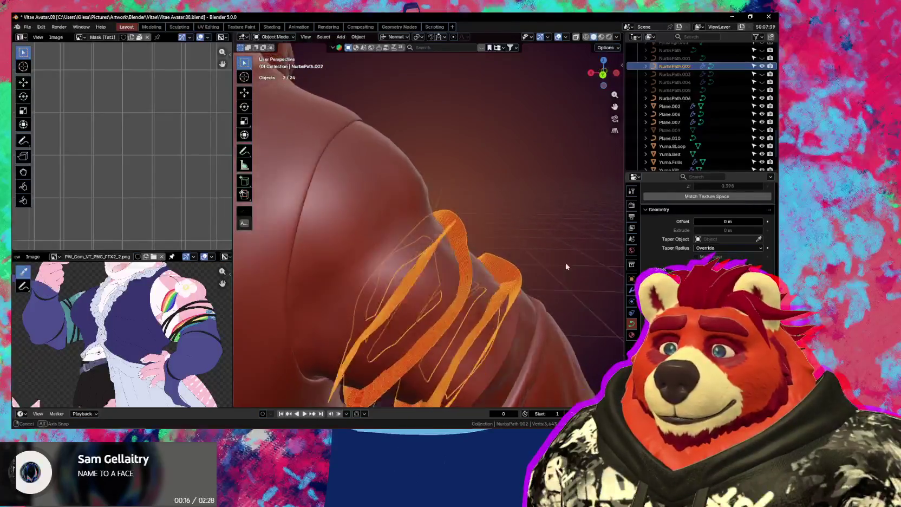
pyautogui.moveTo(571, 264)
pyautogui.mouseDown(button='middle')
pyautogui.moveTo(523, 293)
pyautogui.moveTo(422, 133)
pyautogui.mouseUp(button='middle')
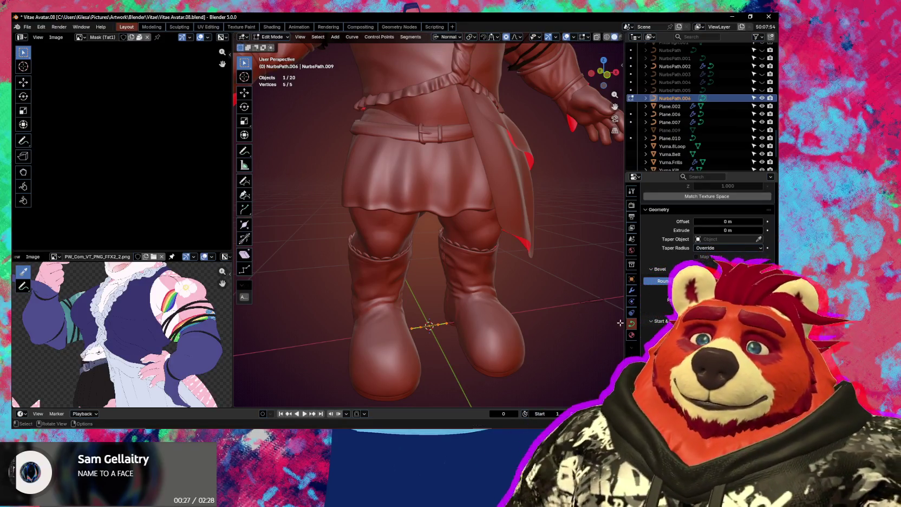
# Step: Set the curve's preview resolution to 3, lower it further, and orbit around the torso
pyautogui.scroll(5, 671, 238)
pyautogui.scroll(5, 669, 241)
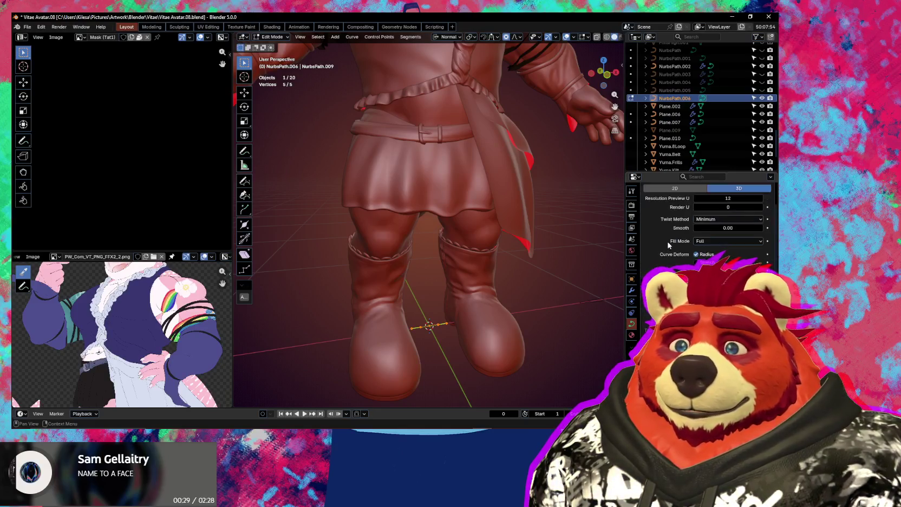
pyautogui.scroll(5, 702, 235)
pyautogui.write('3')
pyautogui.press('Return')
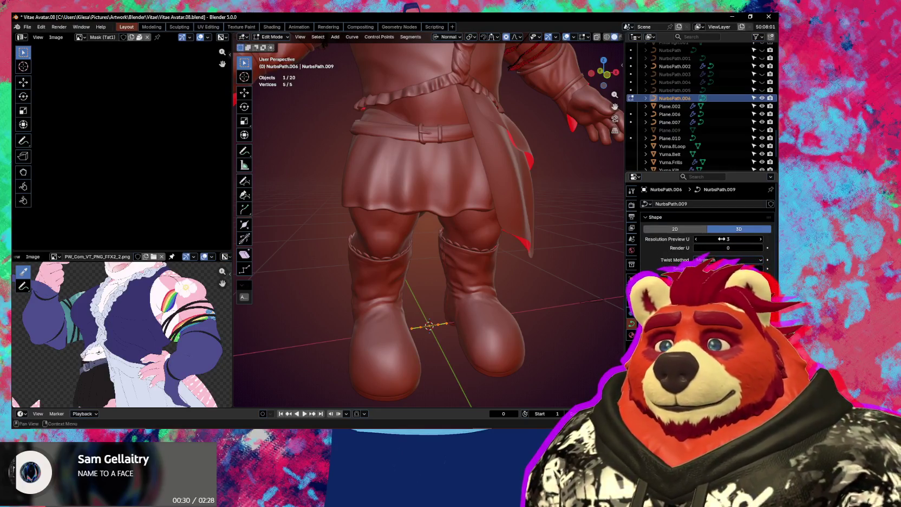
pyautogui.moveTo(477, 217)
pyautogui.mouseDown(button='middle')
pyautogui.moveTo(487, 198)
pyautogui.moveTo(453, 254)
pyautogui.moveTo(466, 233)
pyautogui.mouseUp(button='middle')
pyautogui.scroll(3, 453, 254)
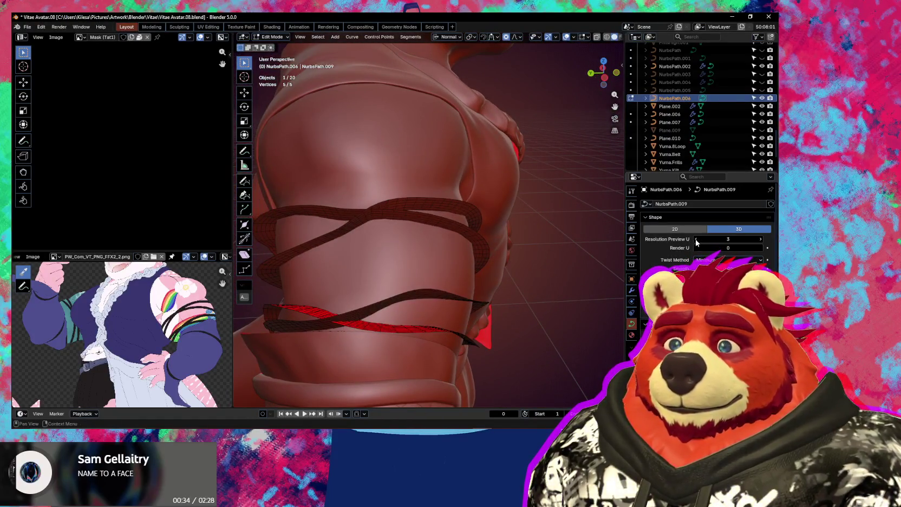
pyautogui.moveTo(728, 238); pyautogui.dragTo(697, 243)
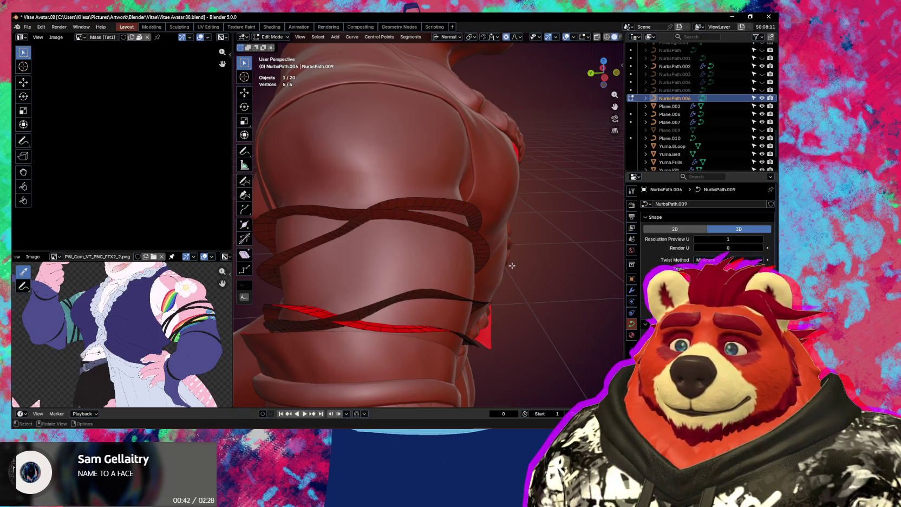
pyautogui.moveTo(531, 282); pyautogui.dragTo(568, 324, button='middle')
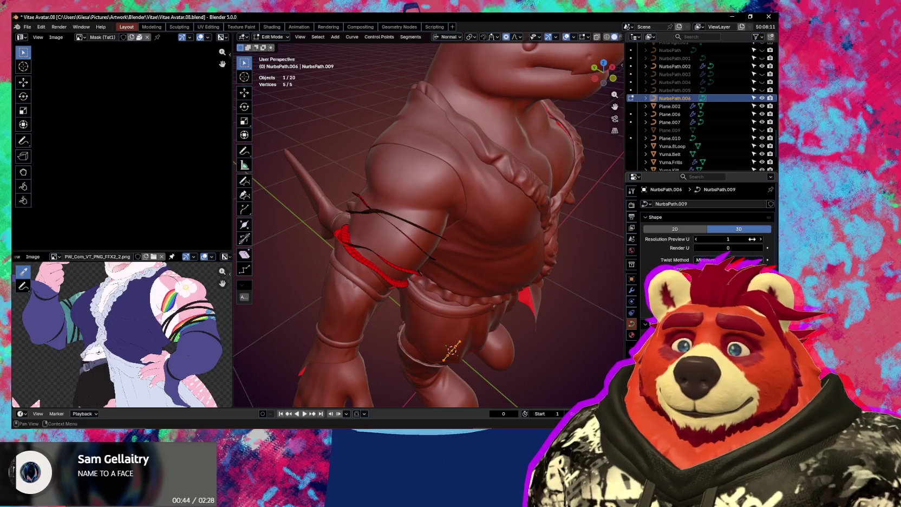
pyautogui.moveTo(596, 244); pyautogui.dragTo(542, 254, button='middle')
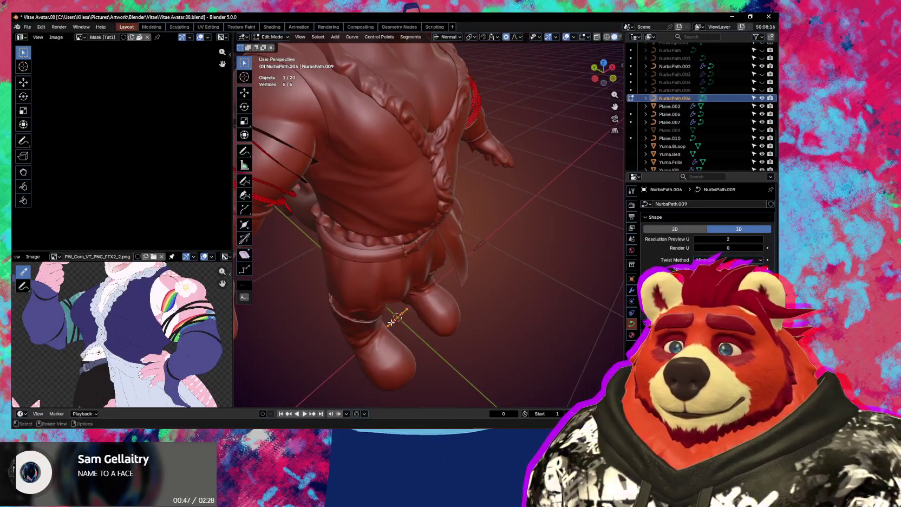
pyautogui.moveTo(409, 310)
pyautogui.mouseDown(button='middle')
pyautogui.moveTo(454, 269)
pyautogui.moveTo(488, 285)
pyautogui.mouseUp(button='middle')
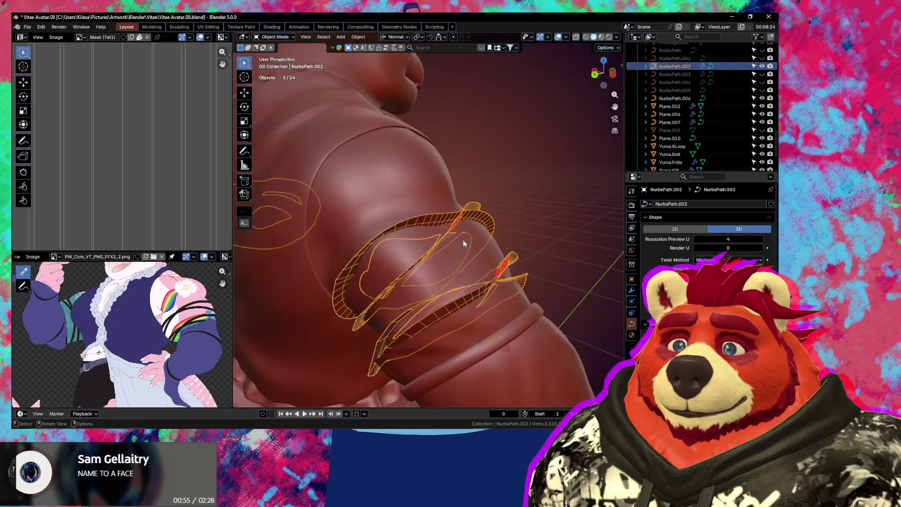
# Step: Select all arm-strap points, tilt them to -85.6° and shrink/fatten them to 0.415
pyautogui.press('Tab')
pyautogui.press('a')
pyautogui.hotkey('ctrl', 't')
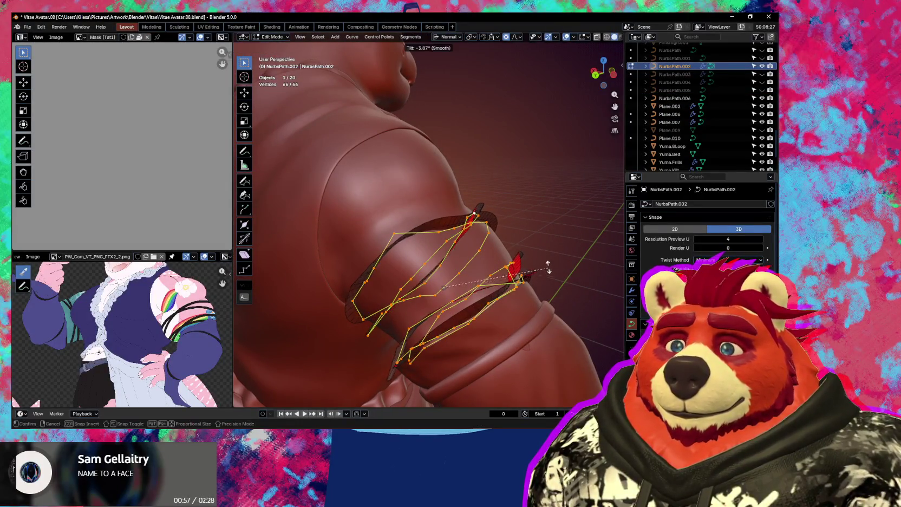
pyautogui.click(439, 168)
pyautogui.moveTo(438, 168); pyautogui.dragTo(537, 284, button='middle')
pyautogui.hotkey('alt', 's')
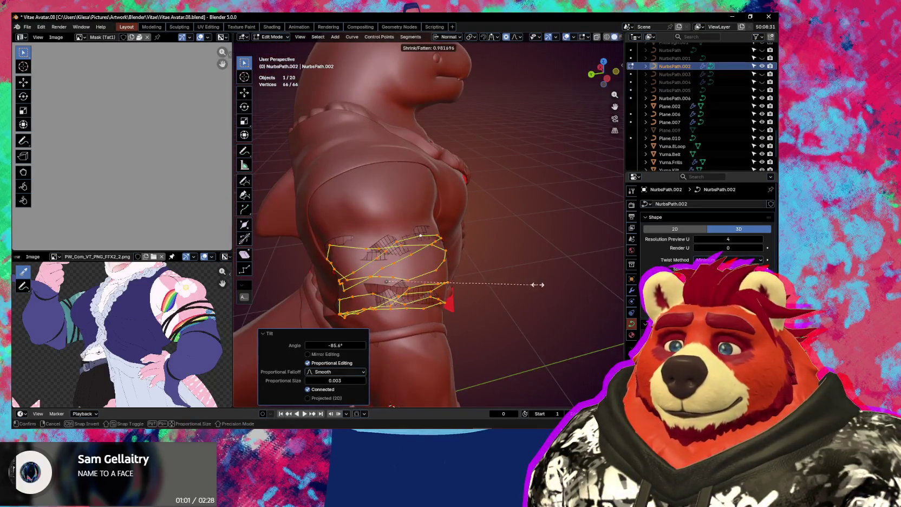
pyautogui.click(446, 259)
pyautogui.moveTo(446, 259)
pyautogui.mouseDown(button='middle')
pyautogui.moveTo(439, 263)
pyautogui.moveTo(458, 261)
pyautogui.moveTo(483, 287)
pyautogui.moveTo(631, 321)
pyautogui.mouseUp(button='middle')
pyautogui.scroll(2, 439, 264)
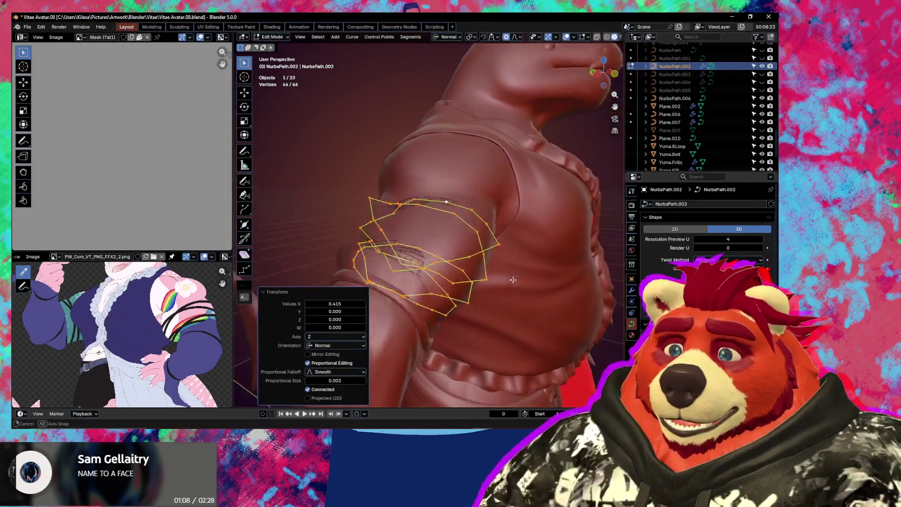
# Step: Remove the Mirror modifier from the arm-strap curve
pyautogui.click(631, 290)
pyautogui.moveTo(541, 260); pyautogui.dragTo(516, 269, button='middle')
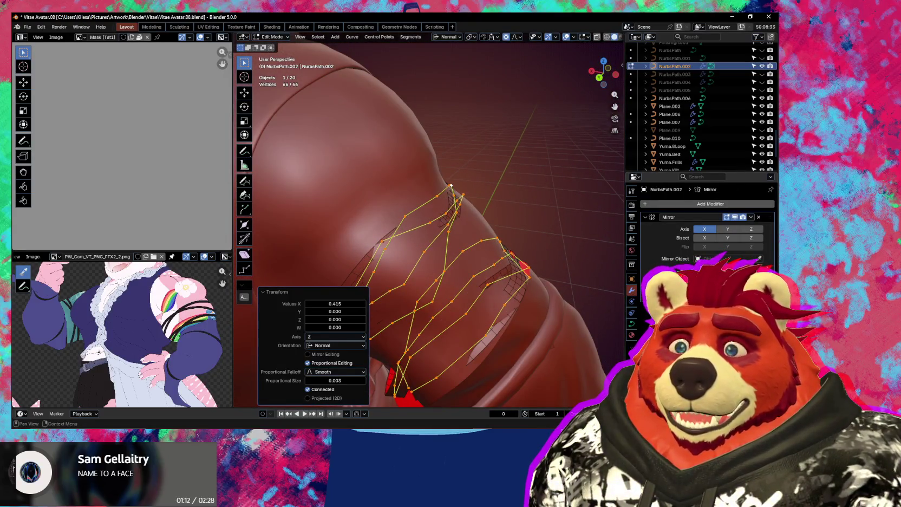
pyautogui.moveTo(451, 185); pyautogui.dragTo(461, 189, button='middle')
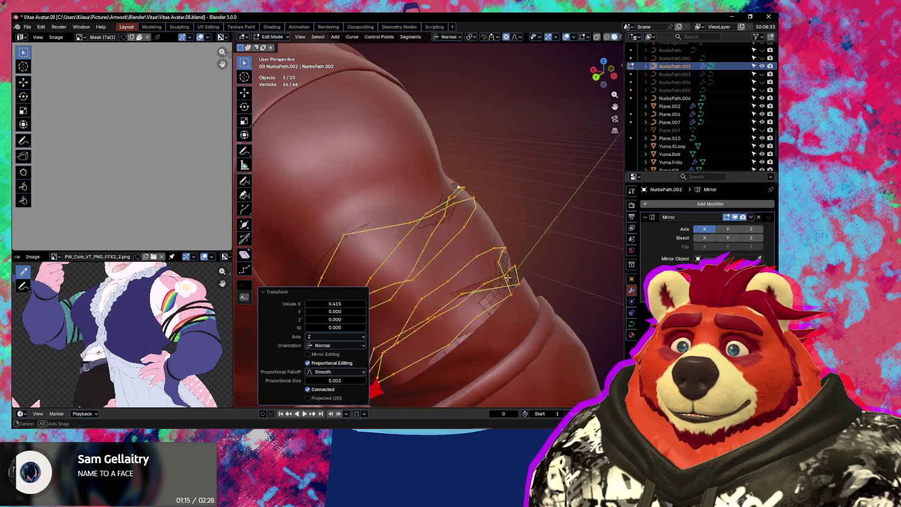
pyautogui.click(758, 218)
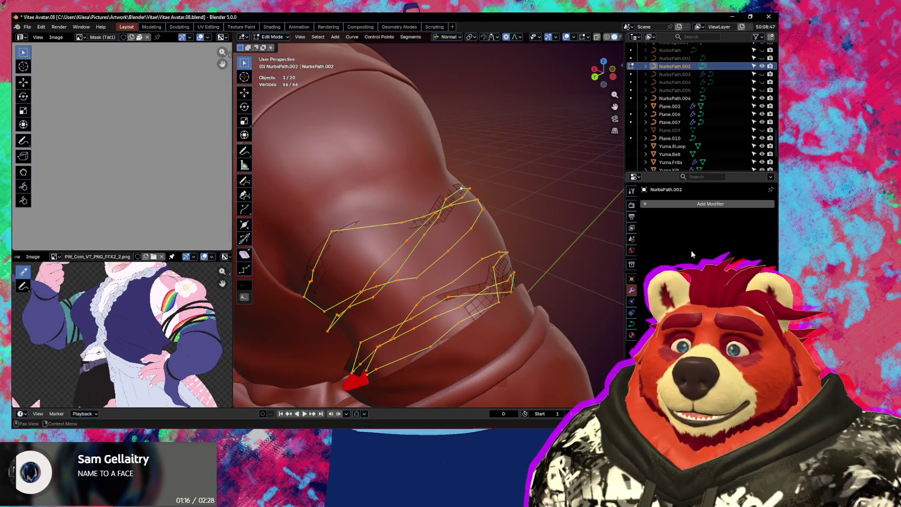
pyautogui.hotkey('ctrl', 'Tab')
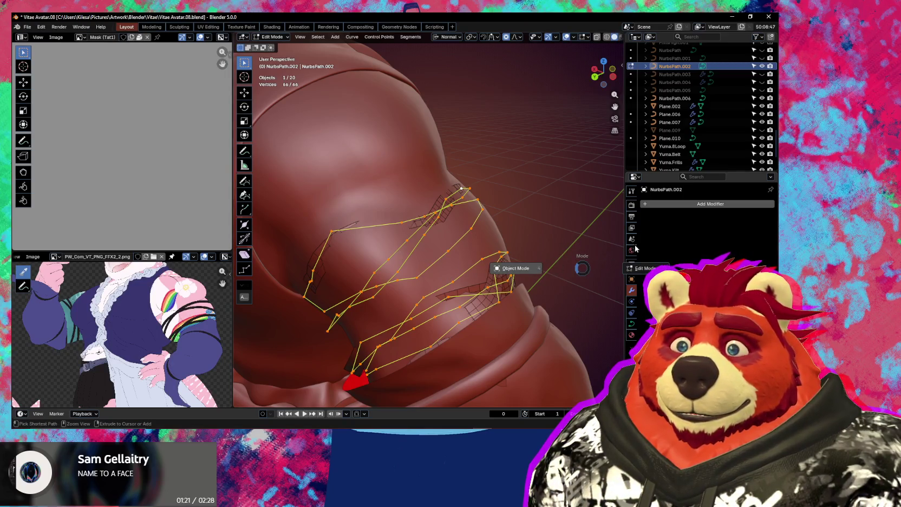
# Step: Add a Shrinkwrap modifier to the arm strap with Body as its target
pyautogui.click(644, 244)
pyautogui.press('q')
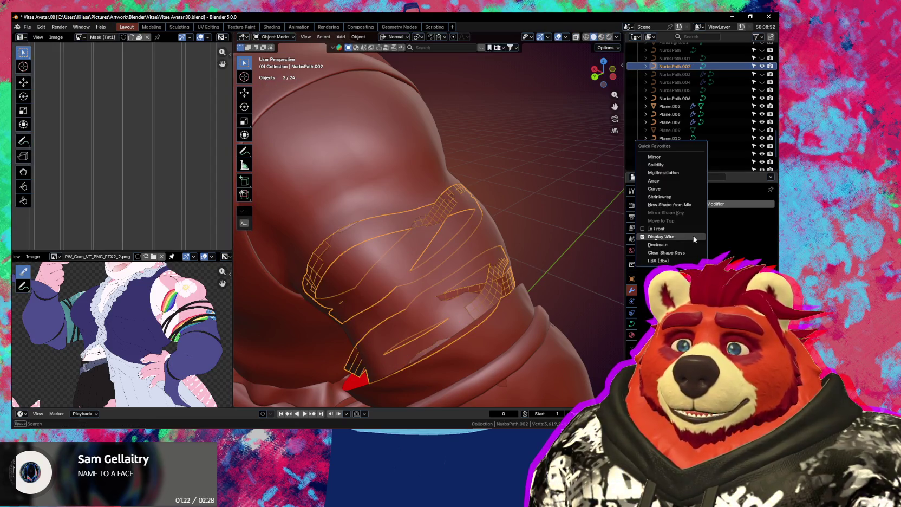
pyautogui.click(681, 197)
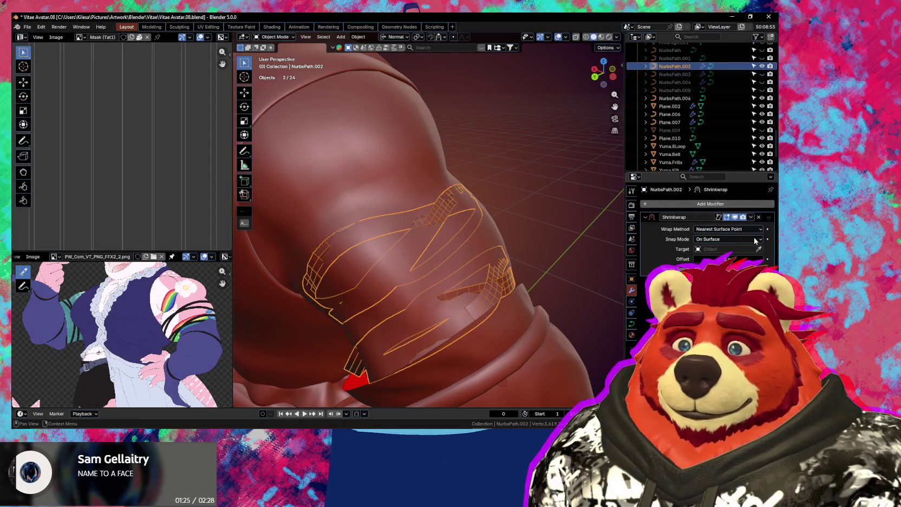
pyautogui.click(404, 160)
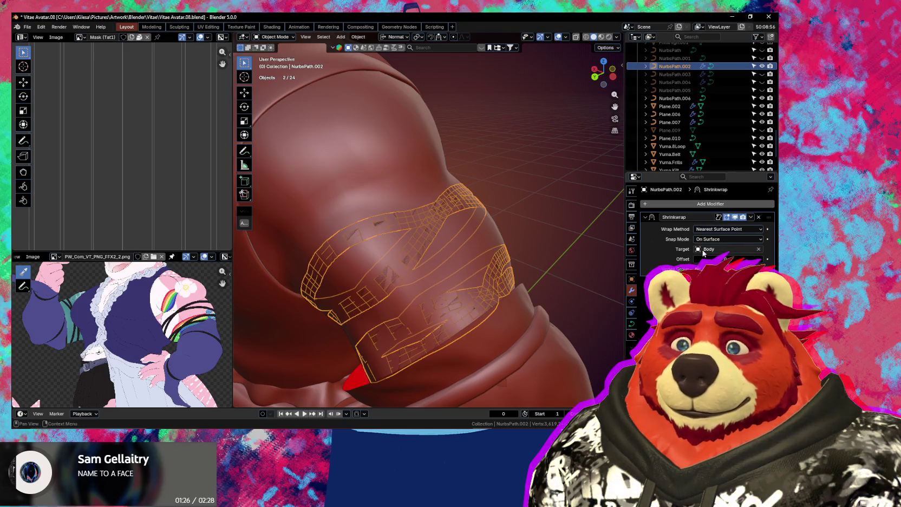
pyautogui.moveTo(504, 243)
pyautogui.mouseDown(button='middle')
pyautogui.moveTo(514, 234)
pyautogui.moveTo(461, 209)
pyautogui.mouseUp(button='middle')
# Step: Add a Solidify modifier to the strap curve, then select the small curve near the boots
pyautogui.press('Tab')
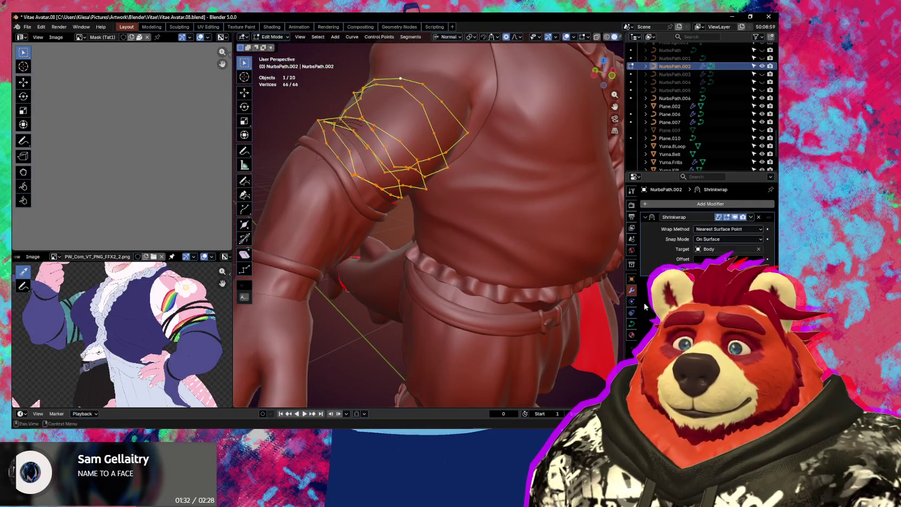
pyautogui.press('Tab')
pyautogui.press('q')
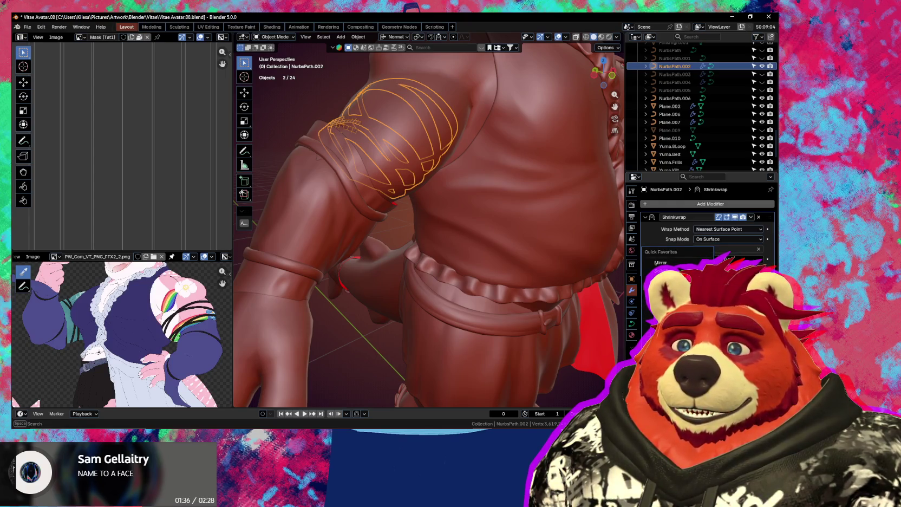
pyautogui.click(663, 270)
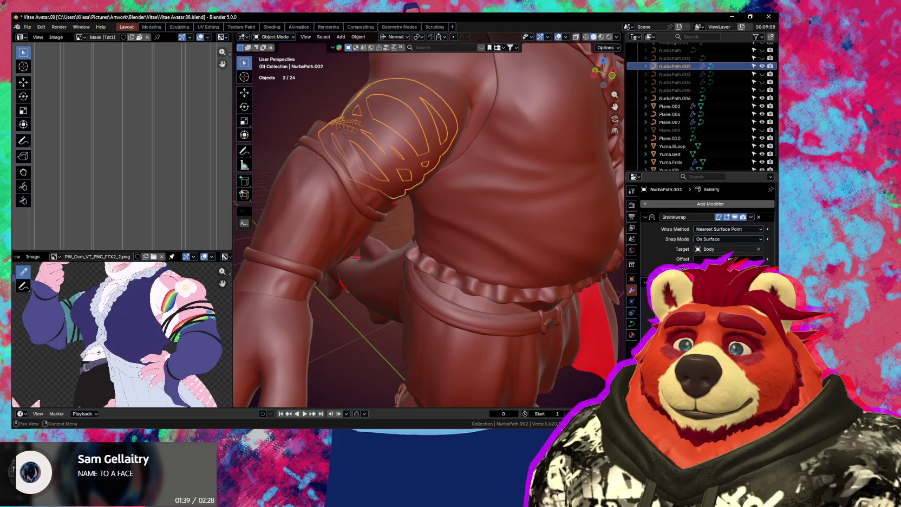
pyautogui.keyDown('ctrl'); pyautogui.moveTo(561, 315); pyautogui.dragTo(549, 366, button='middle'); pyautogui.keyUp('ctrl')
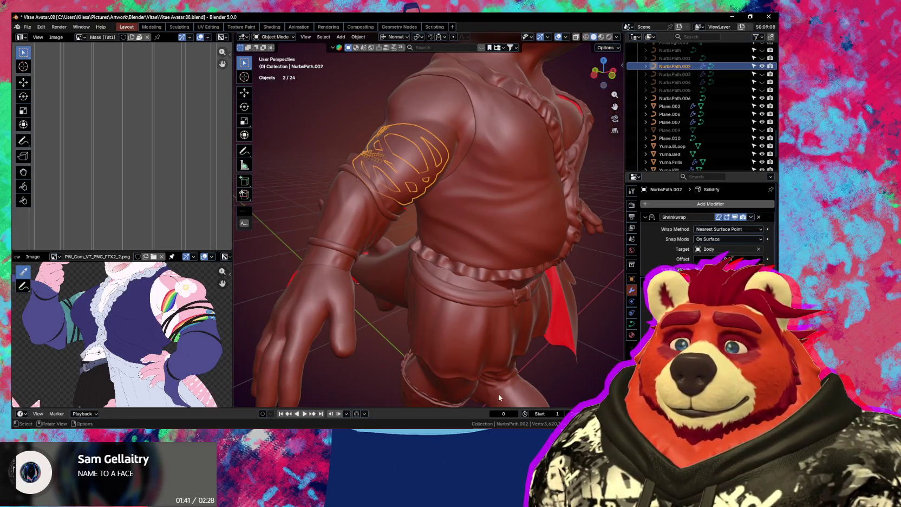
pyautogui.moveTo(499, 398); pyautogui.dragTo(399, 295, button='middle')
pyautogui.click(479, 263)
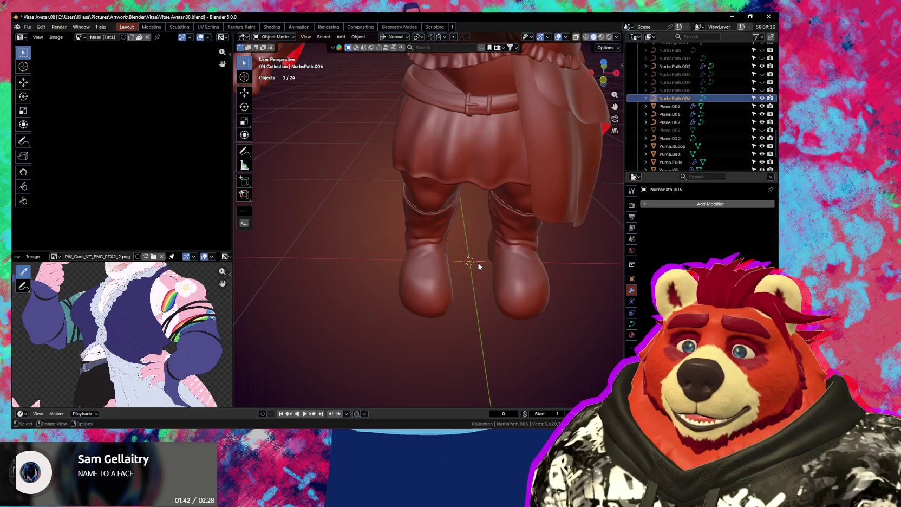
# Step: In Edit Mode, move the small curve's points along normal Z
pyautogui.press('Tab')
pyautogui.press('g')
pyautogui.press('z')
pyautogui.press('z')
pyautogui.click(514, 266)
pyautogui.moveTo(514, 266)
pyautogui.mouseDown(button='middle')
pyautogui.moveTo(428, 132)
pyautogui.moveTo(488, 194)
pyautogui.mouseUp(button='middle')
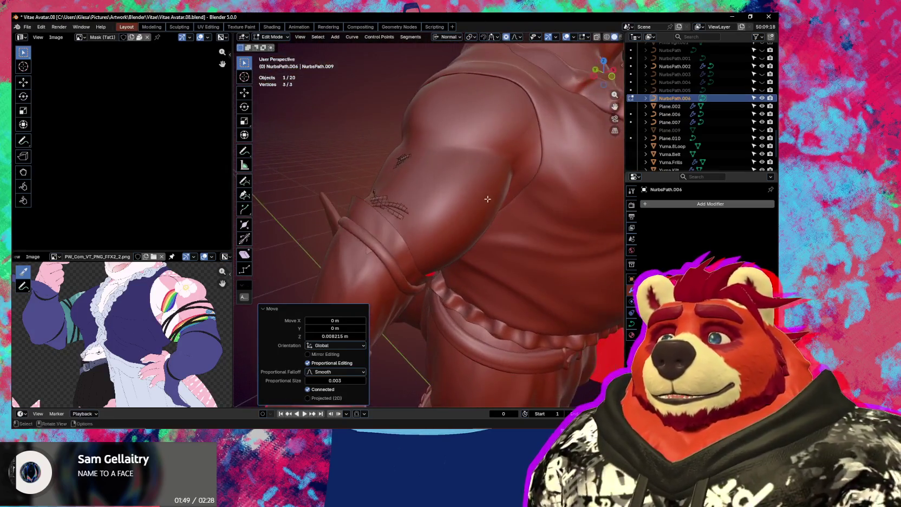
pyautogui.press('g')
pyautogui.press('z')
pyautogui.rightClick(488, 193)
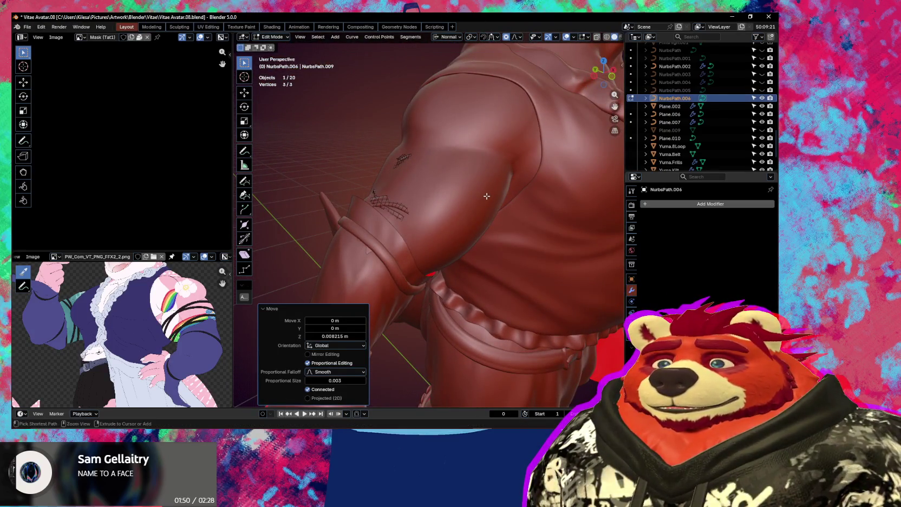
pyautogui.hotkey('alt', 'a')
pyautogui.moveTo(488, 200); pyautogui.dragTo(506, 233, button='middle')
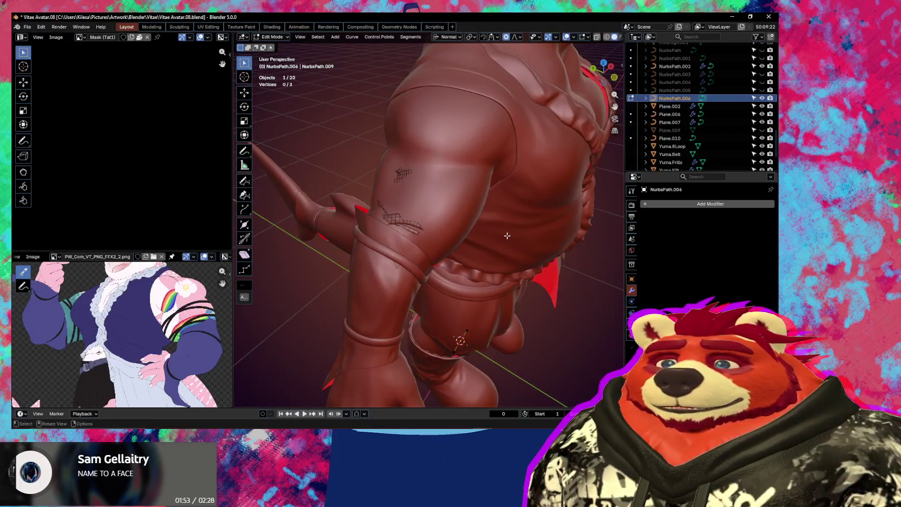
pyautogui.press('z')
pyautogui.press('Escape')
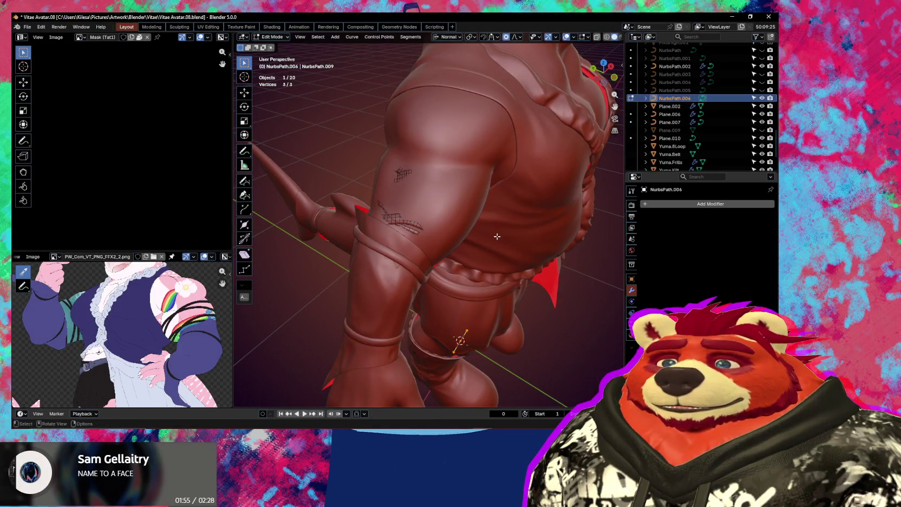
# Step: Lift the points about 0.0082 m on global and normal Z to thicken the straps, then begin a Y move
pyautogui.press('g')
pyautogui.press('z')
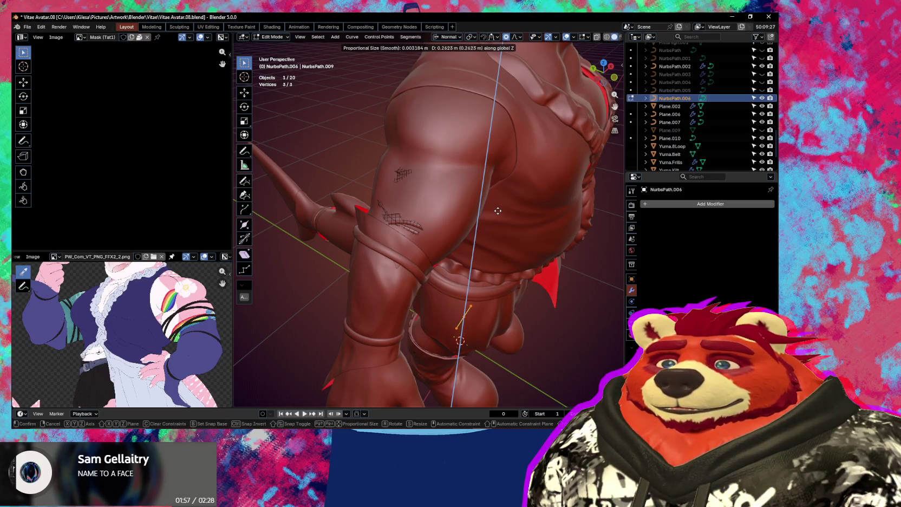
pyautogui.click(498, 211)
pyautogui.moveTo(497, 211); pyautogui.dragTo(501, 221, button='middle')
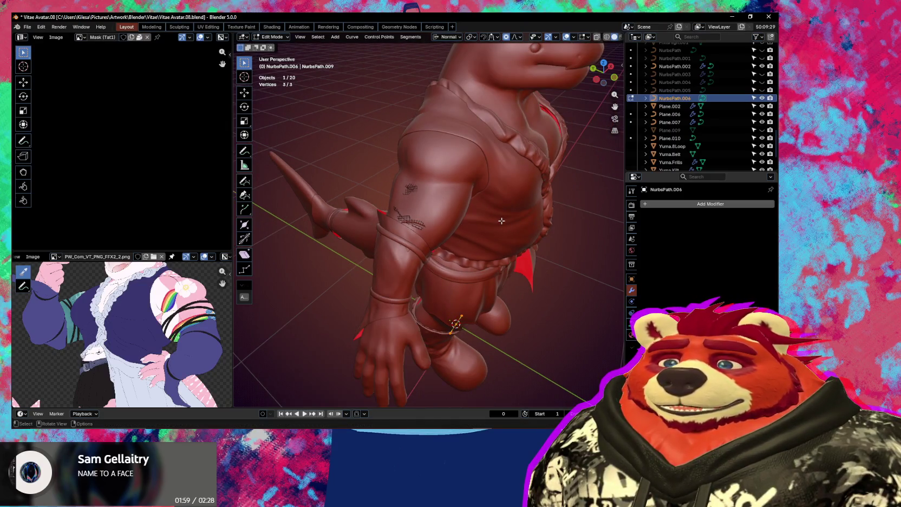
pyautogui.press('g')
pyautogui.press('z')
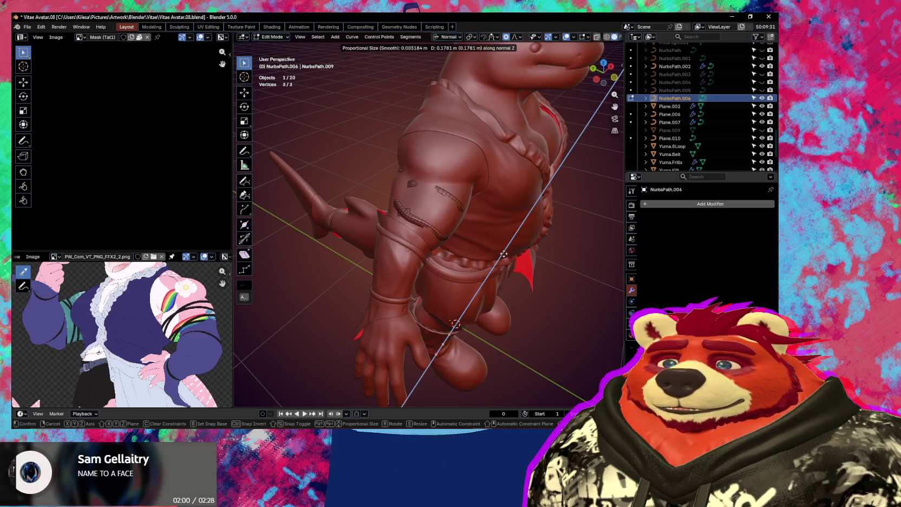
pyautogui.click(511, 246)
pyautogui.press('g')
pyautogui.press('z')
pyautogui.press('y')
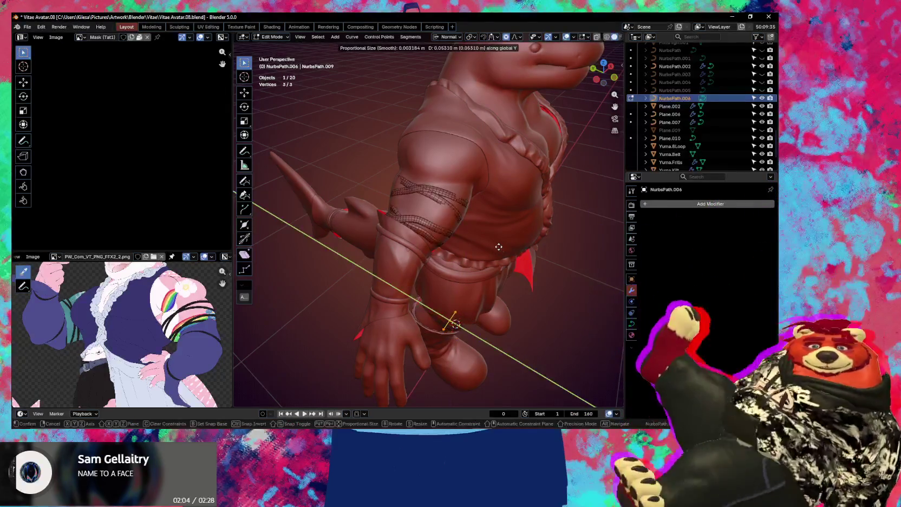